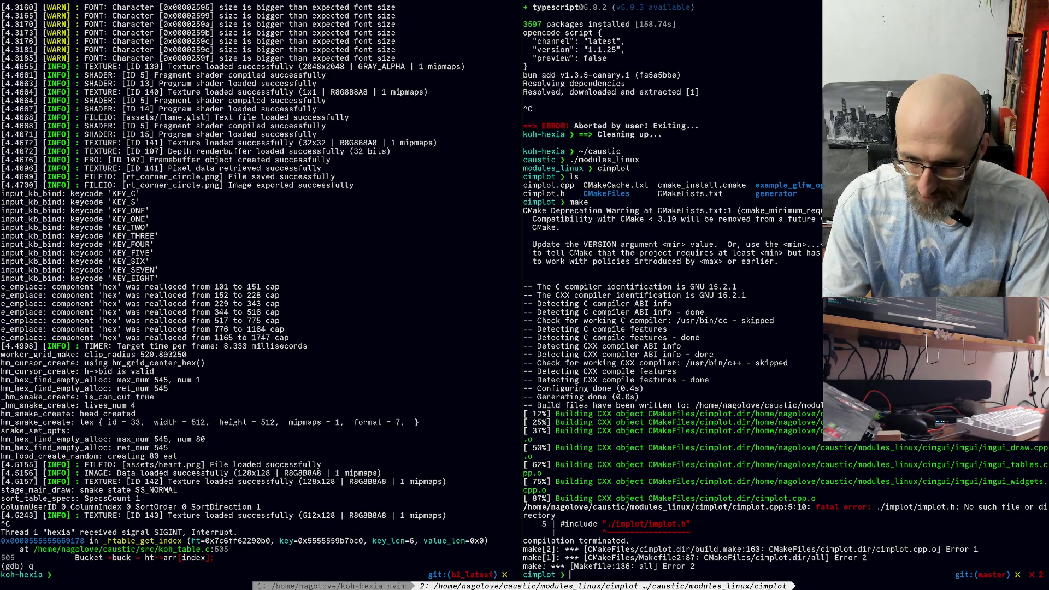
# Step: List the cimplot folder with ls and confirm that implot/ is still empty
pyautogui.write('ls')
pyautogui.press('Return')
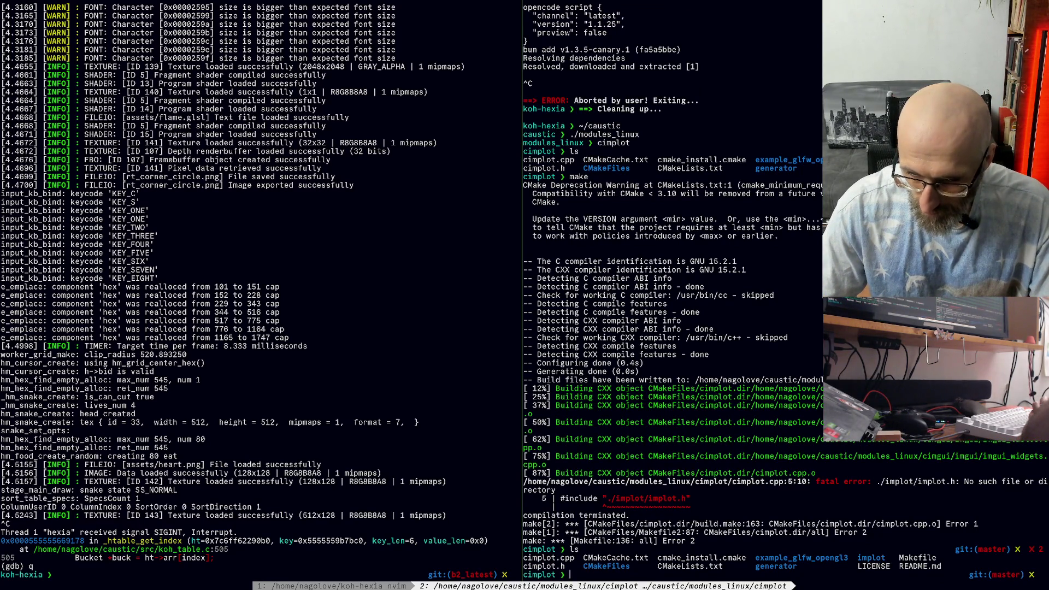
pyautogui.write('ls implot/')
pyautogui.press('Return')
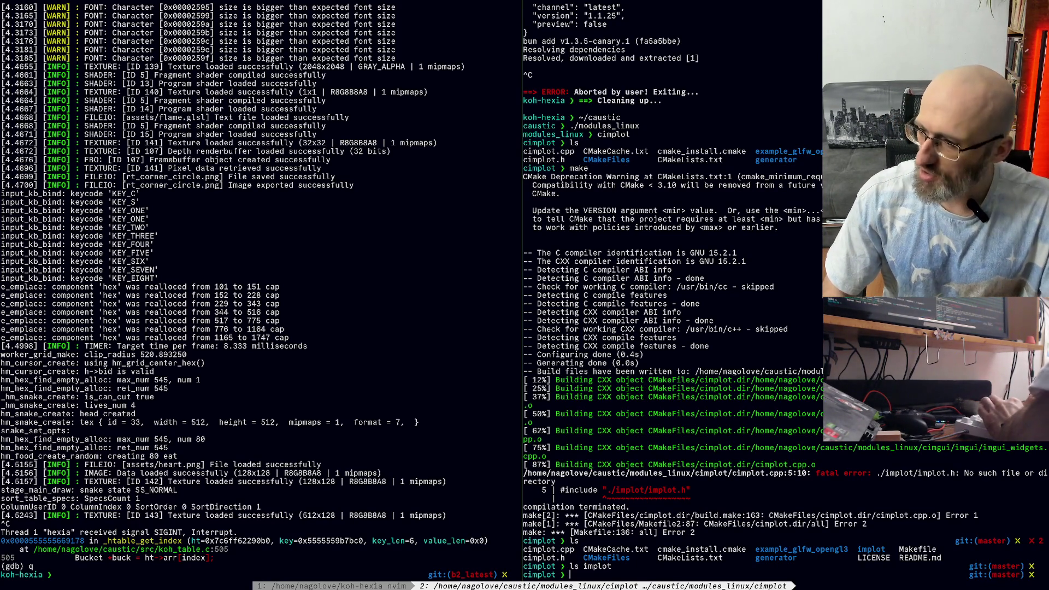
pyautogui.hotkey('alt', 'Tab')
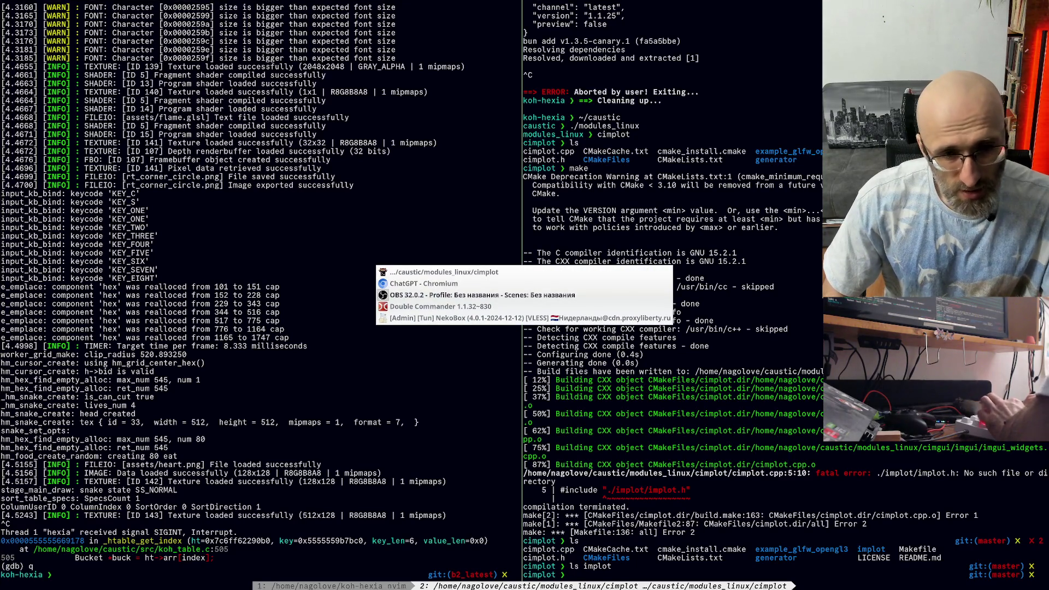
# Step: Switch to the Neovim window and open modules.tl at line 1150 from the buffer list
pyautogui.press('Escape')
pyautogui.hotkey('ctrl', 'b')
pyautogui.press('1')
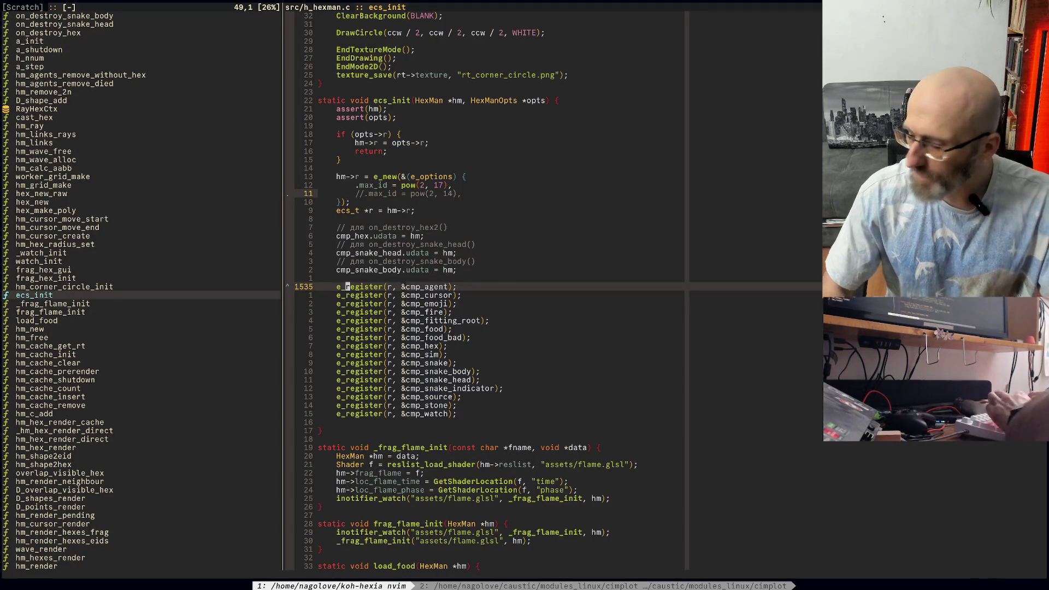
pyautogui.press('space')
pyautogui.press('b')
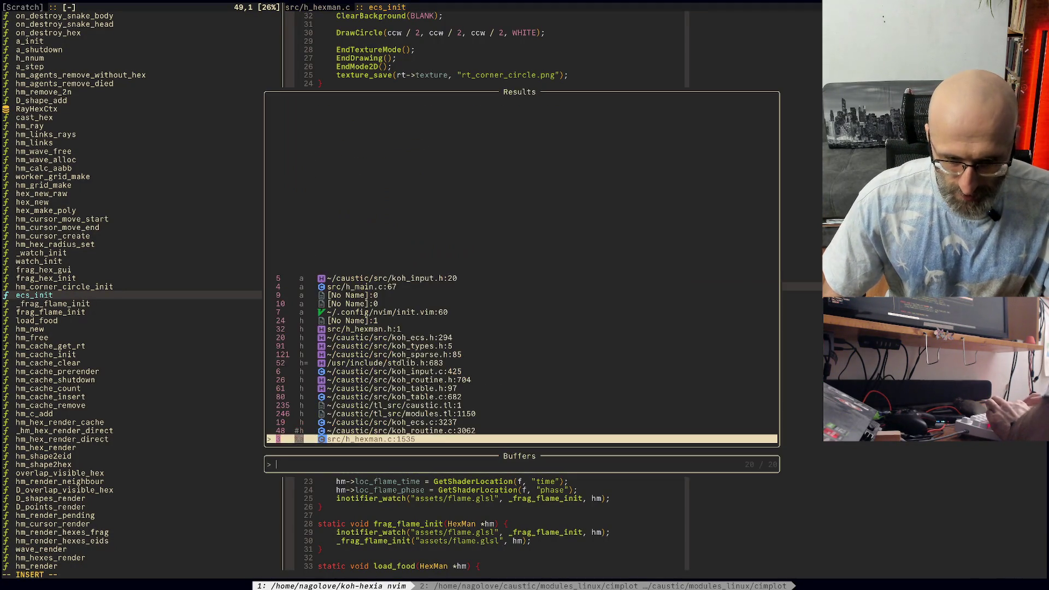
pyautogui.press('Escape')
pyautogui.press('space')
pyautogui.press('b')
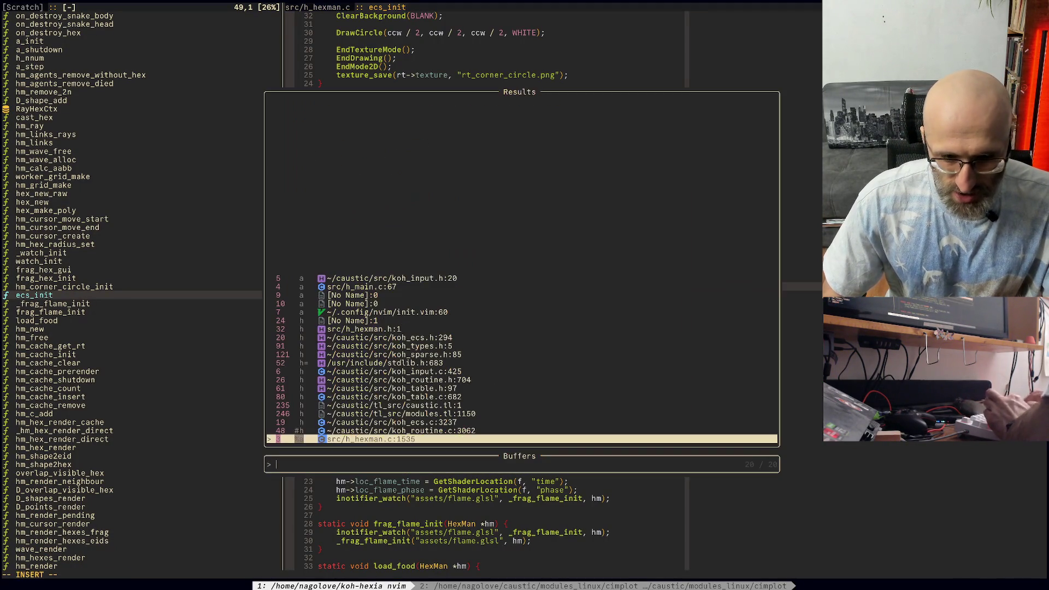
pyautogui.press('Up')
pyautogui.press('Up')
pyautogui.press('Up')
pyautogui.press('Return')
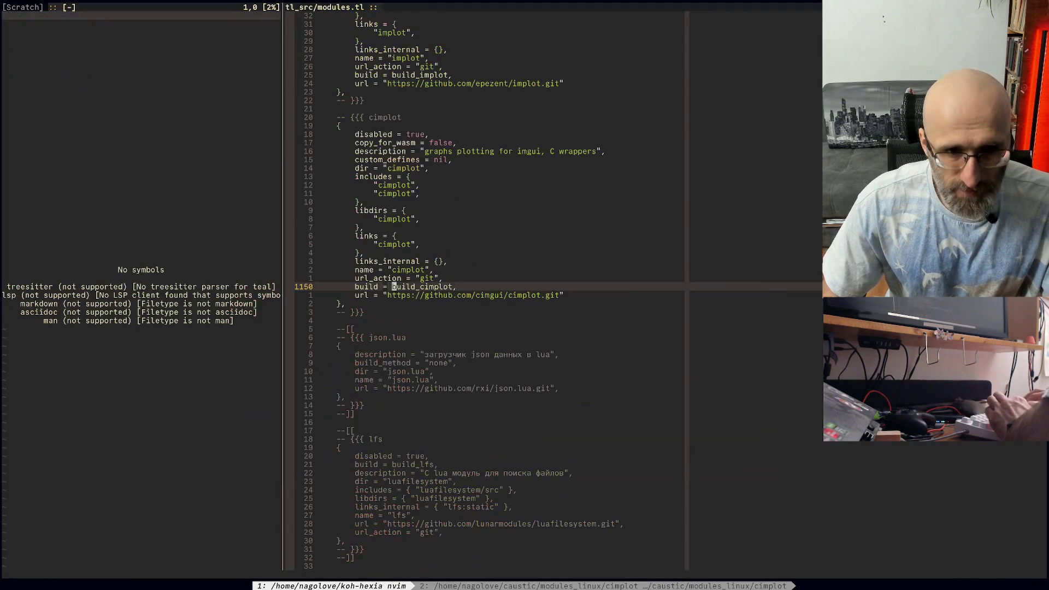
# Step: Jump to the build_cimplot function definition and scroll it to the top of the view
pyautogui.press('*')
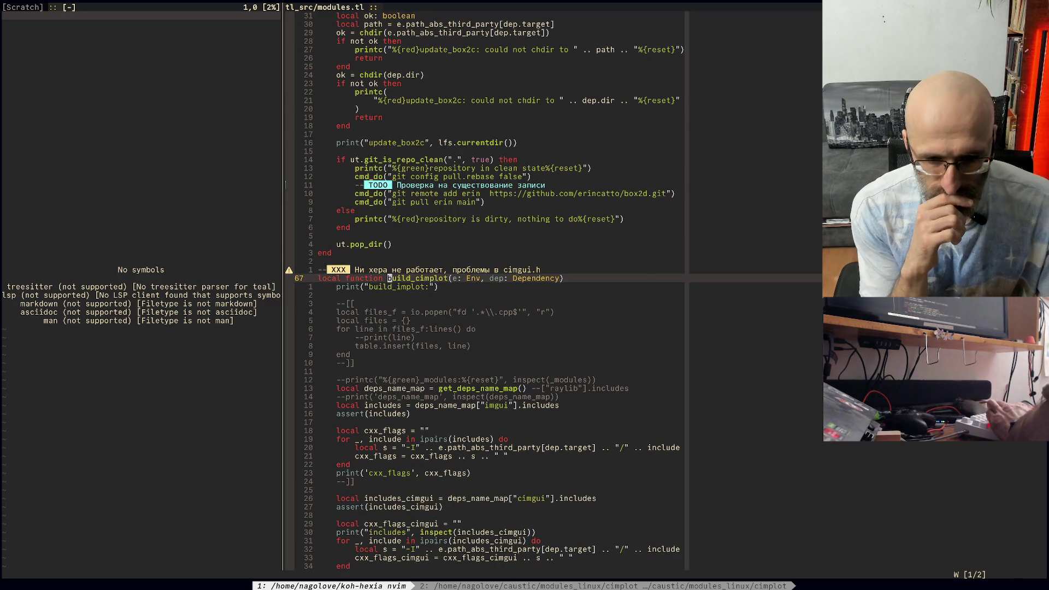
pyautogui.press('z')
pyautogui.press('t')
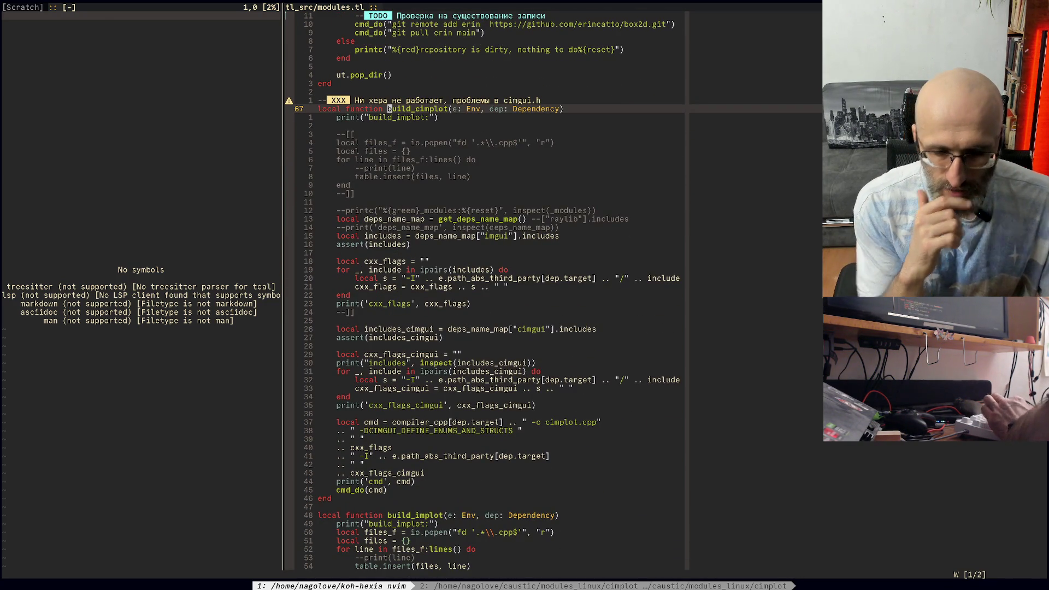
pyautogui.hotkey('alt', 'Tab')
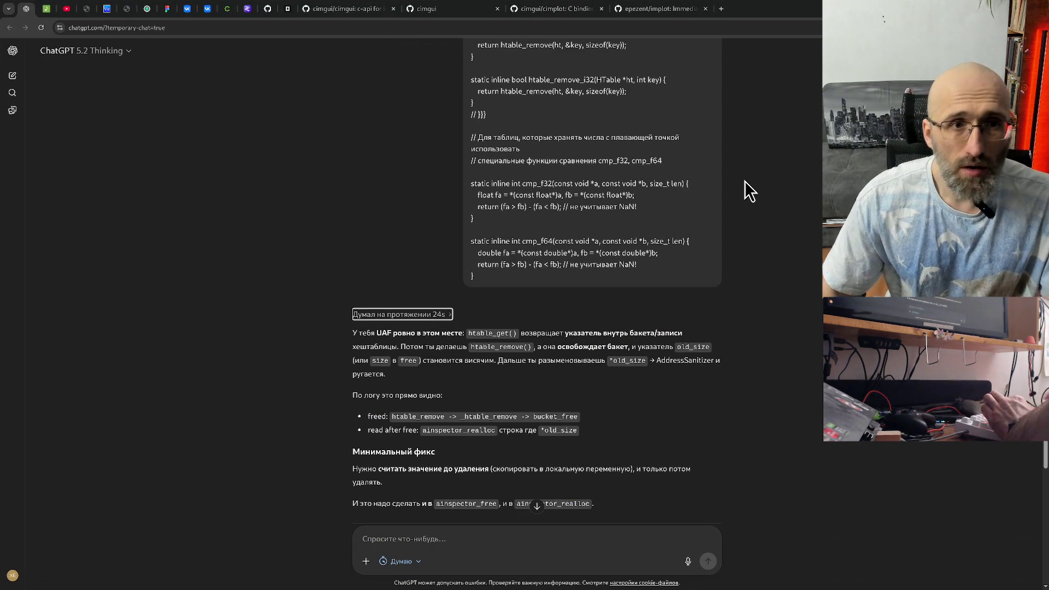
# Step: Leave the ChatGPT chat and bring the Obsidian notes window forward
pyautogui.click(745, 181)
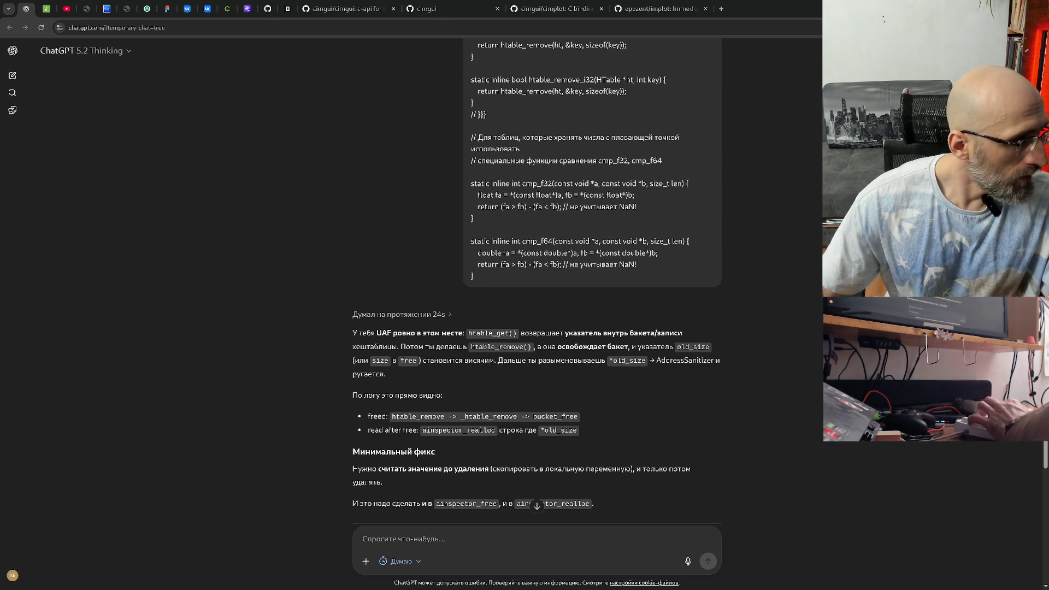
pyautogui.hotkey('alt', 'Tab')
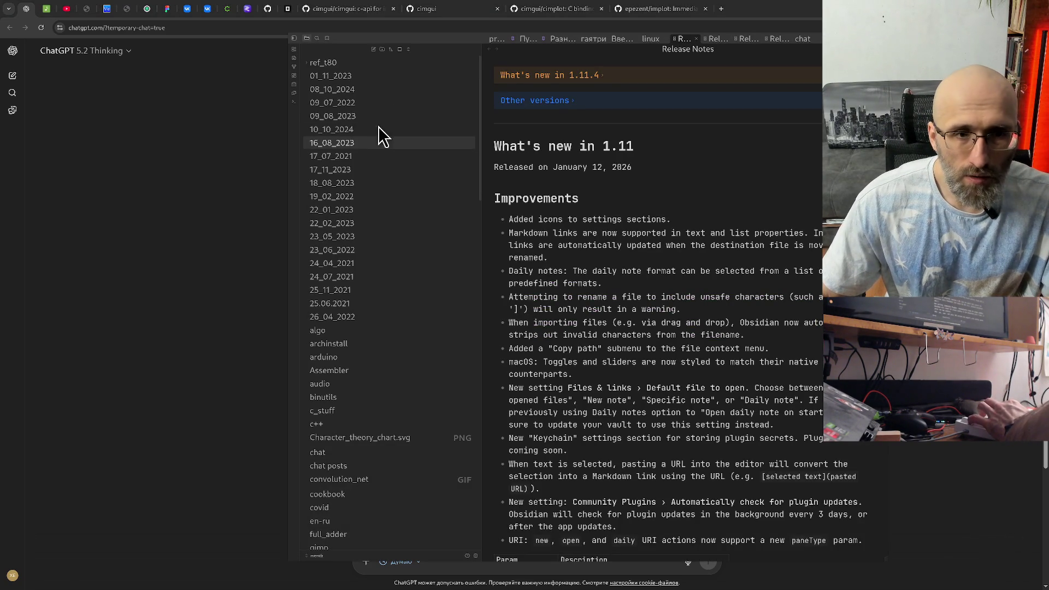
# Step: Search notes for 'recur', open the git note, and copy its git submodule sync --recursive line
pyautogui.click(317, 39)
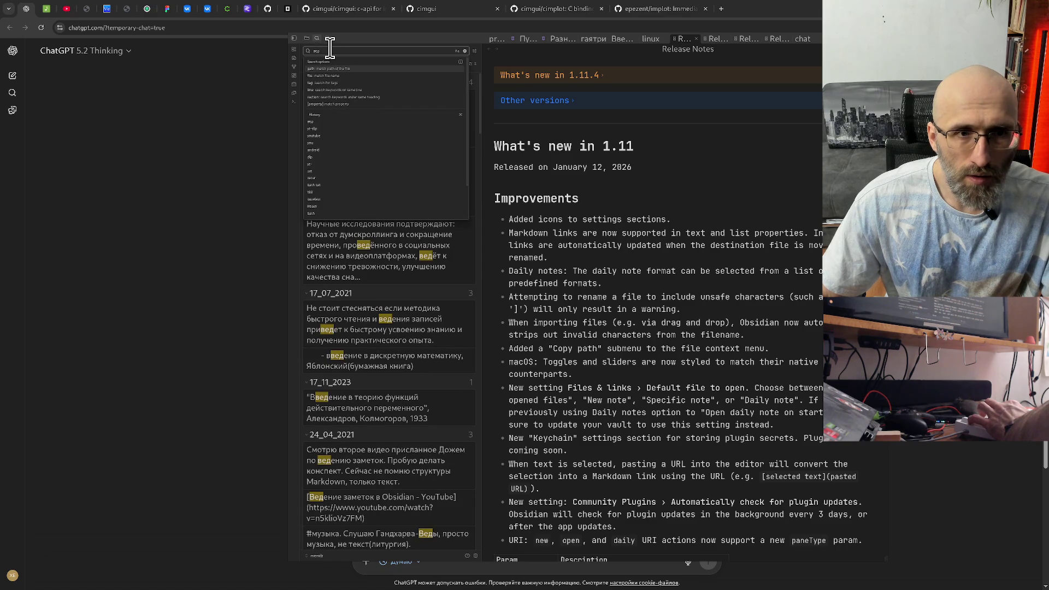
pyautogui.write('recur')
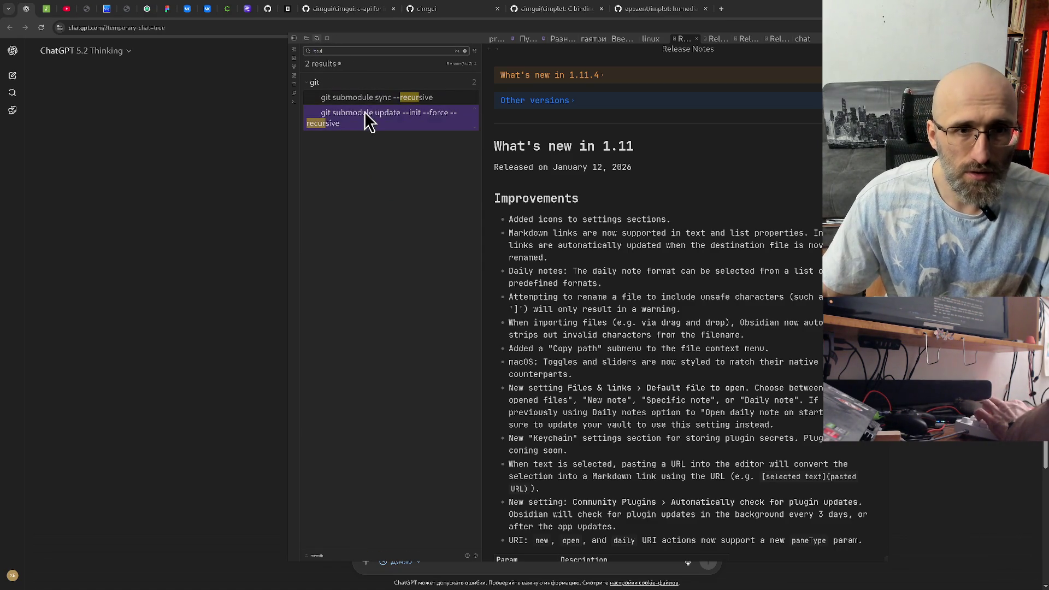
pyautogui.click(368, 117)
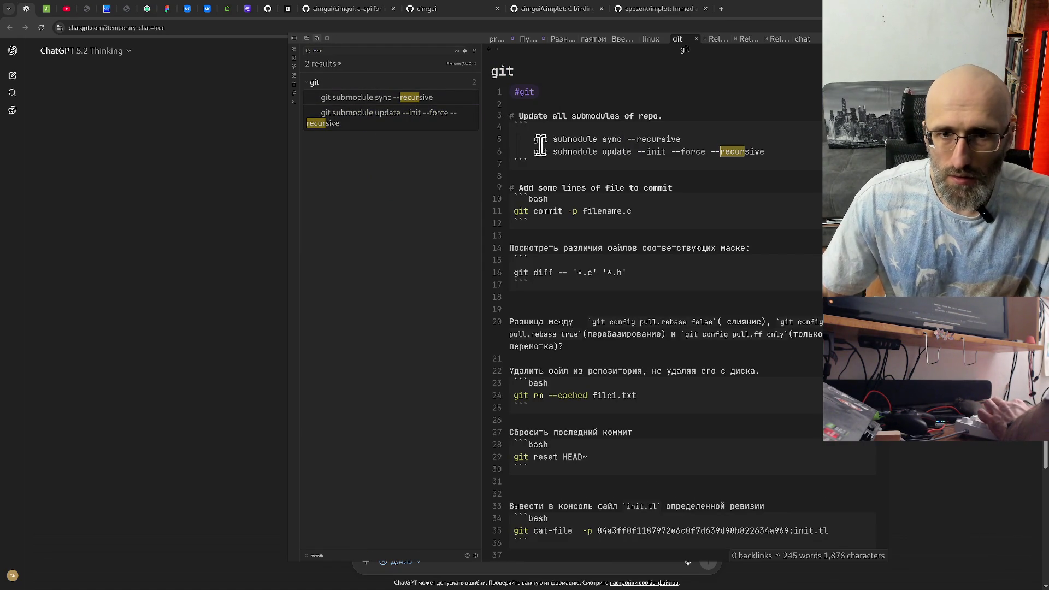
pyautogui.moveTo(531, 139); pyautogui.dragTo(686, 141)
pyautogui.rightClick(662, 139)
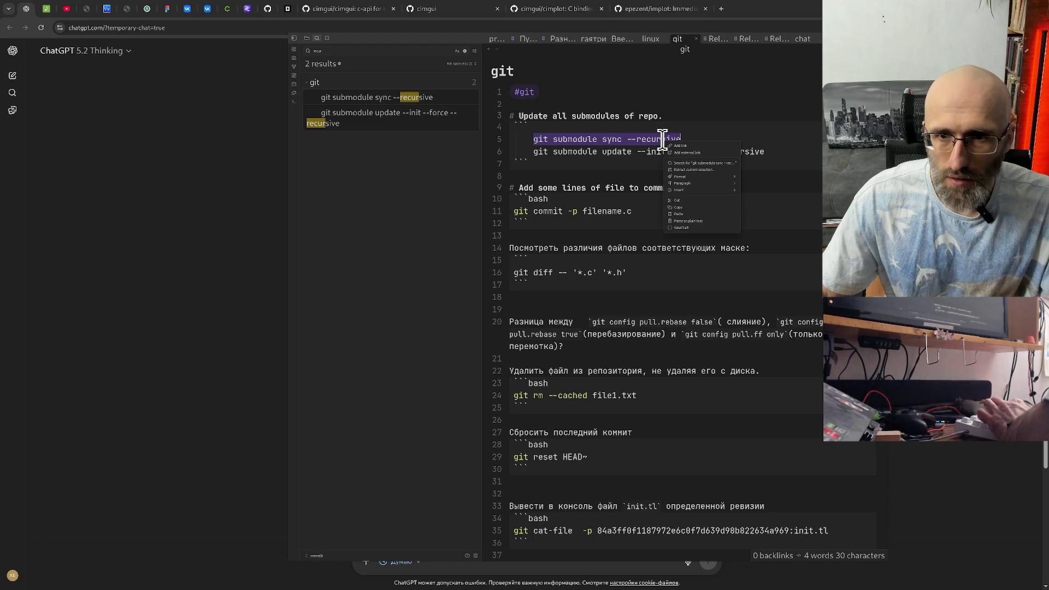
pyautogui.click(701, 207)
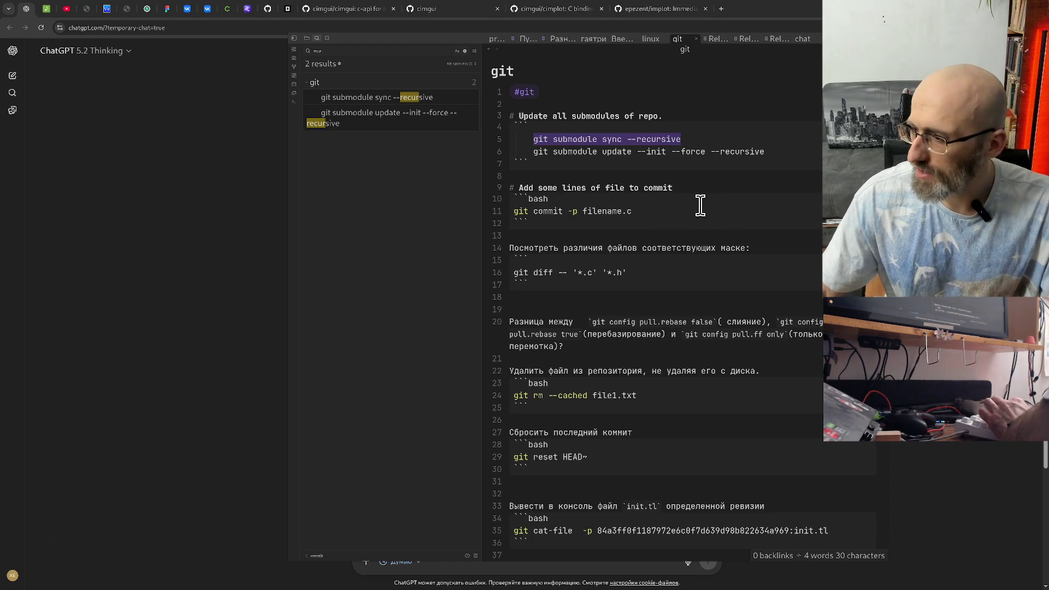
# Step: Run the copied git submodule sync --recursive command in the cimplot tmux shell
pyautogui.hotkey('alt', 'Tab')
pyautogui.hotkey('alt', 'Tab')
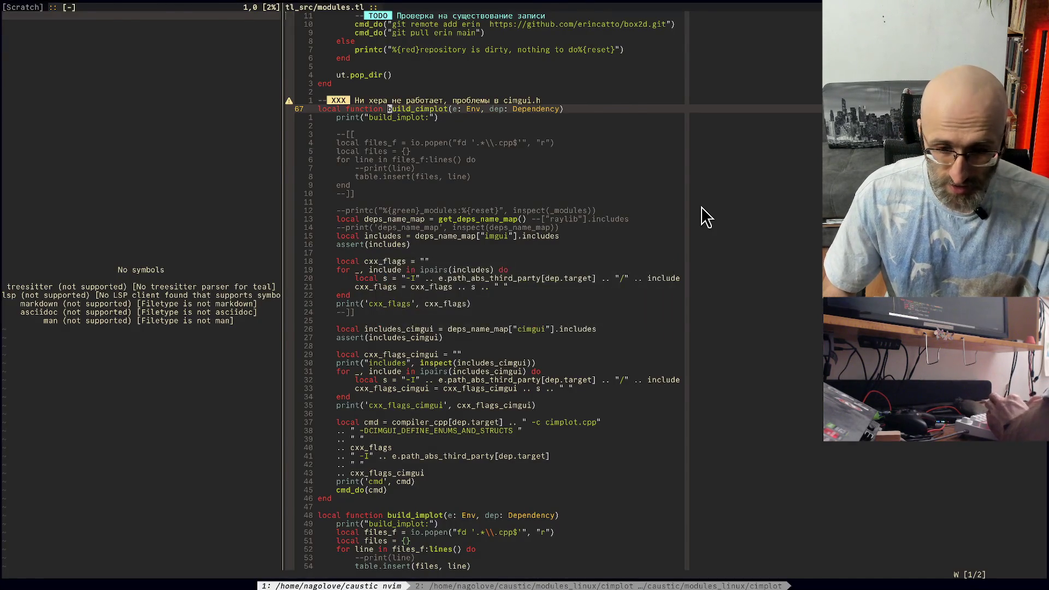
pyautogui.hotkey('ctrl', 'b')
pyautogui.press('2')
pyautogui.hotkey('ctrl', 'shift', 'v')
pyautogui.press('Return')
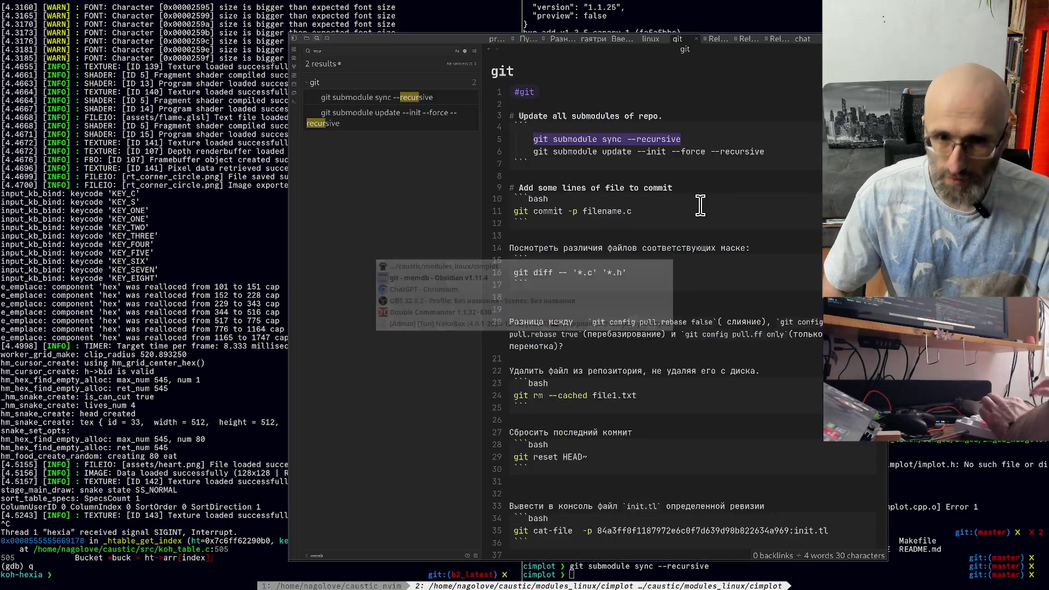
# Step: Copy the git submodule update command line from the Obsidian git note
pyautogui.hotkey('alt', 'Tab')
pyautogui.moveTo(536, 147); pyautogui.dragTo(764, 153)
pyautogui.rightClick(755, 156)
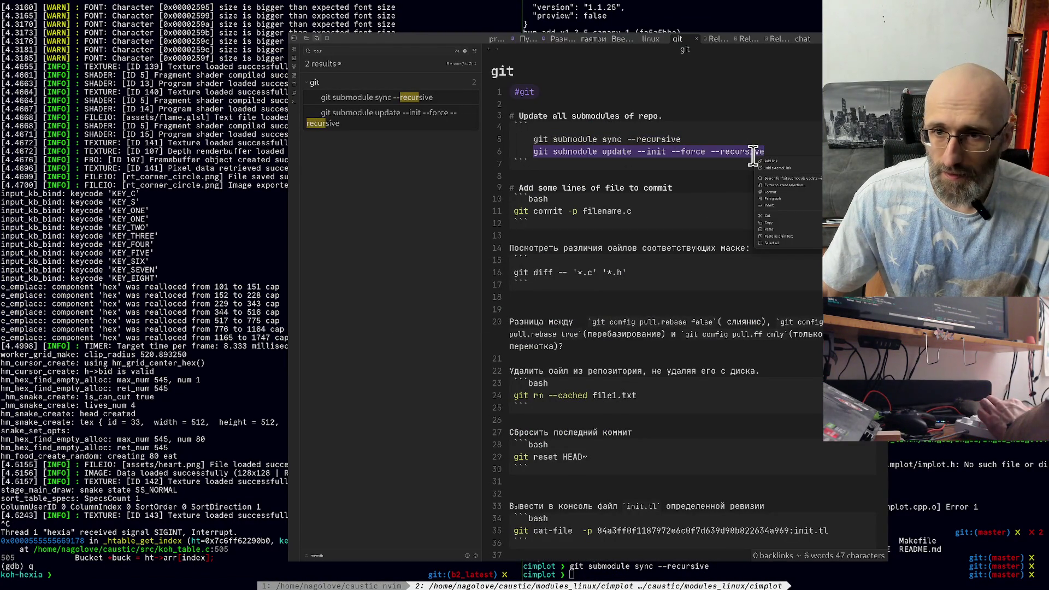
pyautogui.click(802, 222)
pyautogui.hotkey('alt', 'Tab')
# Step: Run git submodule update --init --force --recursive and confirm implot's files are now present
pyautogui.hotkey('ctrl', 'shift', 'v')
pyautogui.press('Return')
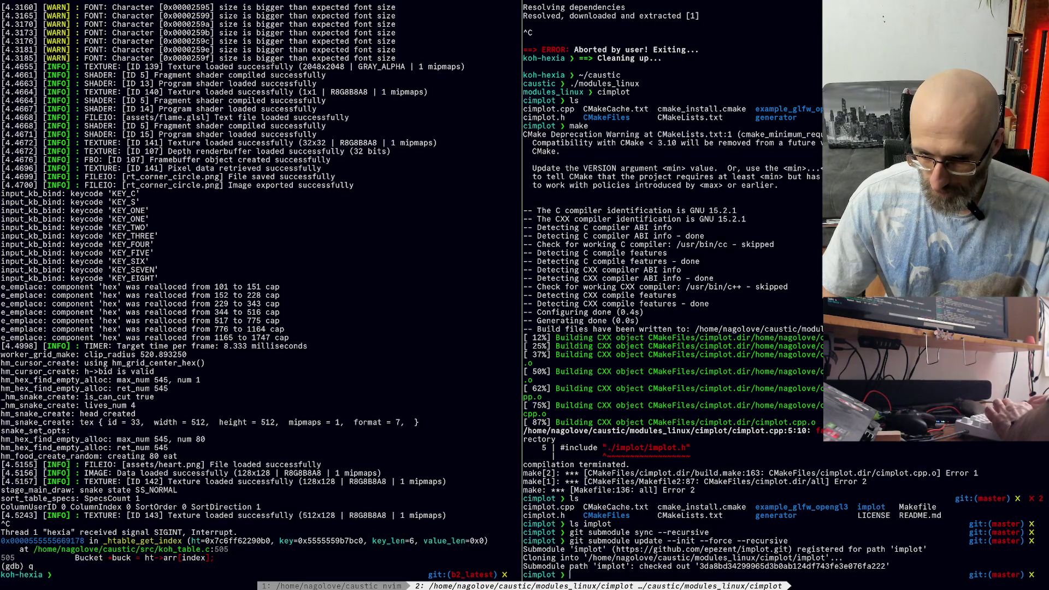
pyautogui.write('ls')
pyautogui.press('Return')
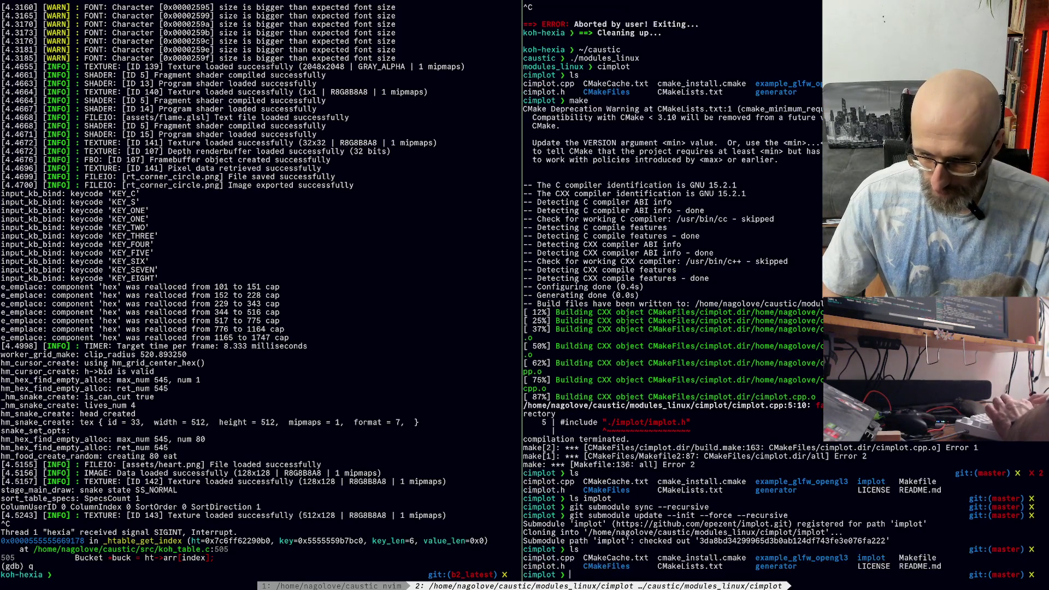
pyautogui.write('ls implot')
pyautogui.press('Return')
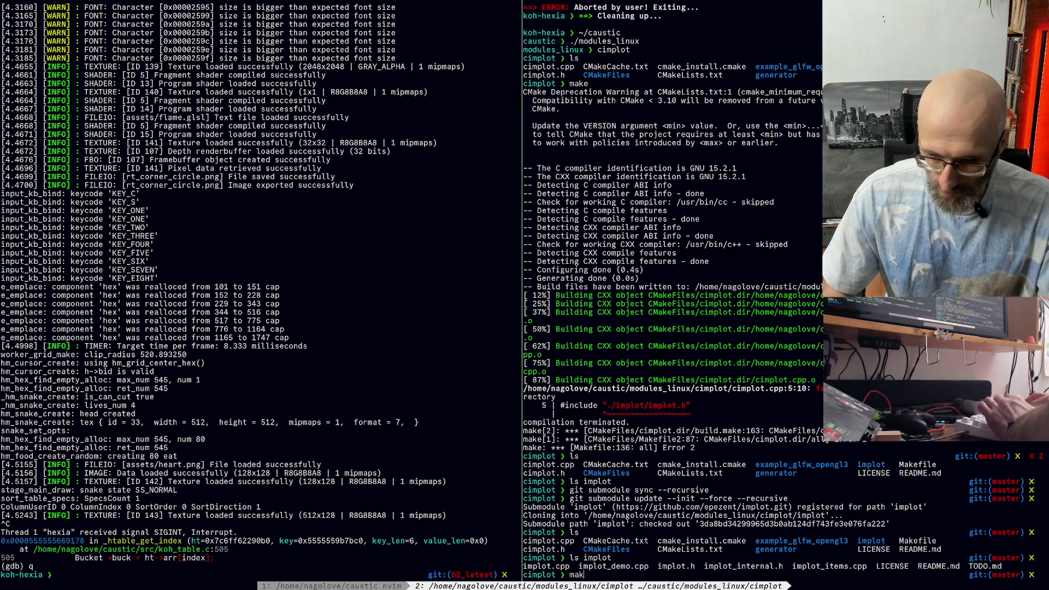
# Step: Rebuild cimplot with make so it reaches 100% Built target cimplot
pyautogui.write('make')
pyautogui.press('Return')
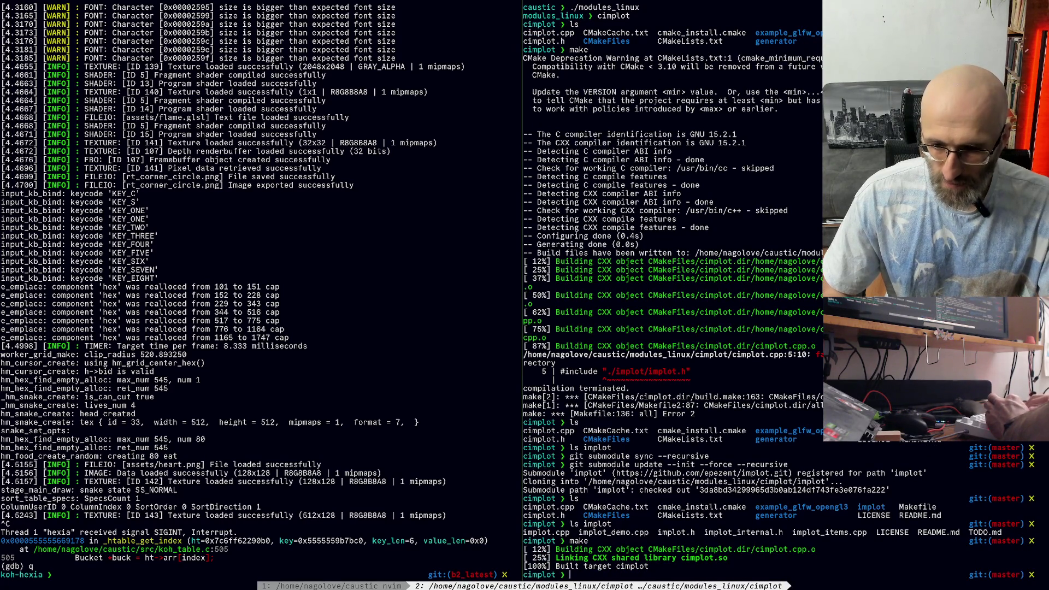
pyautogui.hotkey('ctrl', 'b')
pyautogui.press('1')
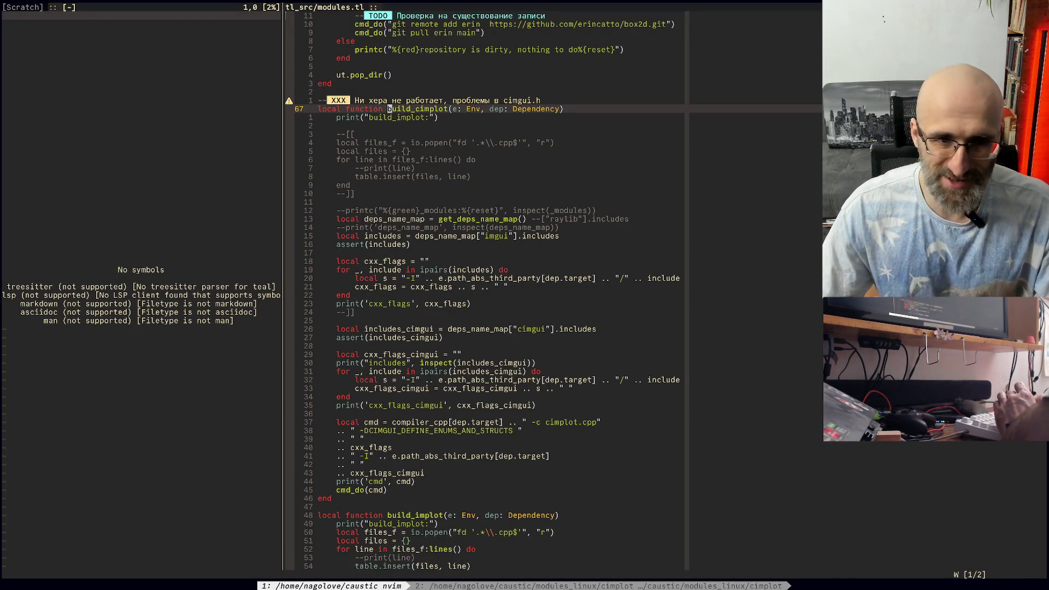
# Step: Run the btop system monitor in the shell window, then quit it
pyautogui.hotkey('ctrl', 'b')
pyautogui.write('2')
pyautogui.write('btop')
pyautogui.press('Return')
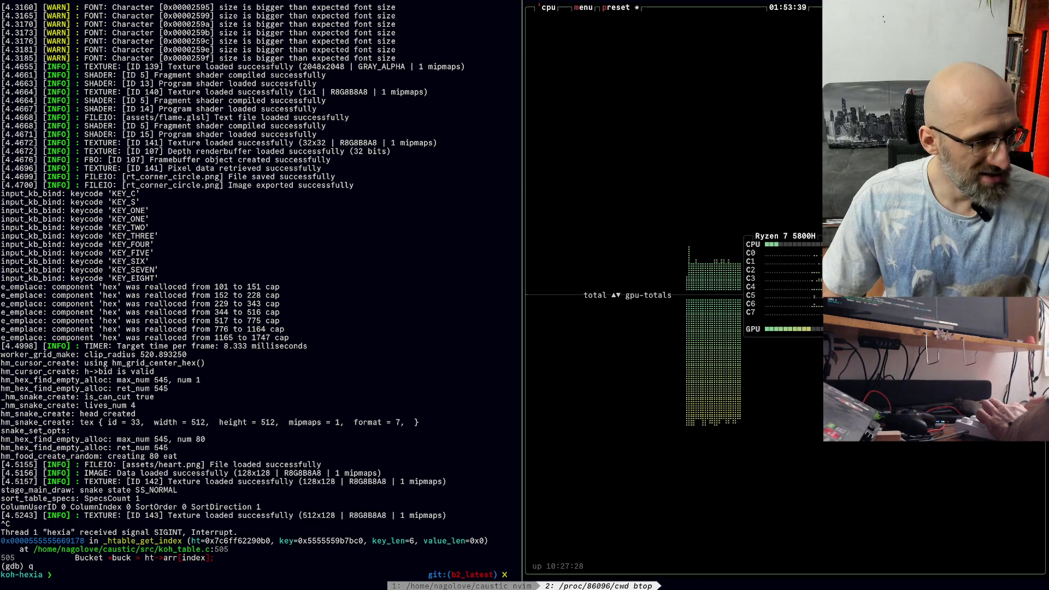
pyautogui.press('q')
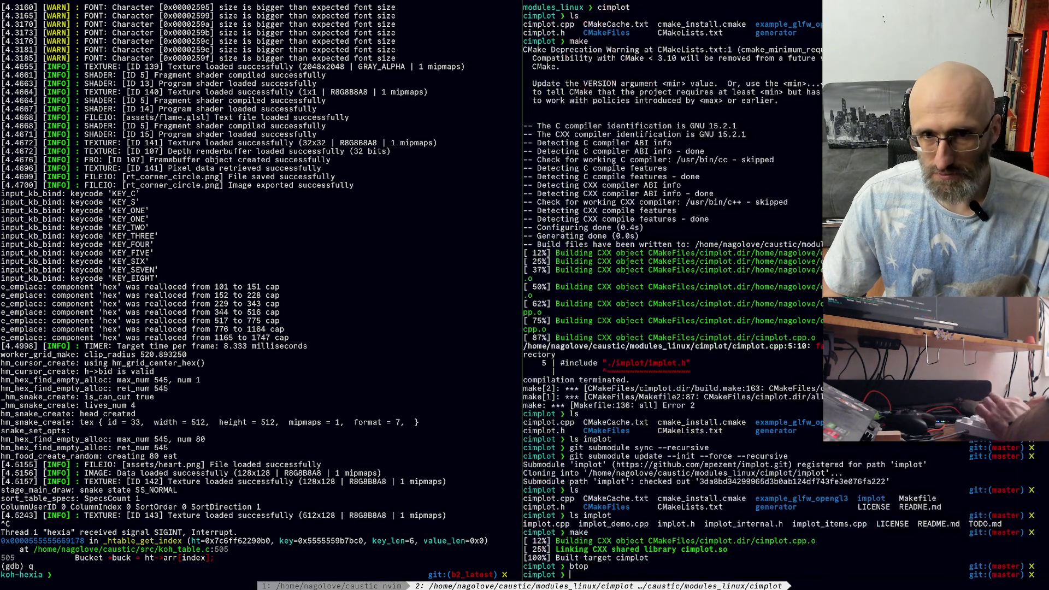
# Step: Return to modules.tl and jump to where build_cimplot is used
pyautogui.hotkey('ctrl', 'b')
pyautogui.press('1')
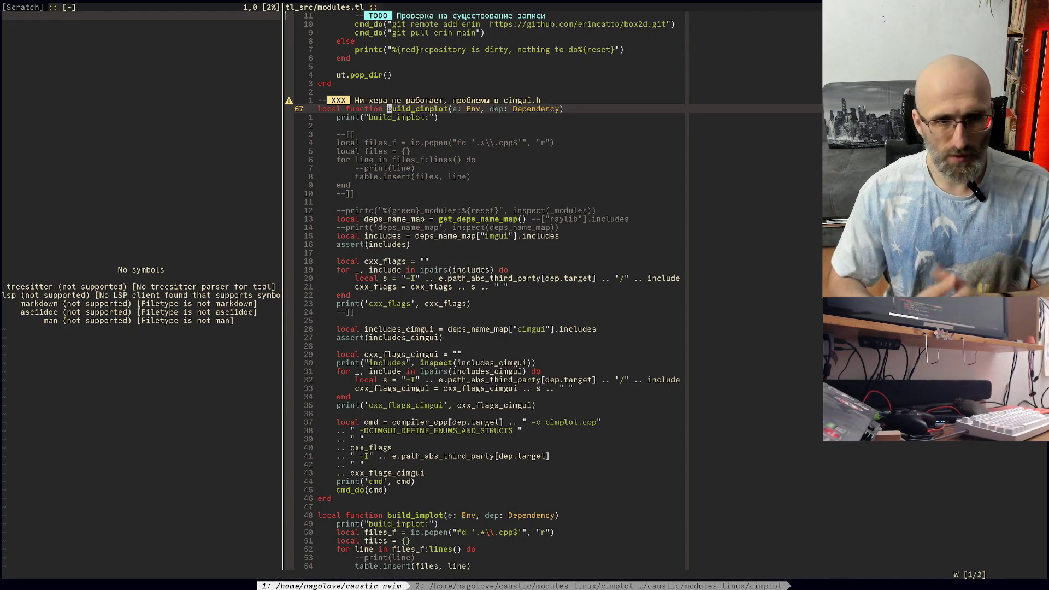
pyautogui.press('*')
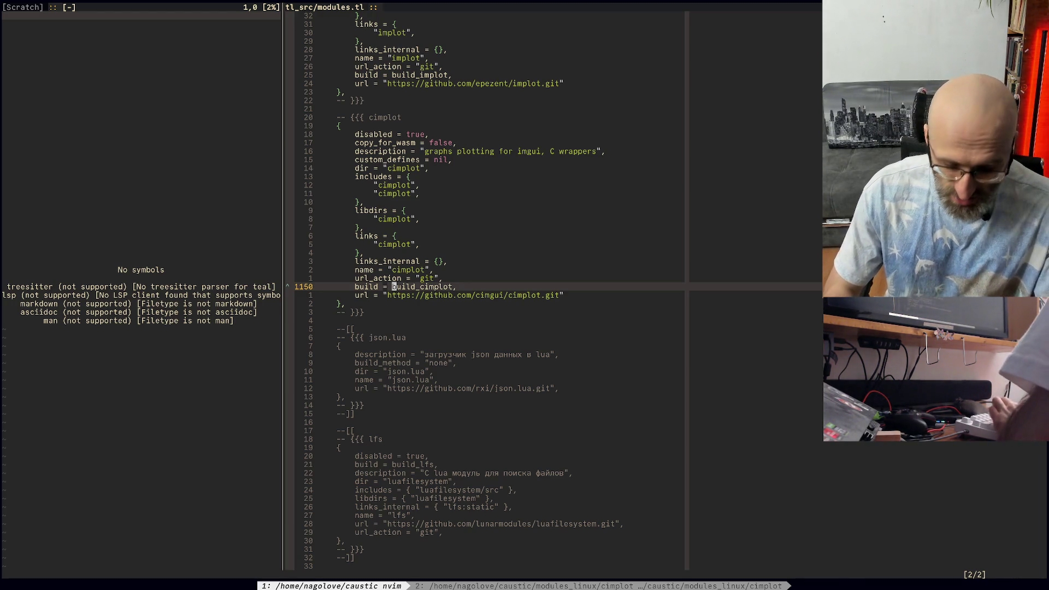
pyautogui.hotkey('ctrl', 'y')
pyautogui.hotkey('ctrl', 'y')
pyautogui.hotkey('ctrl', 'y')
pyautogui.hotkey('ctrl', 'y')
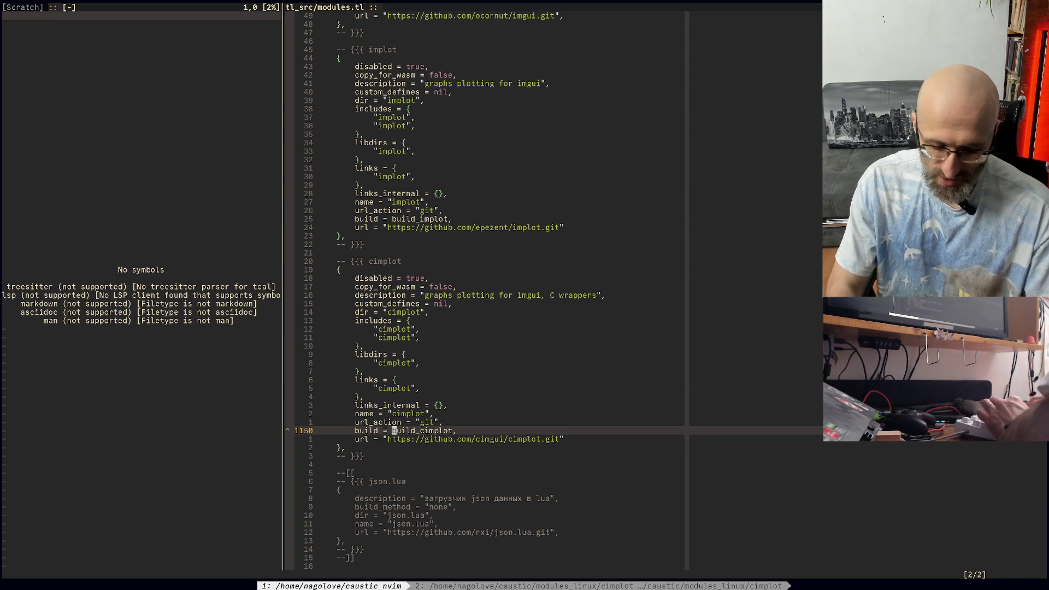
pyautogui.press('super+r')
# Step: Launch VS Code with 'code' and dismiss the Java extension suggestion
pyautogui.write('code')
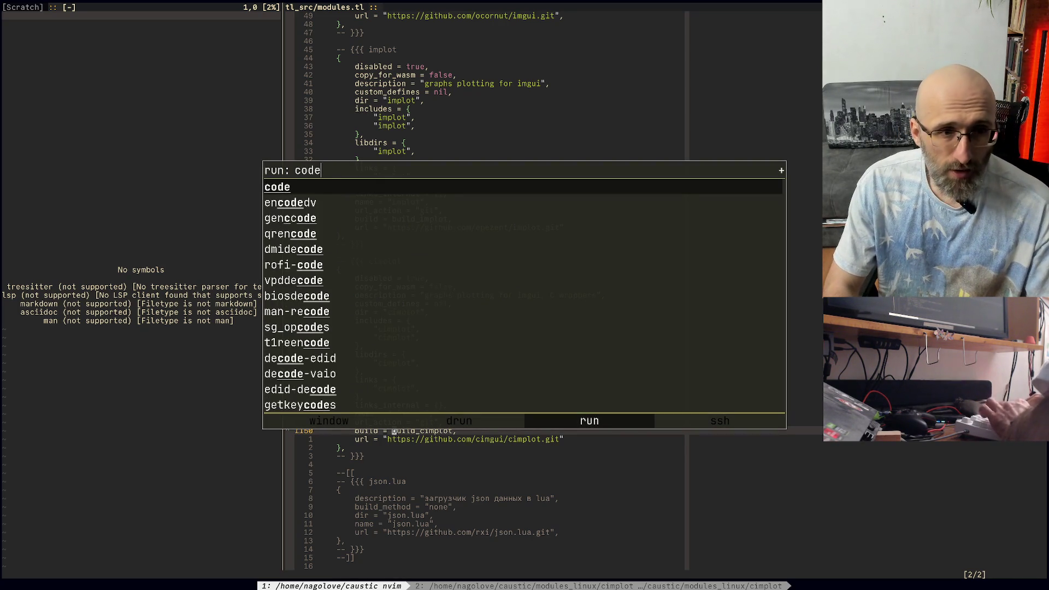
pyautogui.press('Return')
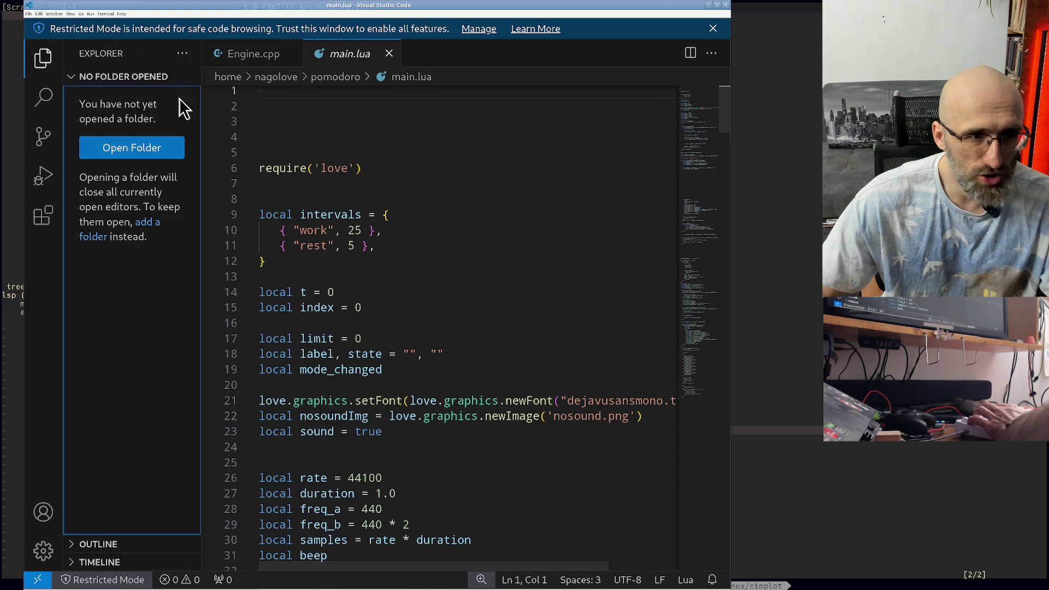
pyautogui.hotkey('ctrl', 'b')
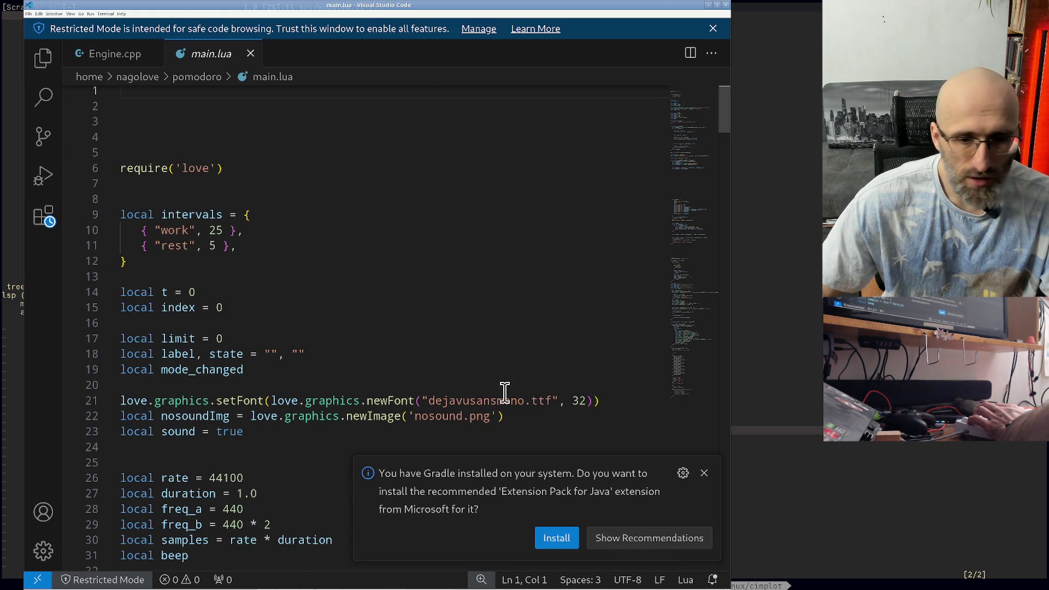
pyautogui.click(704, 494)
pyautogui.scroll(-5, 438, 265)
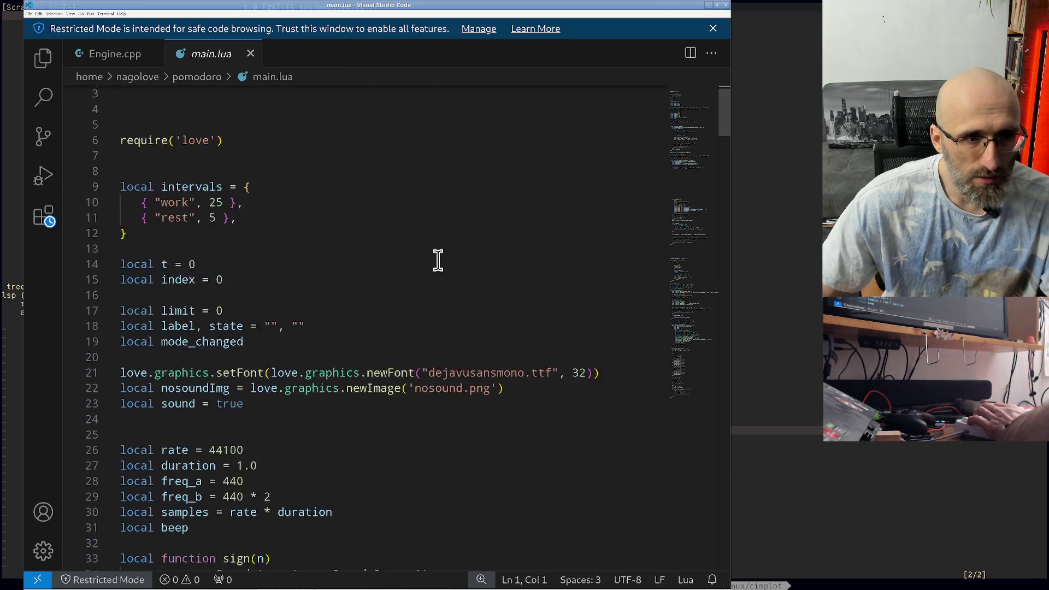
pyautogui.scroll(-3, 428, 257)
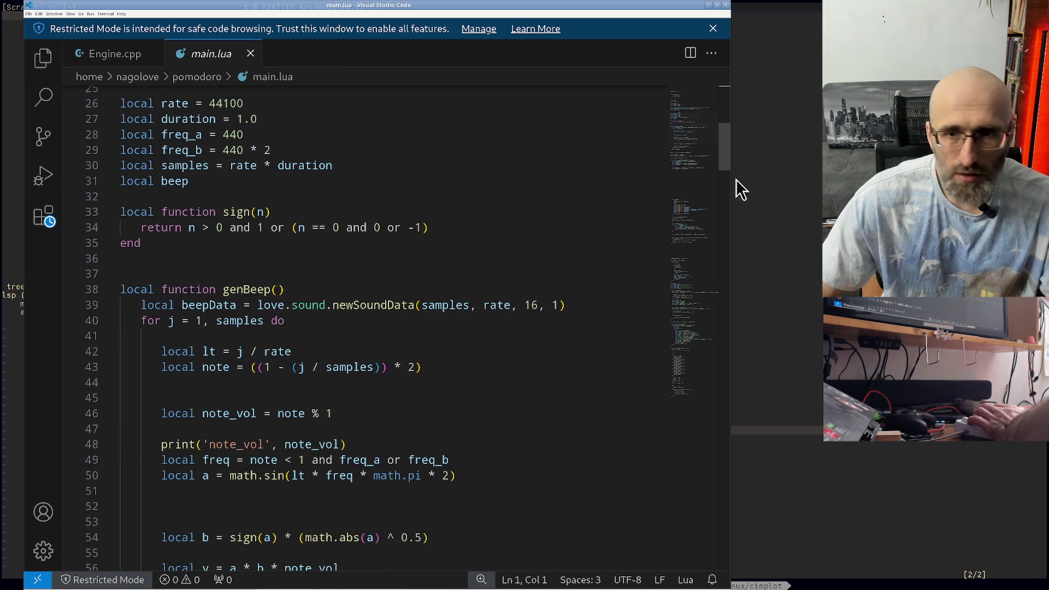
pyautogui.moveTo(728, 165)
pyautogui.mouseDown()
pyautogui.moveTo(732, 267)
pyautogui.moveTo(731, 194)
pyautogui.mouseUp()
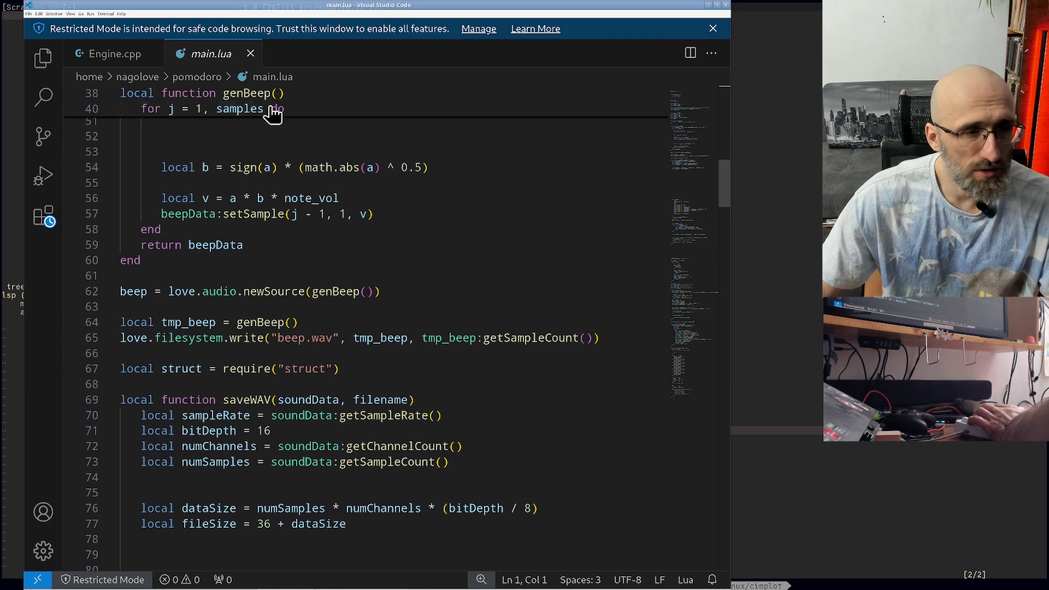
# Step: From Engine.cpp's path breadcrumb, browse the home folder and expand nagolove
pyautogui.click(124, 64)
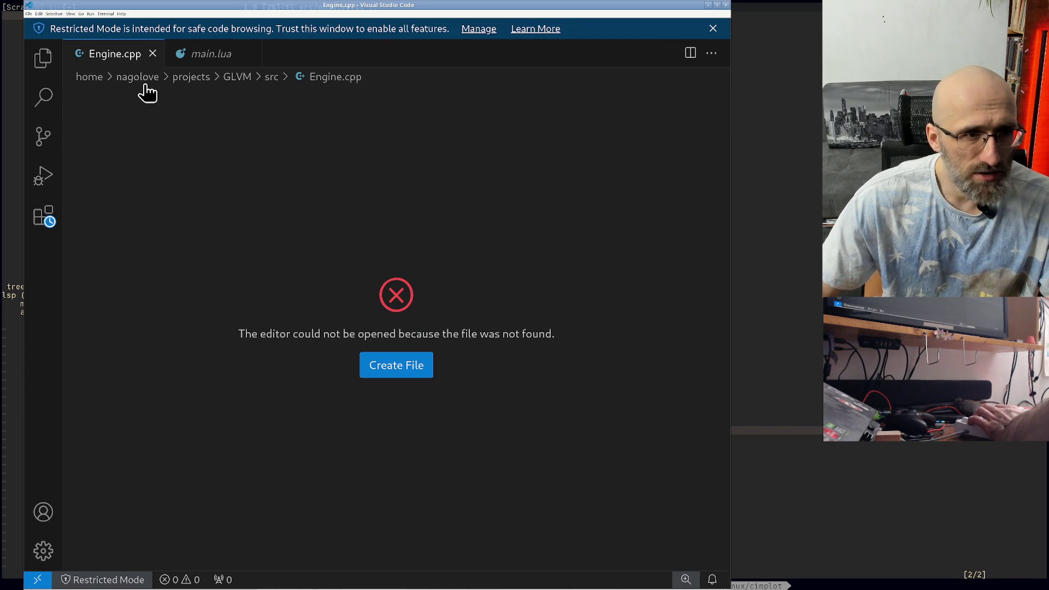
pyautogui.click(185, 78)
pyautogui.click(145, 79)
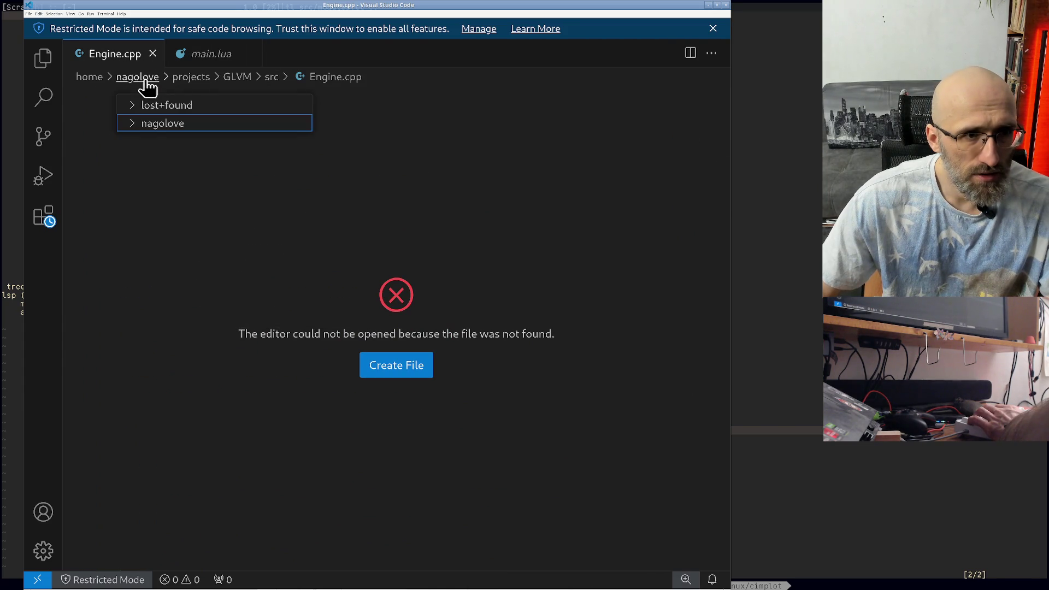
pyautogui.click(147, 124)
pyautogui.scroll(-3, 198, 171)
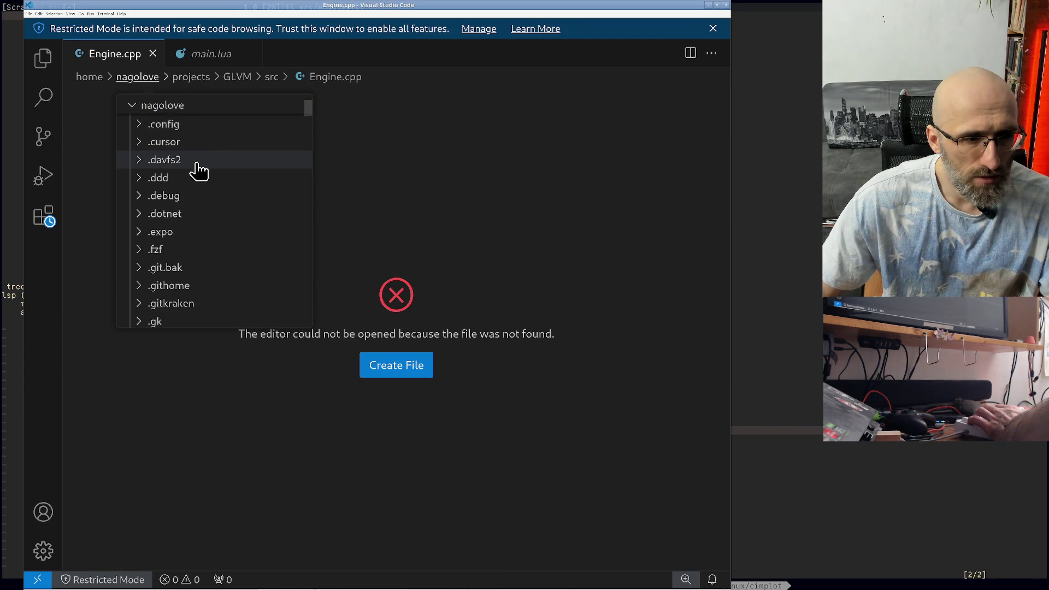
pyautogui.scroll(4, 196, 172)
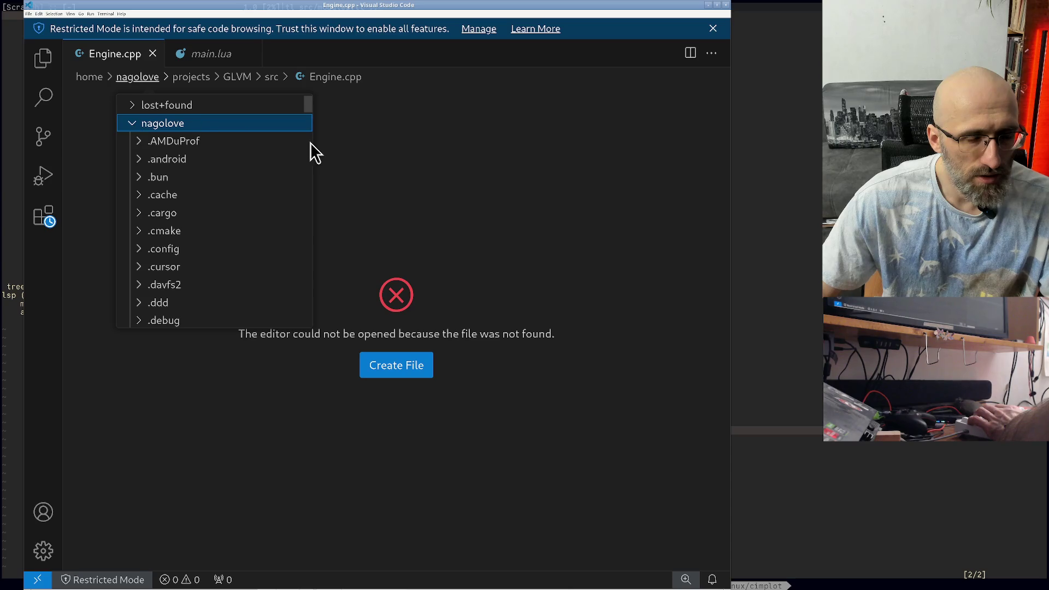
pyautogui.moveTo(305, 113); pyautogui.dragTo(311, 165)
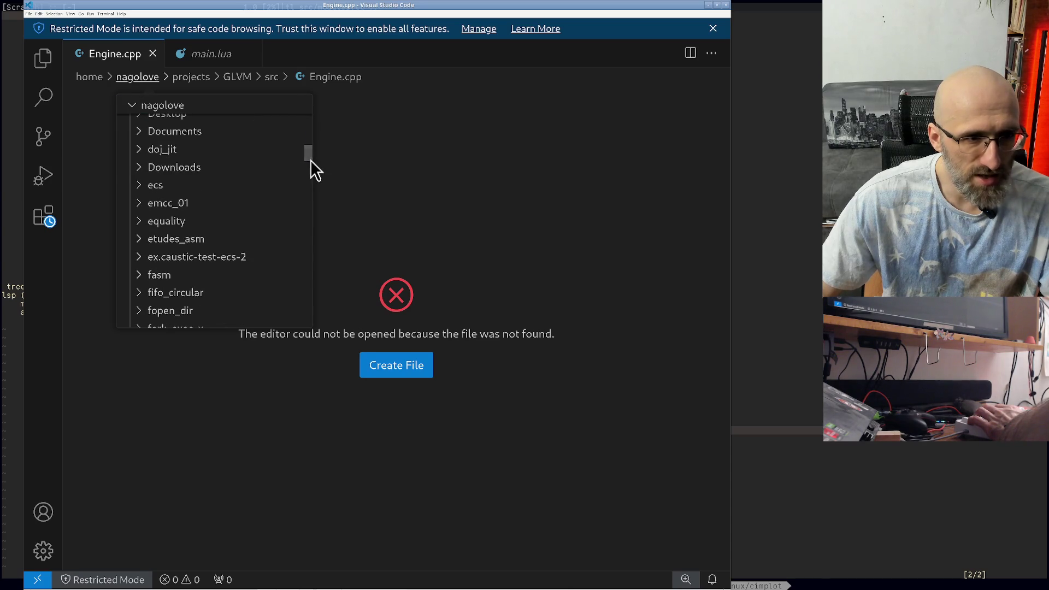
pyautogui.scroll(-3, 206, 178)
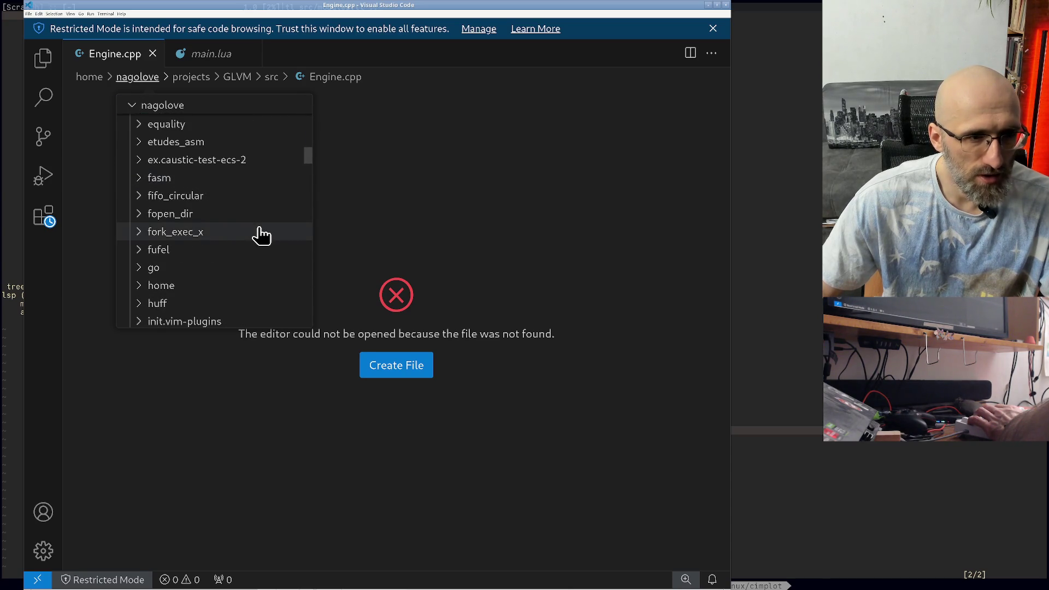
pyautogui.scroll(-3, 261, 230)
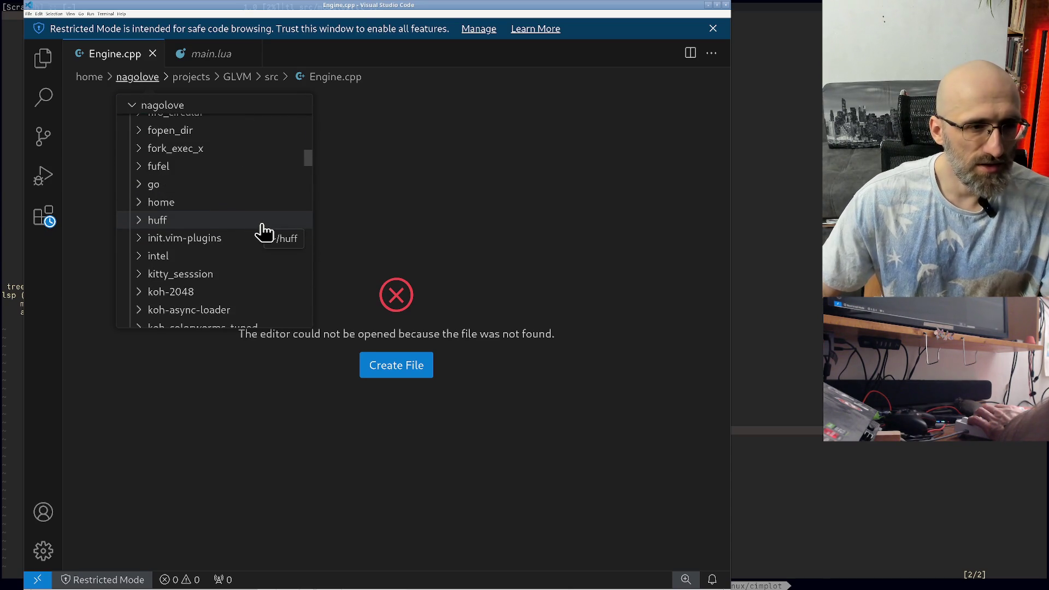
pyautogui.scroll(-3, 262, 229)
# Step: Expand koh-hexia and its src folder, then open h_hexman.c
pyautogui.click(202, 241)
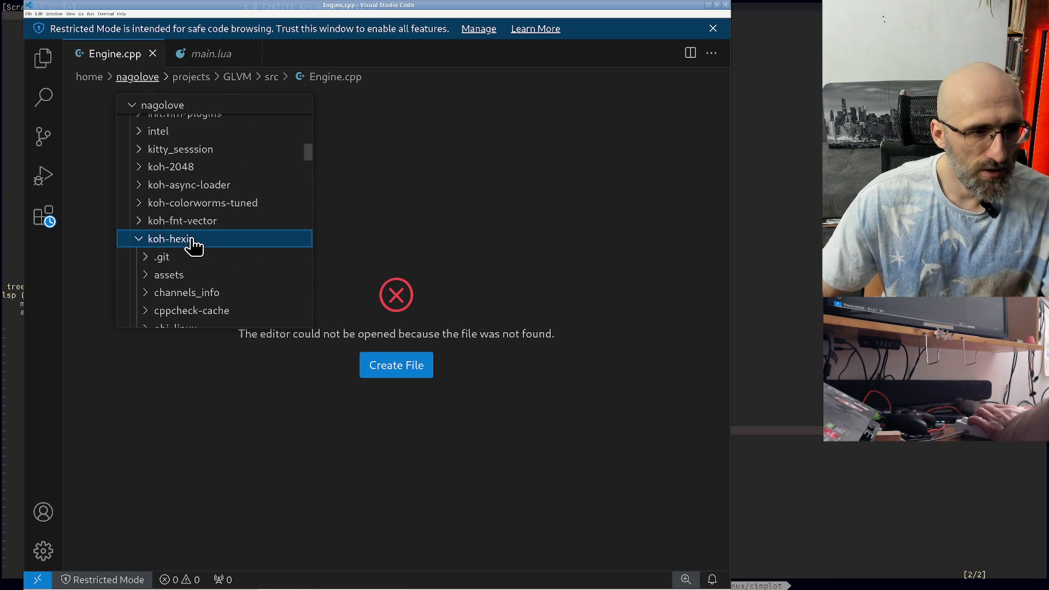
pyautogui.scroll(-3, 240, 243)
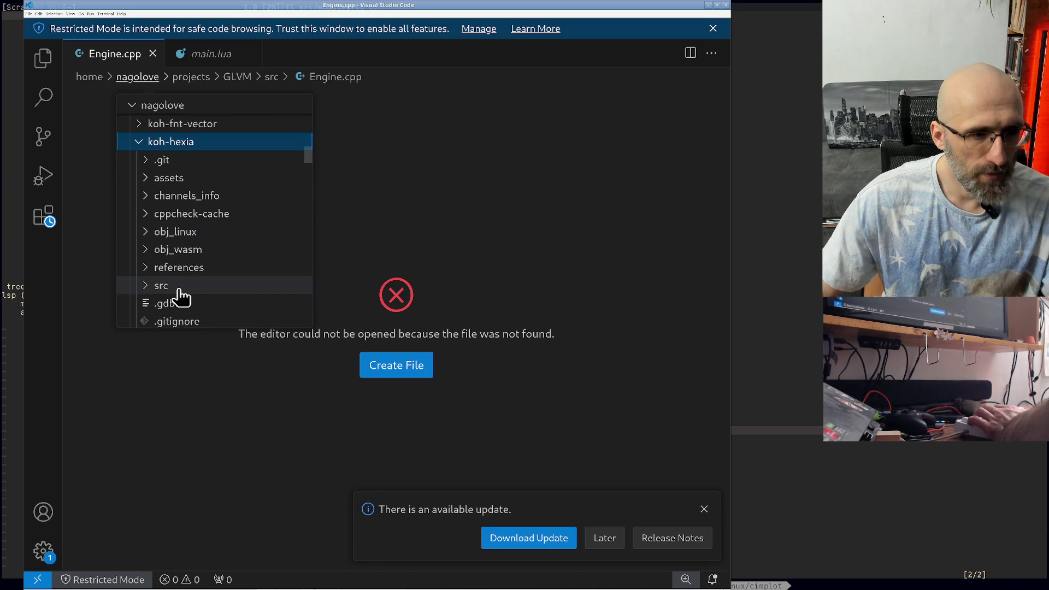
pyautogui.click(179, 289)
pyautogui.scroll(-2, 218, 262)
pyautogui.scroll(-3, 223, 276)
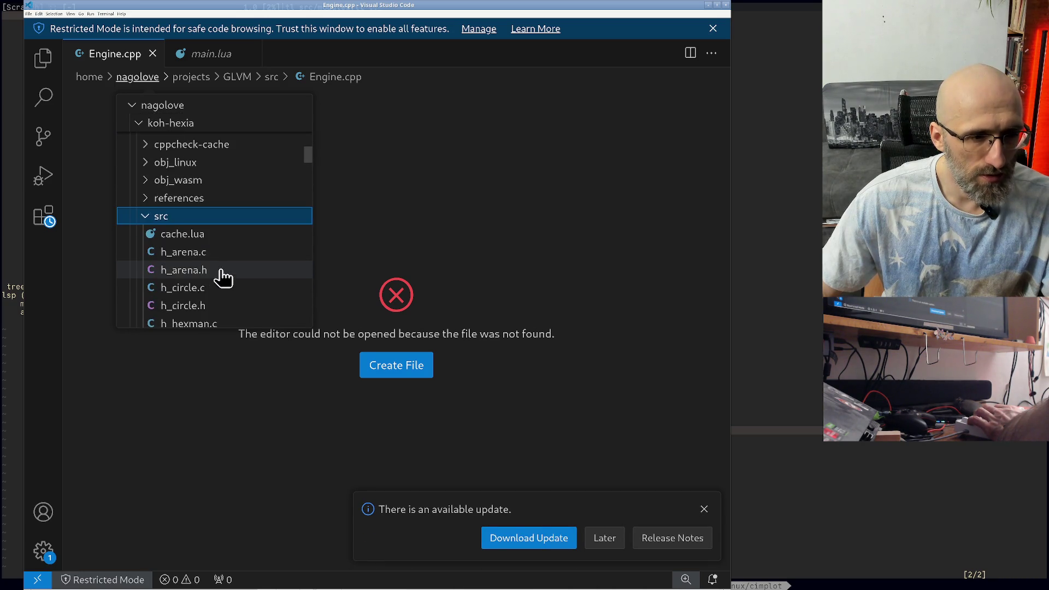
pyautogui.click(224, 275)
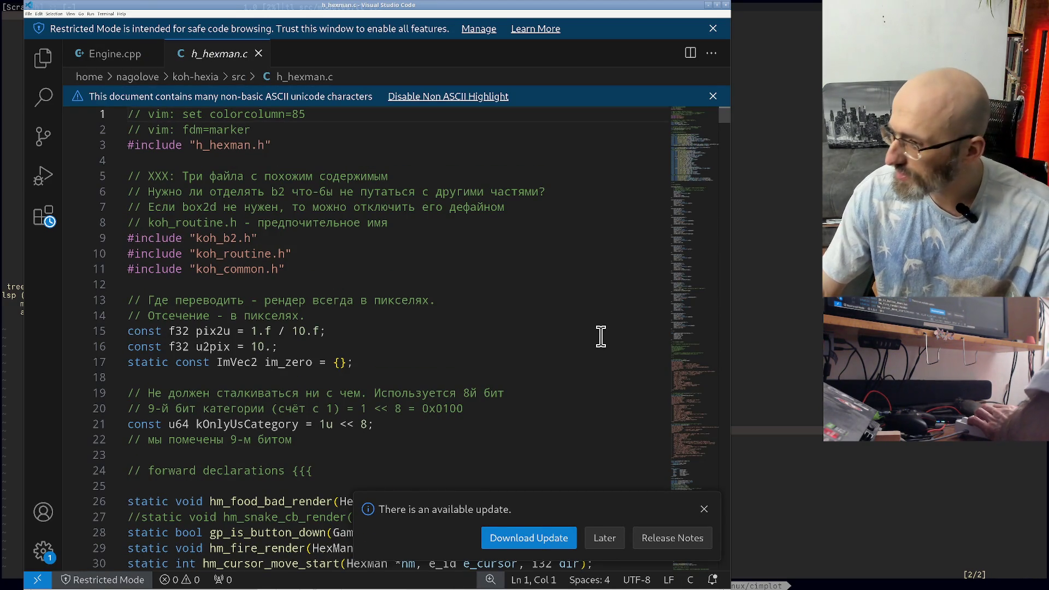
# Step: Dismiss the update notification, maximize the window, and show a wider file sidebar
pyautogui.click(703, 509)
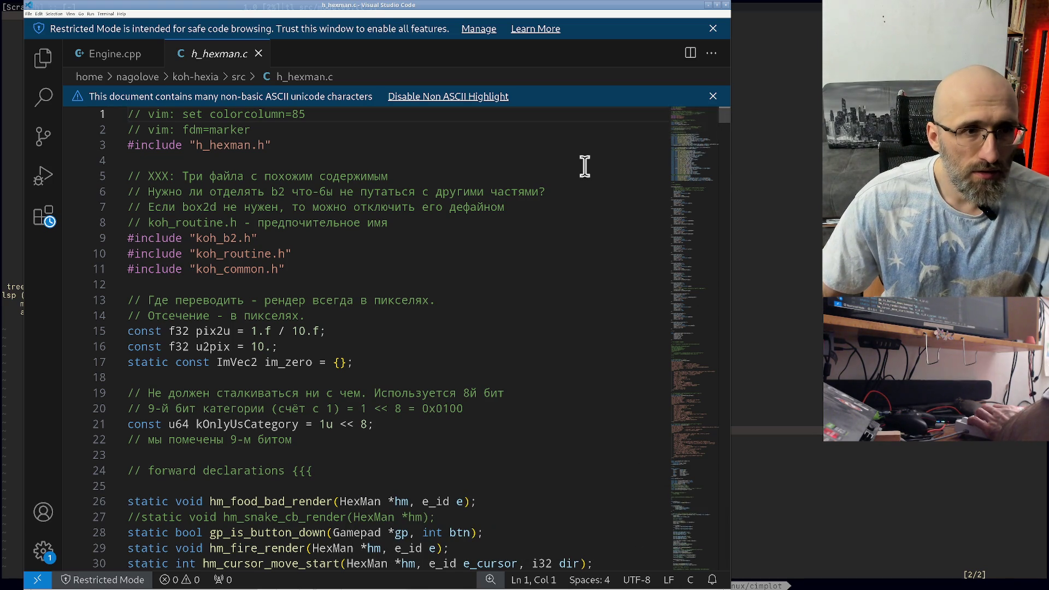
pyautogui.scroll(-20, 699, 159)
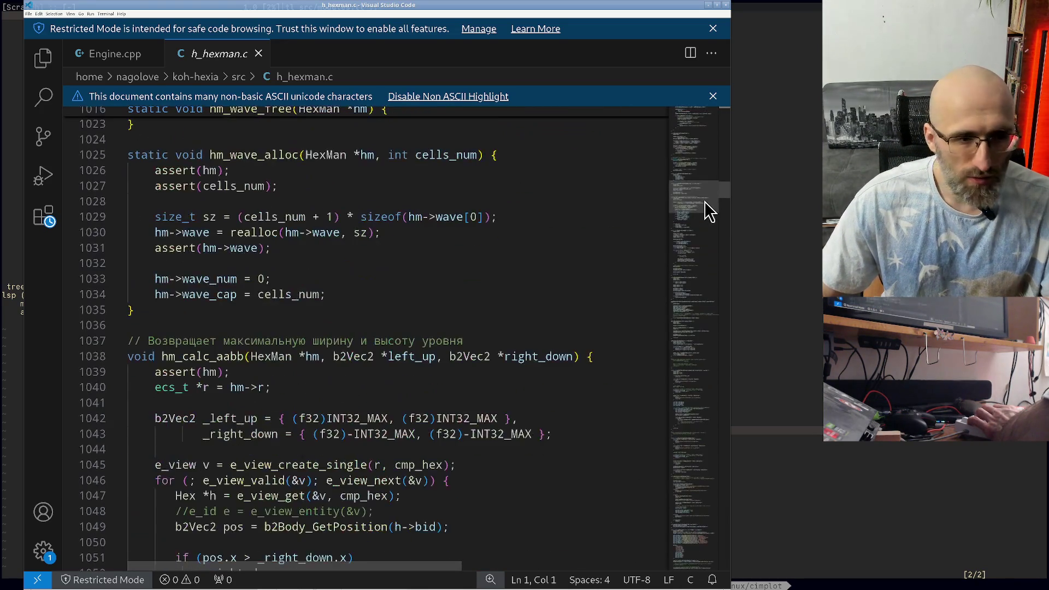
pyautogui.scroll(-20, 708, 219)
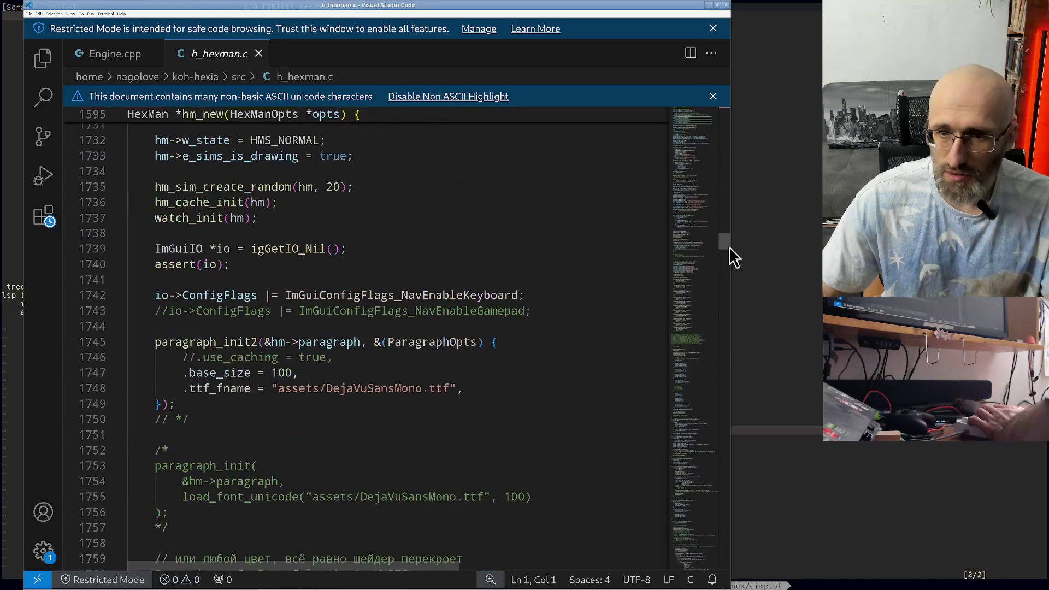
pyautogui.click(717, 6)
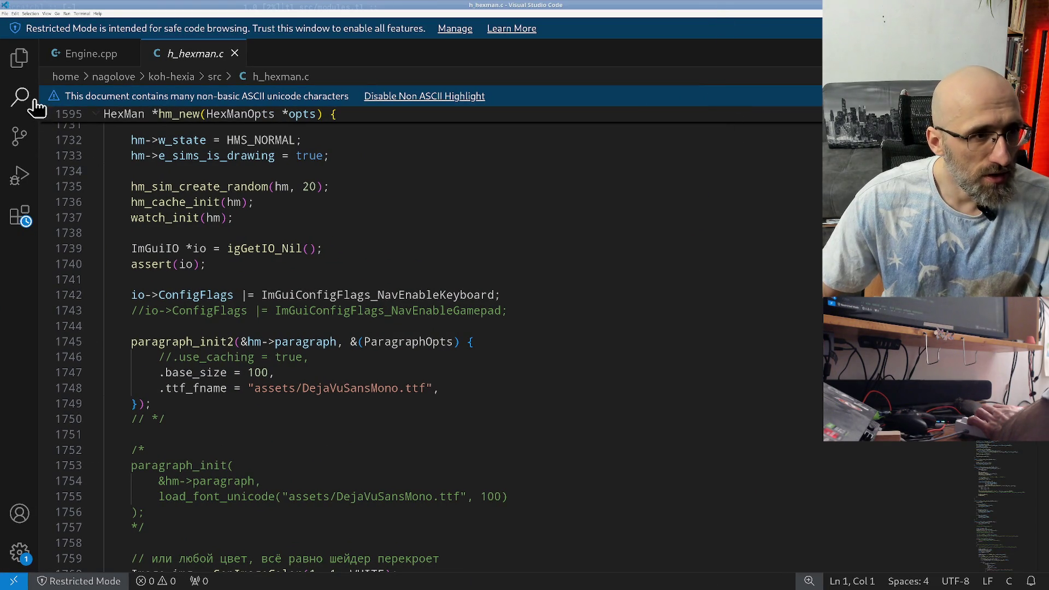
pyautogui.click(22, 68)
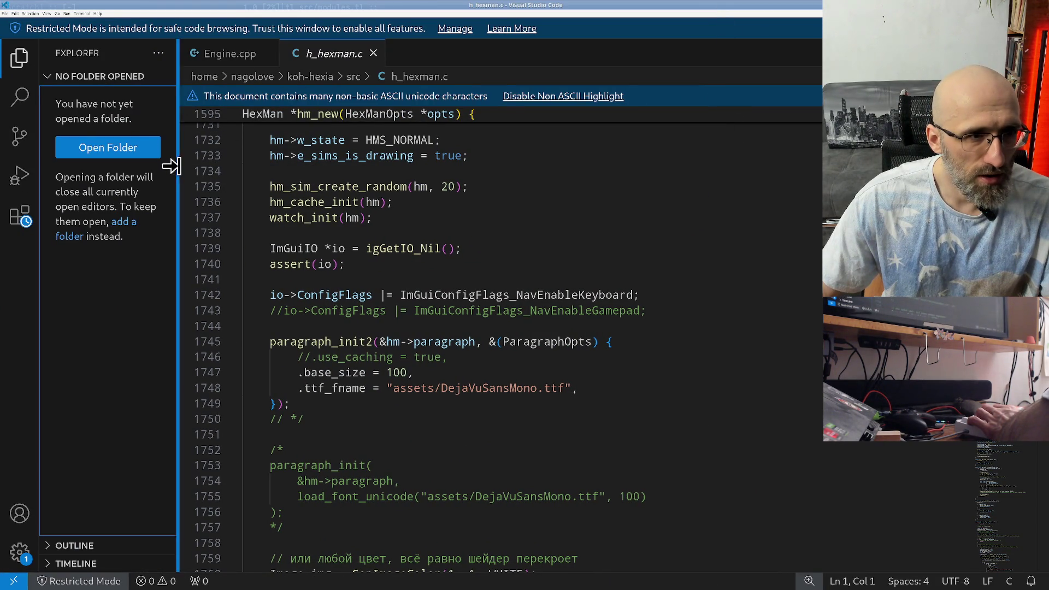
pyautogui.moveTo(176, 176); pyautogui.dragTo(224, 183)
# Step: Open koh-hexia/src as a trusted workspace, open h_hexman.c, and accept the parent git repository
pyautogui.click(164, 148)
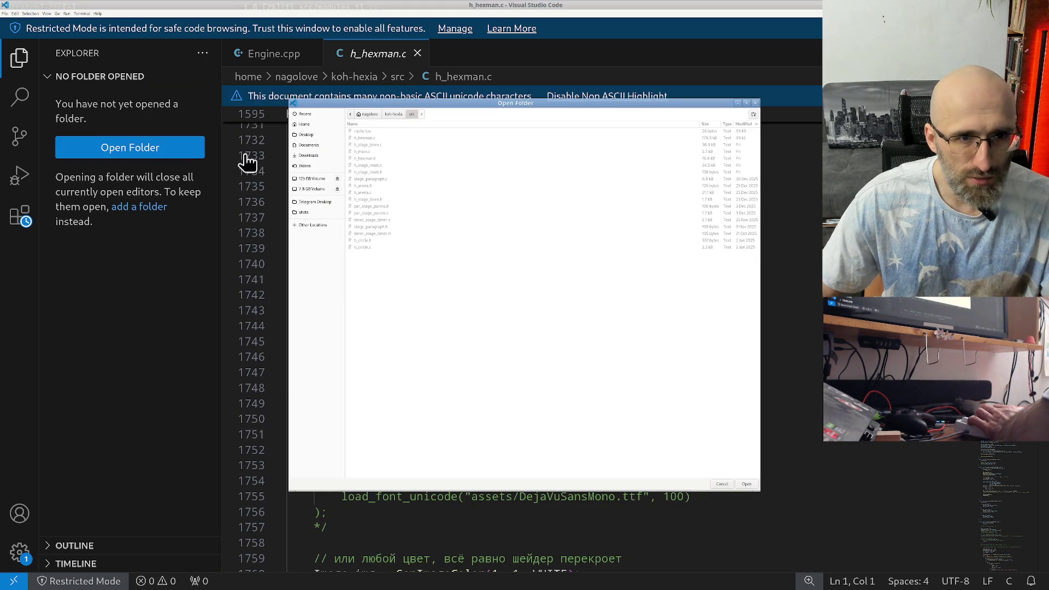
pyautogui.click(393, 116)
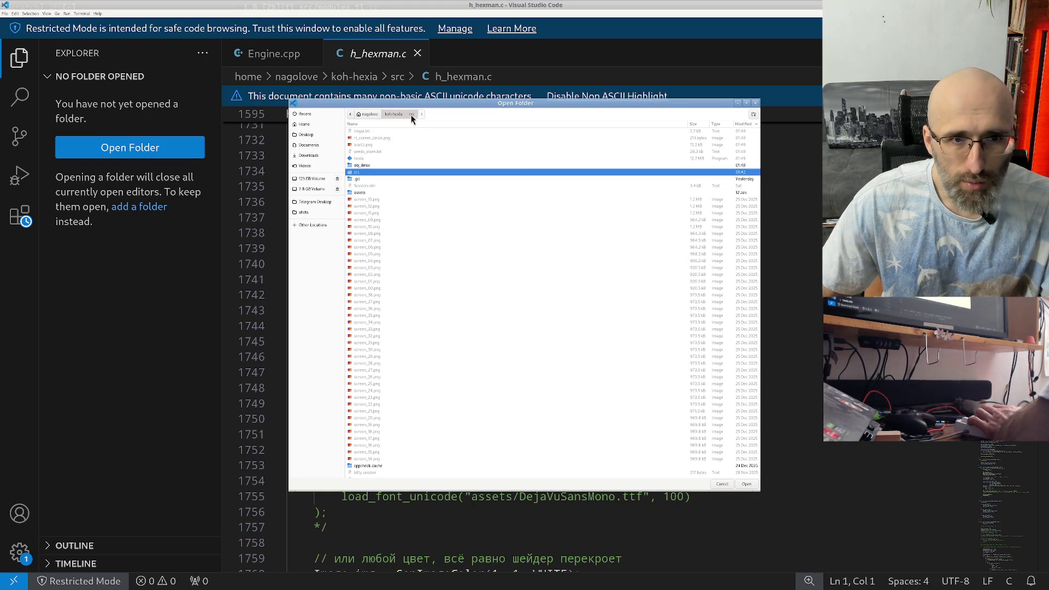
pyautogui.click(411, 115)
pyautogui.click(747, 484)
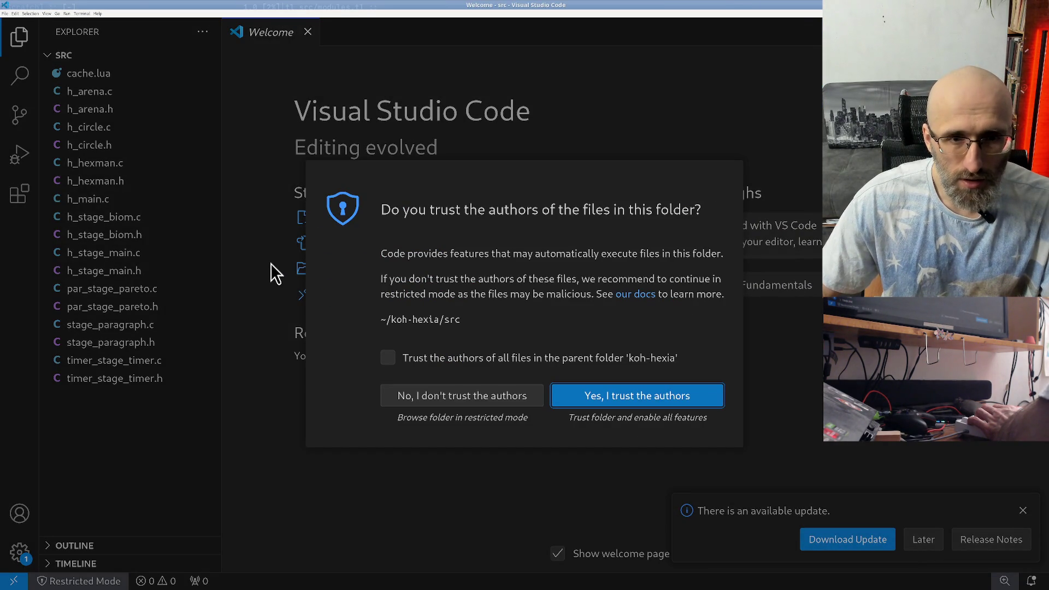
pyautogui.click(600, 407)
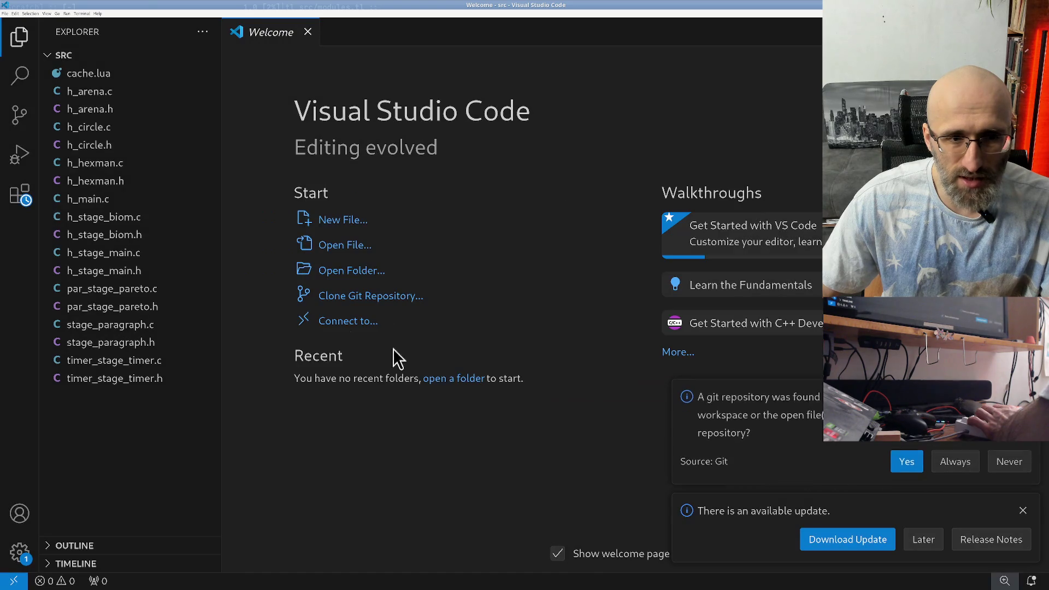
pyautogui.click(161, 165)
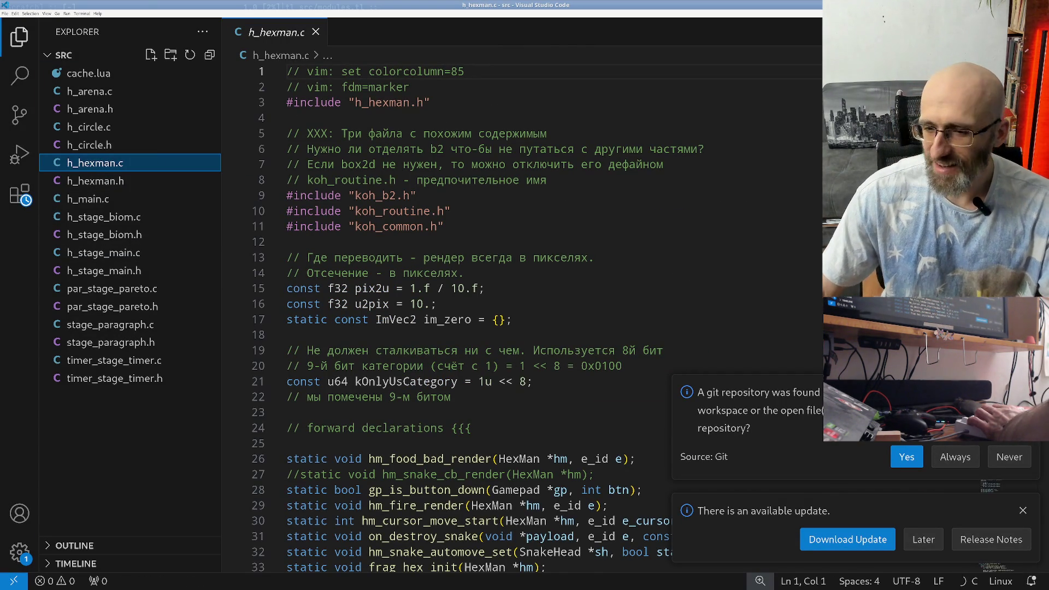
pyautogui.click(907, 456)
pyautogui.click(1023, 511)
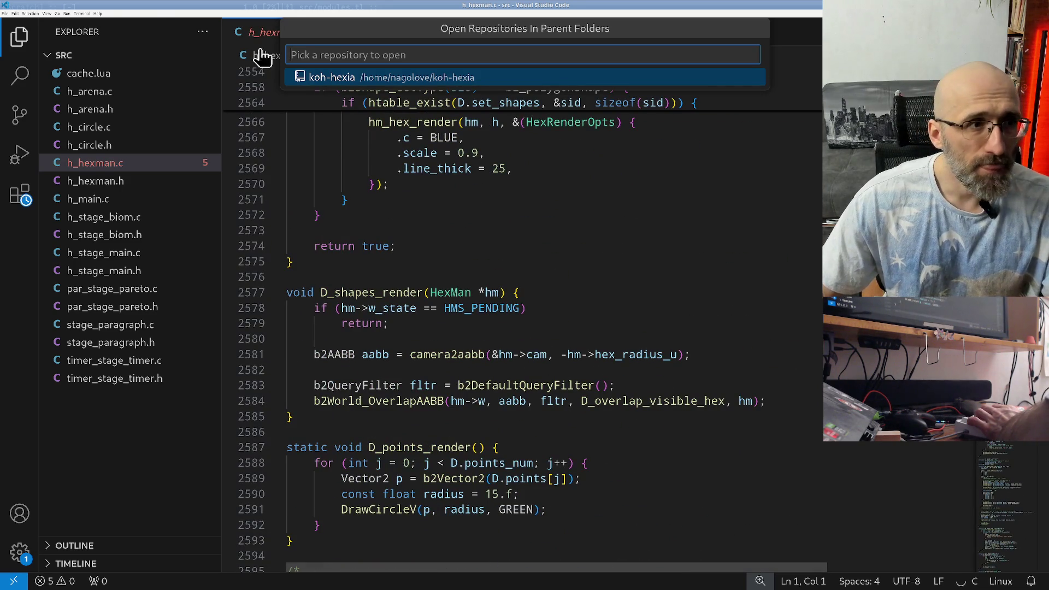
# Step: View the version details under Help > About, then close the About dialog
pyautogui.click(98, 13)
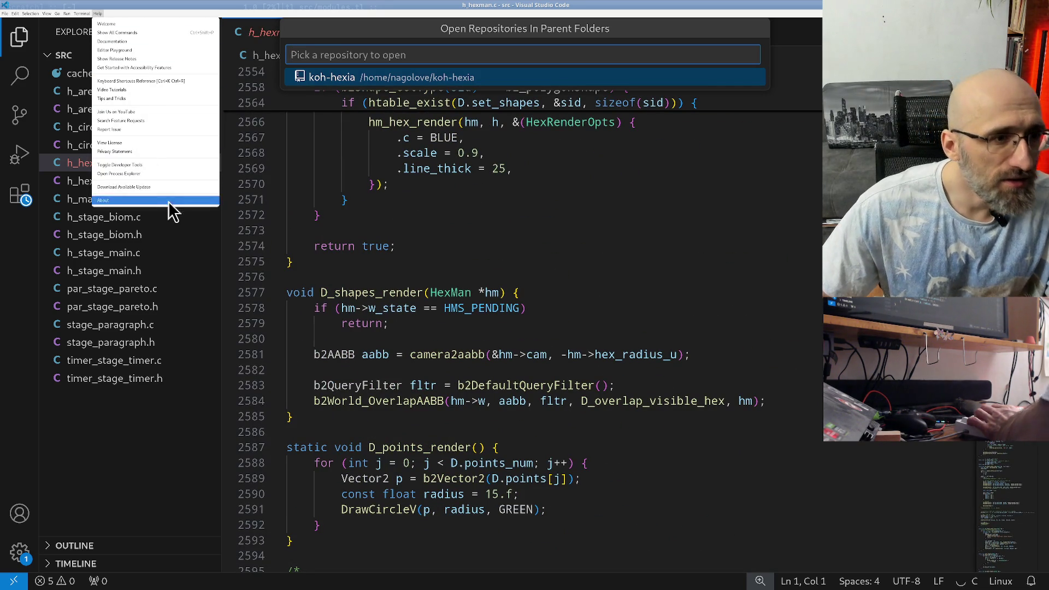
pyautogui.click(168, 201)
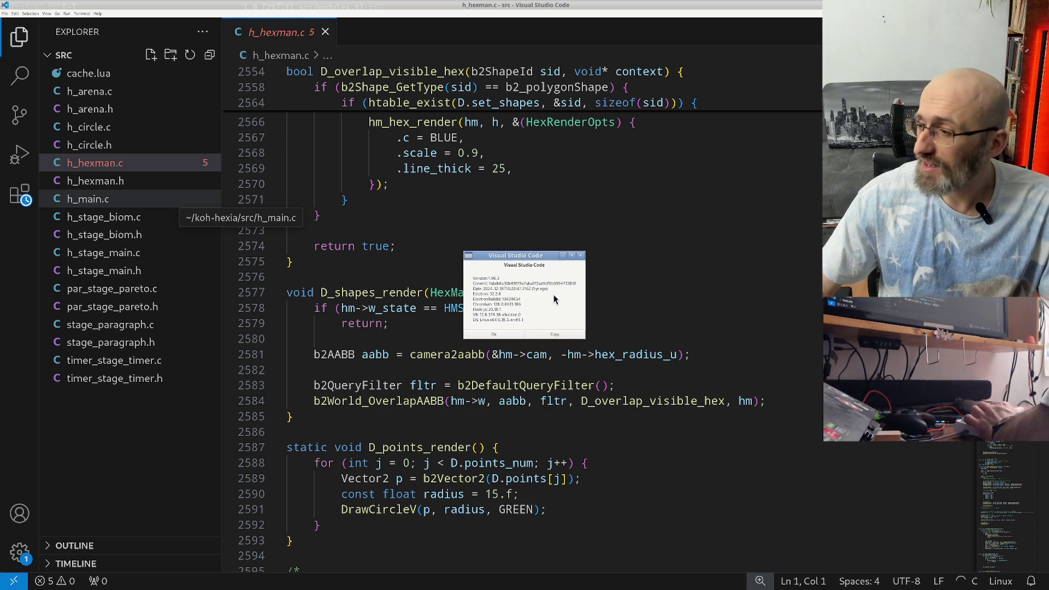
pyautogui.moveTo(545, 259); pyautogui.dragTo(549, 254)
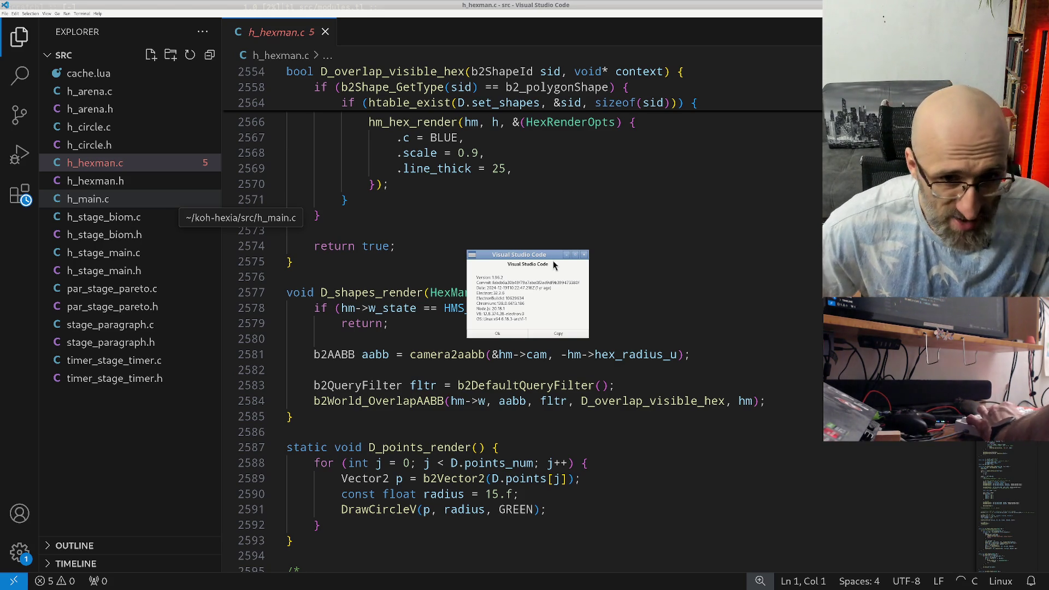
pyautogui.click(520, 336)
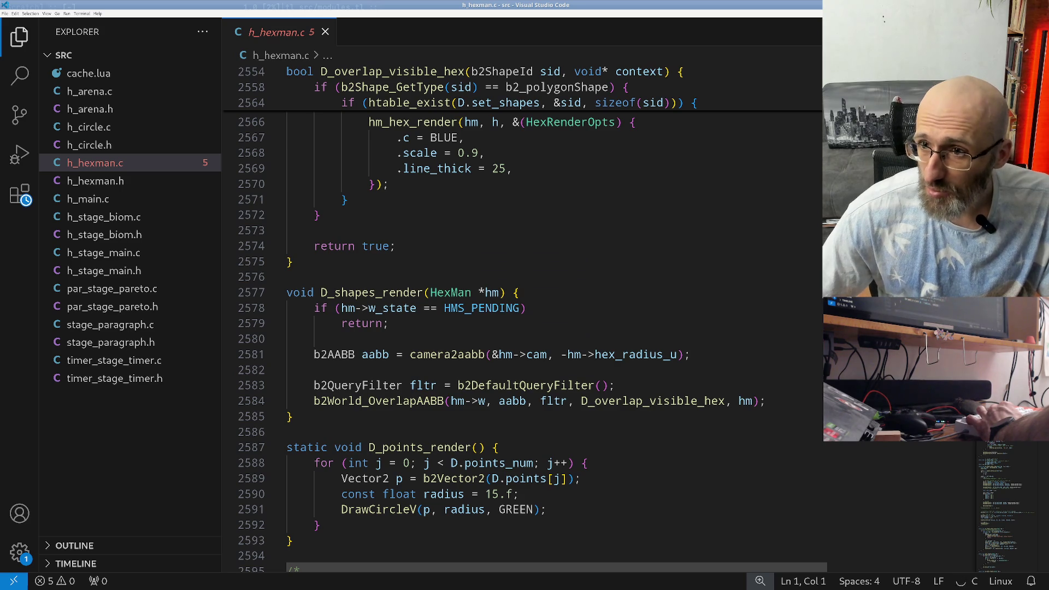
# Step: Scroll through h_hexman.c to review the code
pyautogui.scroll(-20, 524, 317)
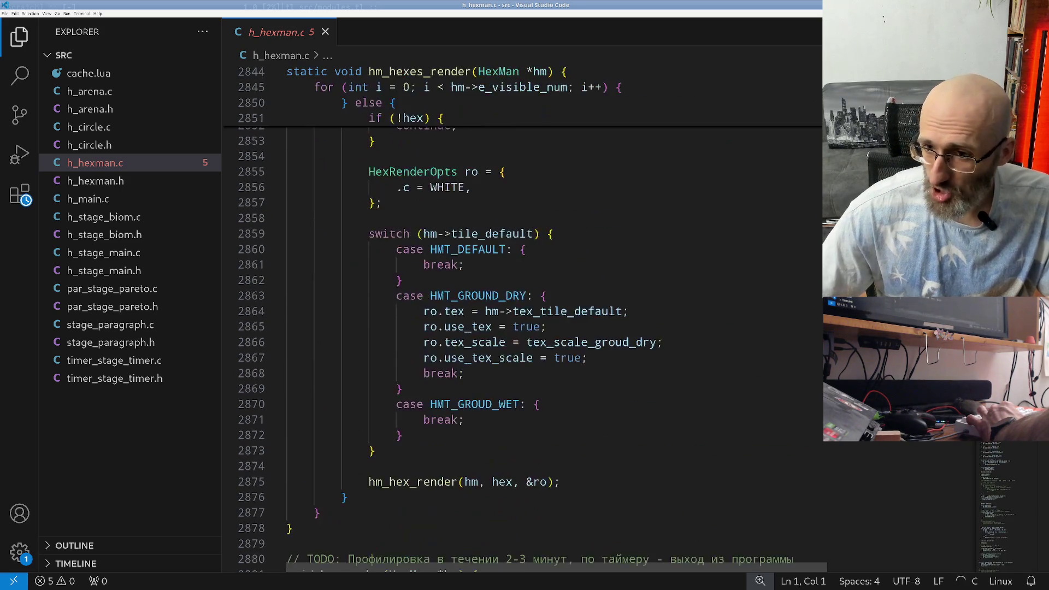
pyautogui.scroll(-20, 524, 317)
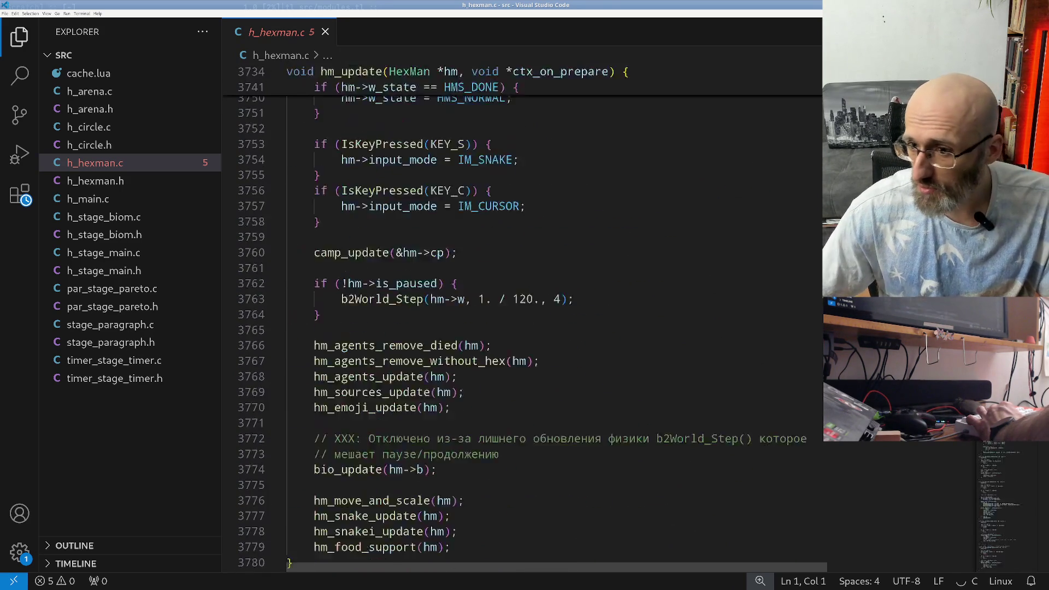
pyautogui.scroll(13, 524, 317)
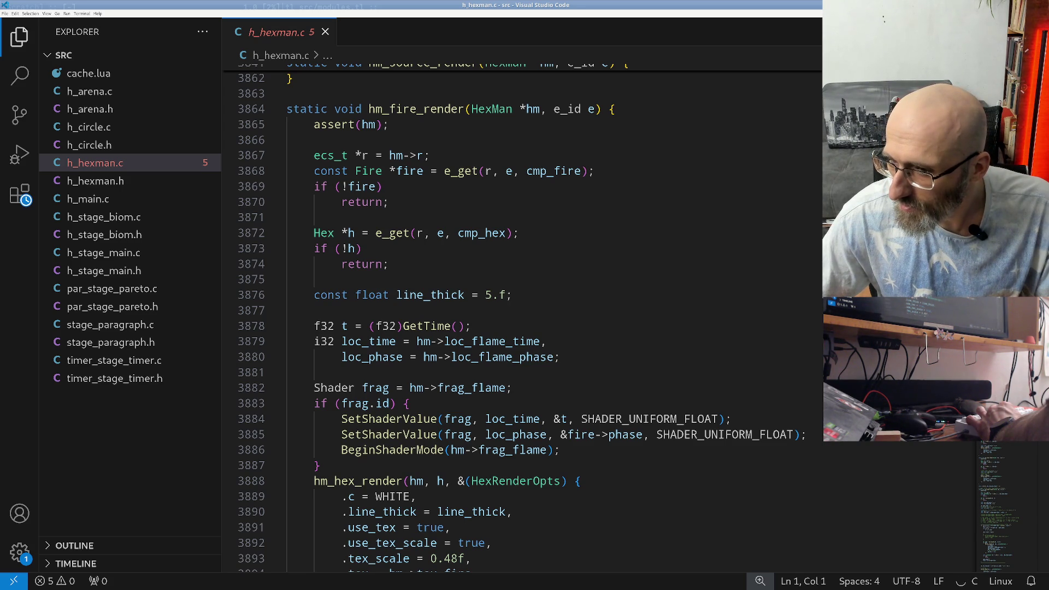
pyautogui.scroll(8, 525, 317)
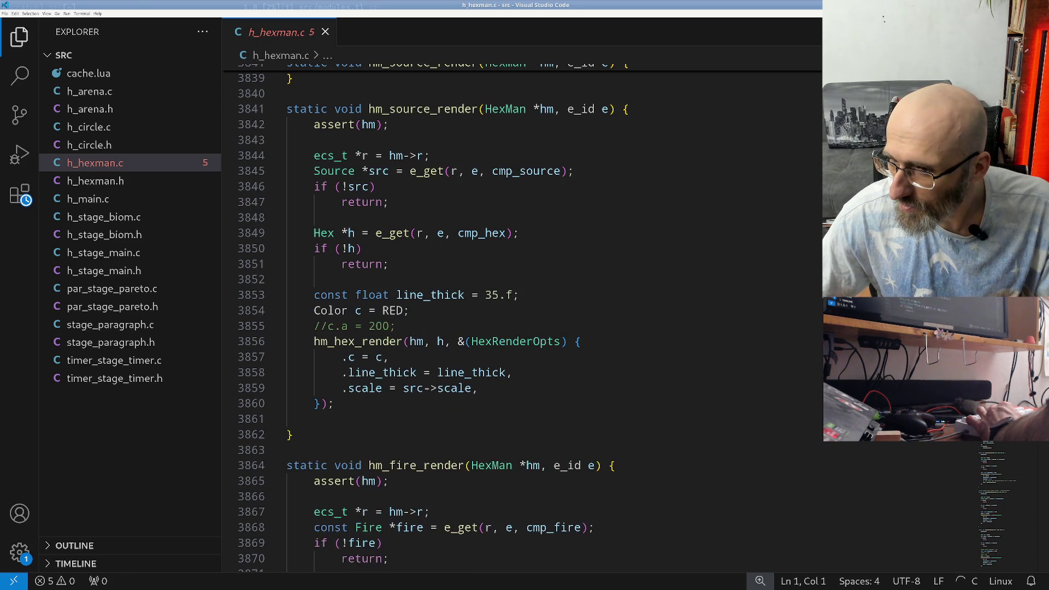
pyautogui.moveTo(1005, 382)
pyautogui.mouseDown()
pyautogui.moveTo(1002, 573)
pyautogui.moveTo(1025, 465)
pyautogui.mouseUp()
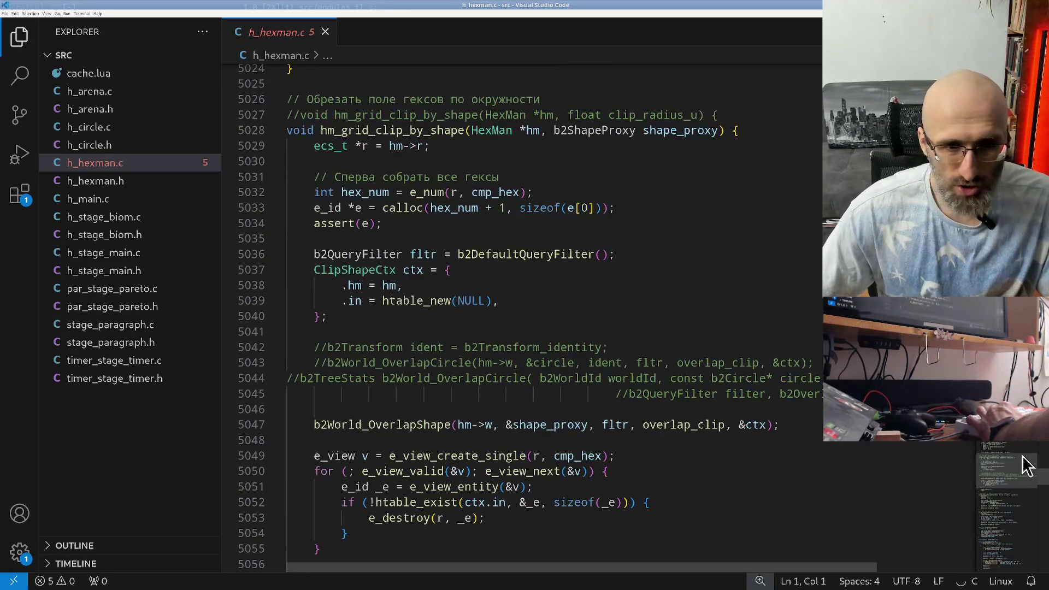
# Step: Go to the ClipShapeCtx definition and place the caret in the overlap_clip signature
pyautogui.keyDown('ctrl'); pyautogui.click(353, 272); pyautogui.keyUp('ctrl')
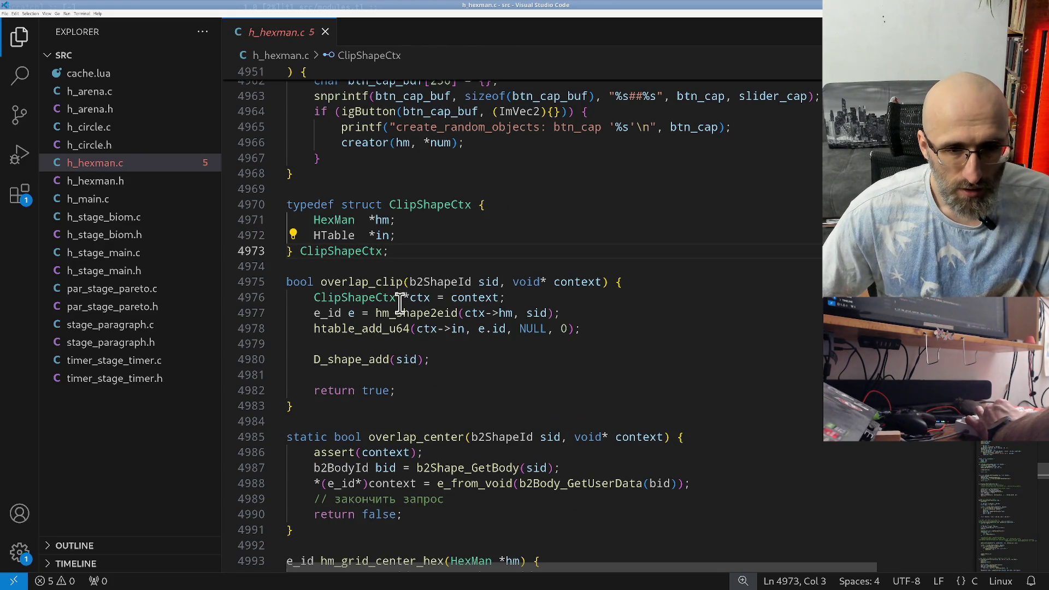
pyautogui.click(424, 284)
pyautogui.hotkey('ctrl', 'shift', 'Right')
pyautogui.press('Right')
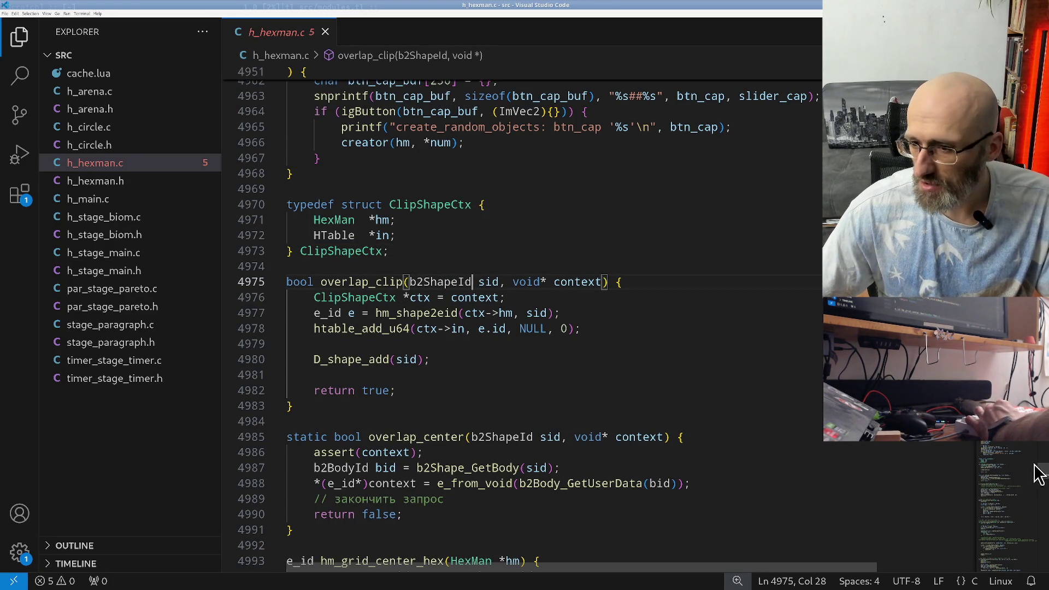
pyautogui.click(1017, 461)
pyautogui.moveTo(1017, 462); pyautogui.dragTo(1017, 385)
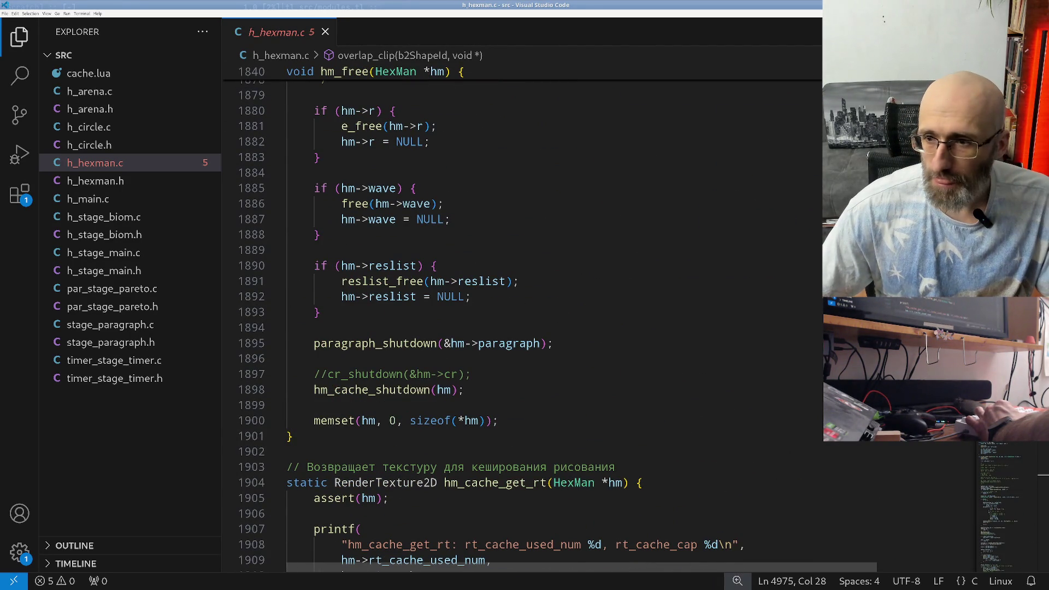
# Step: Scroll back up to the top of h_hexman.c
pyautogui.scroll(20, 522, 323)
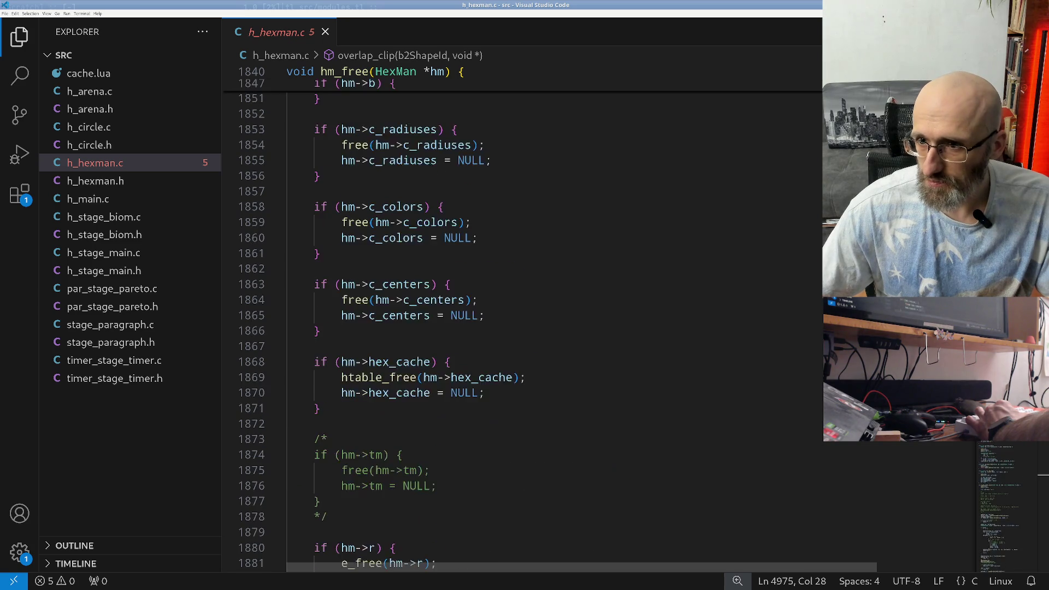
pyautogui.scroll(-20, 521, 322)
pyautogui.scroll(20, 521, 323)
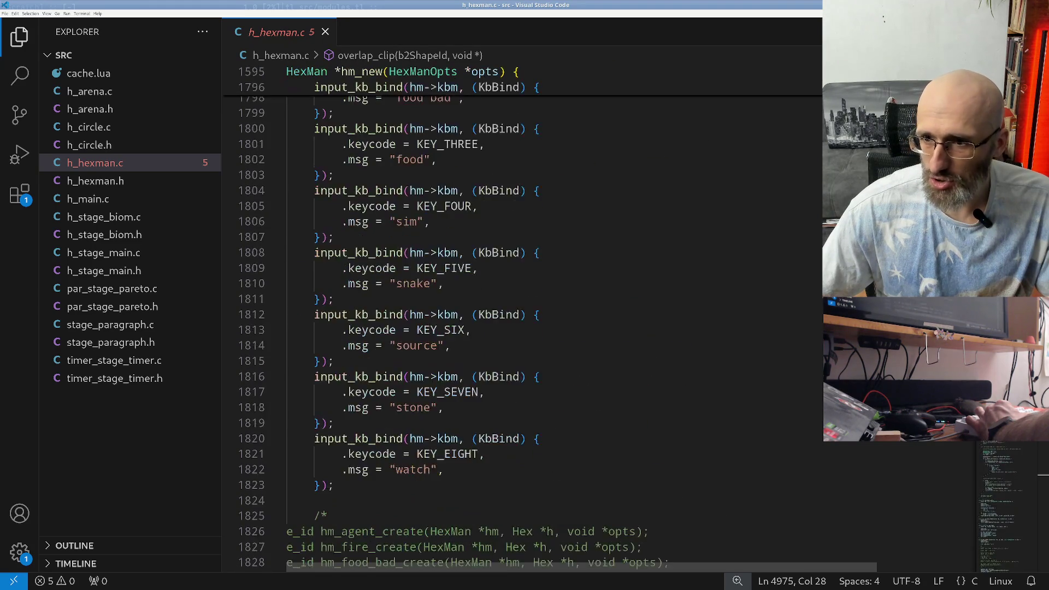
pyautogui.scroll(-10, 522, 323)
pyautogui.scroll(20, 522, 322)
pyautogui.scroll(20, 521, 322)
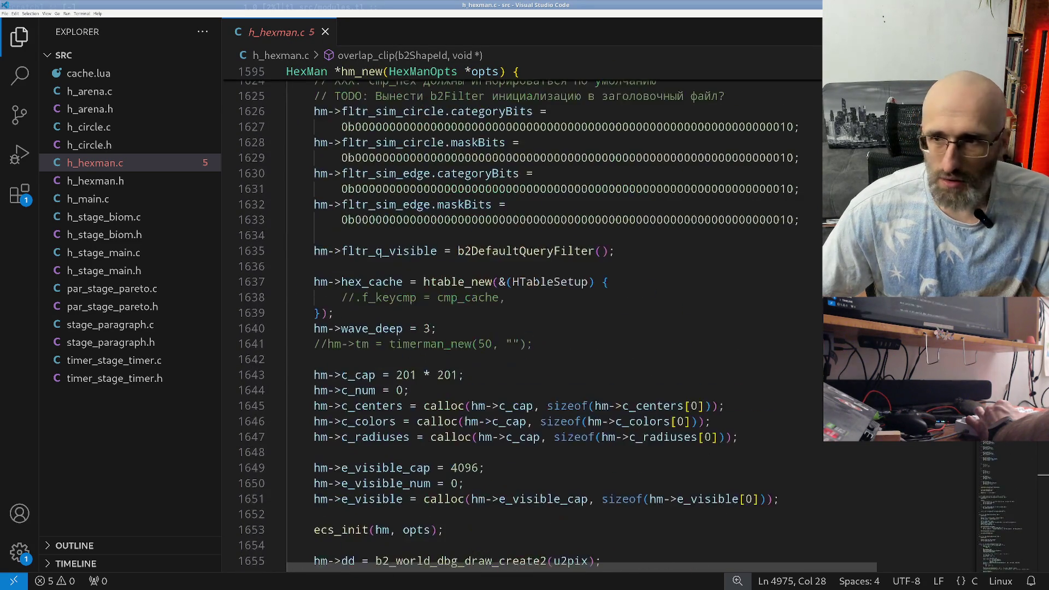
pyautogui.scroll(15, 521, 322)
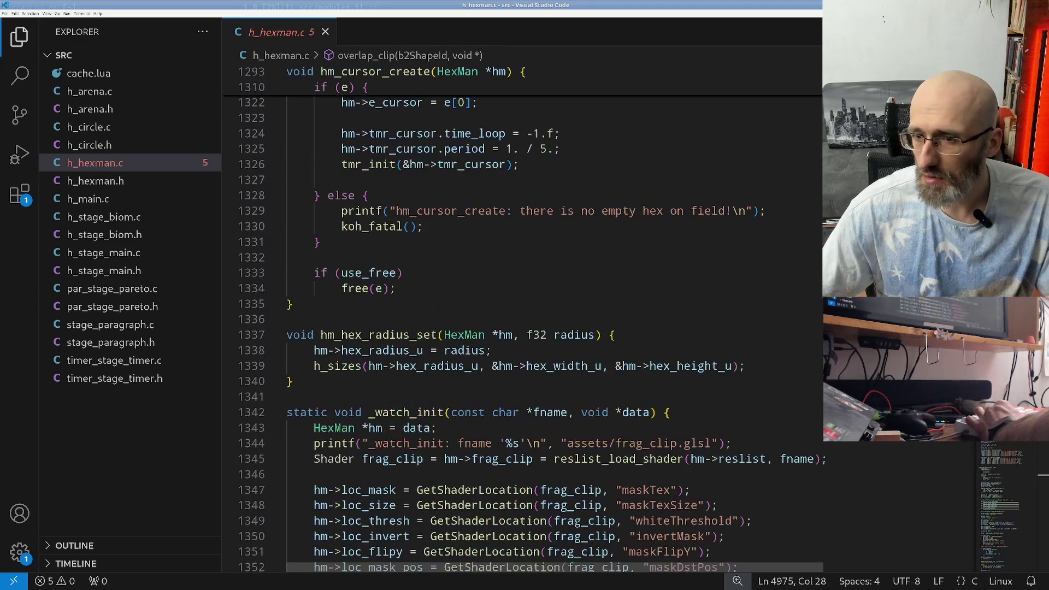
pyautogui.scroll(20, 522, 323)
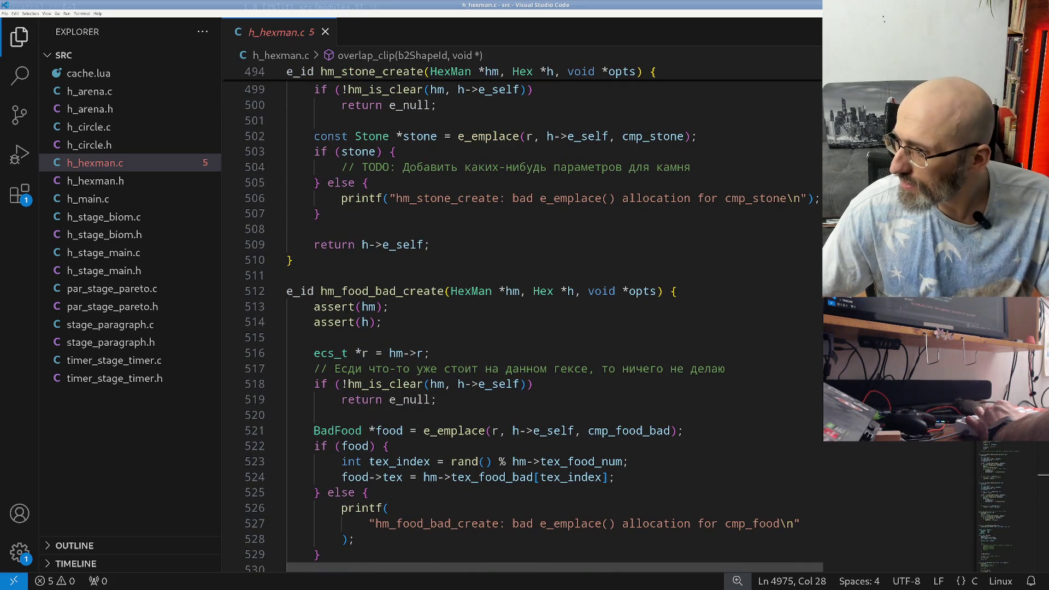
pyautogui.scroll(20, 521, 322)
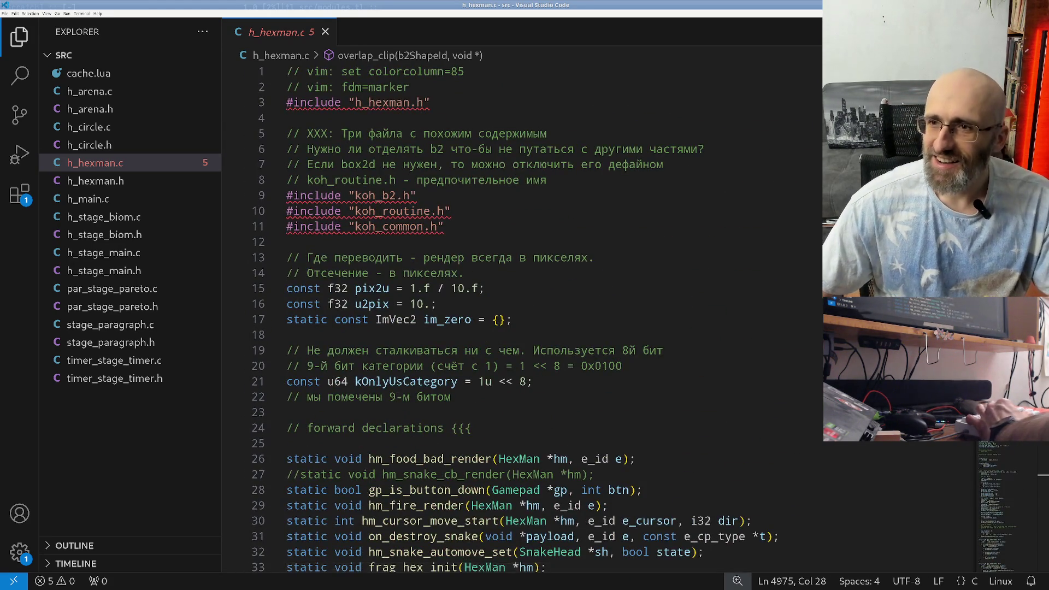
pyautogui.hotkey('alt', 'Tab')
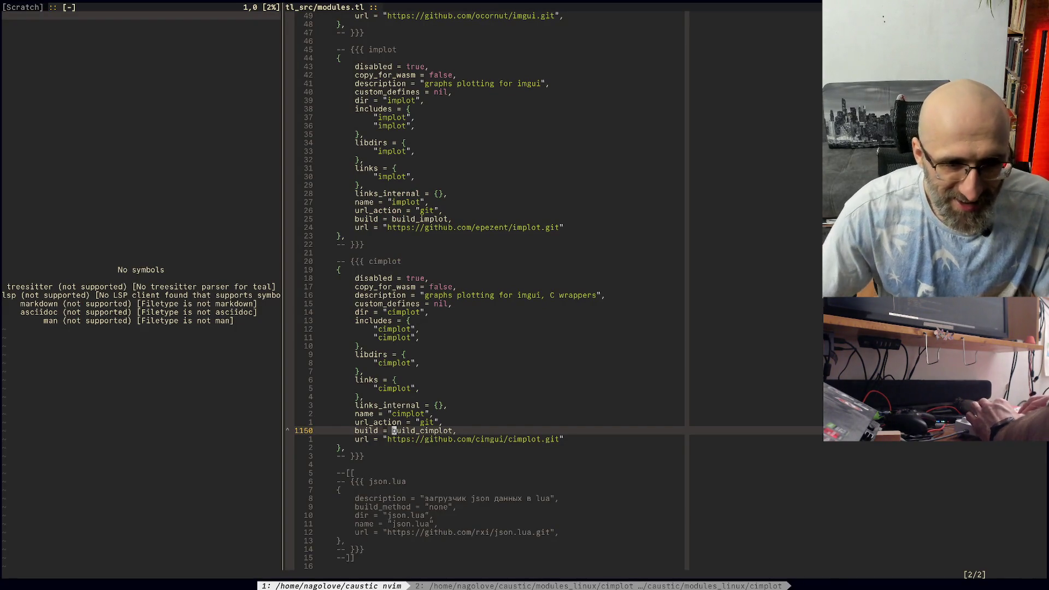
# Step: Search modules.tl for 'instal' and cycle through the install-setting matches
pyautogui.write('/')
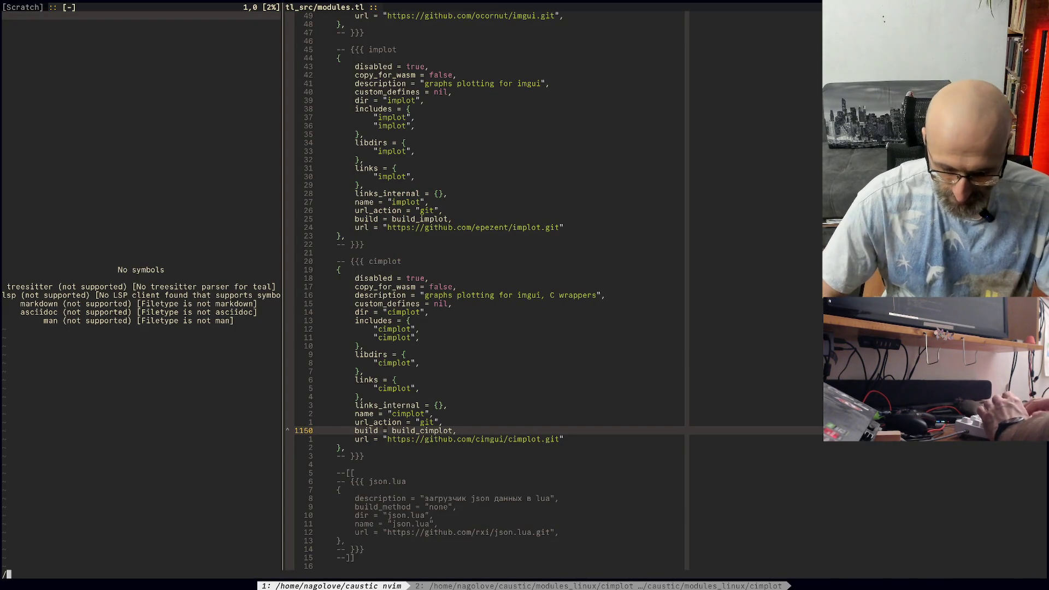
pyautogui.write('inst')
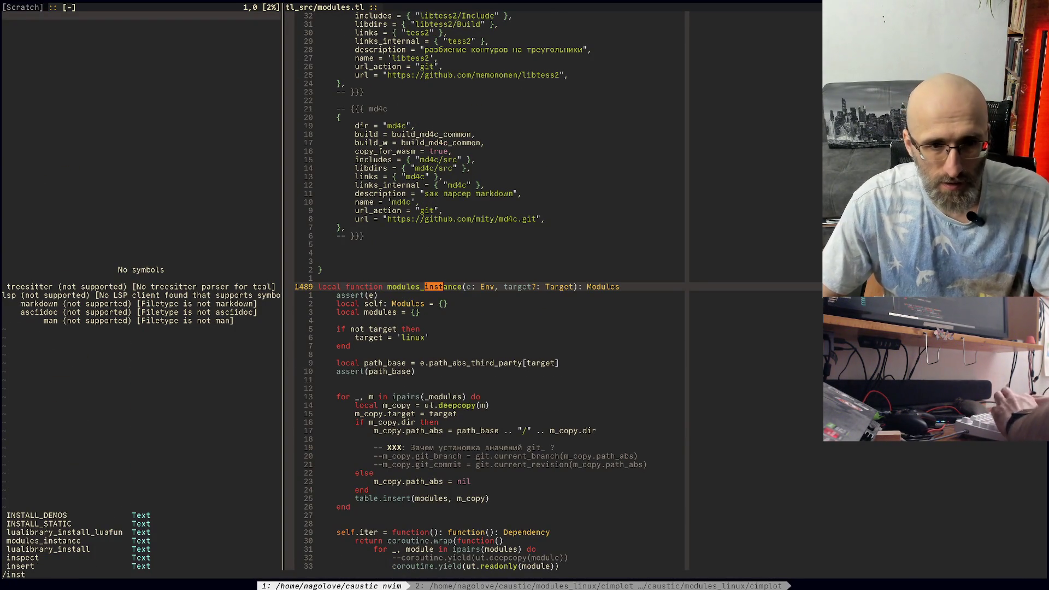
pyautogui.write('al')
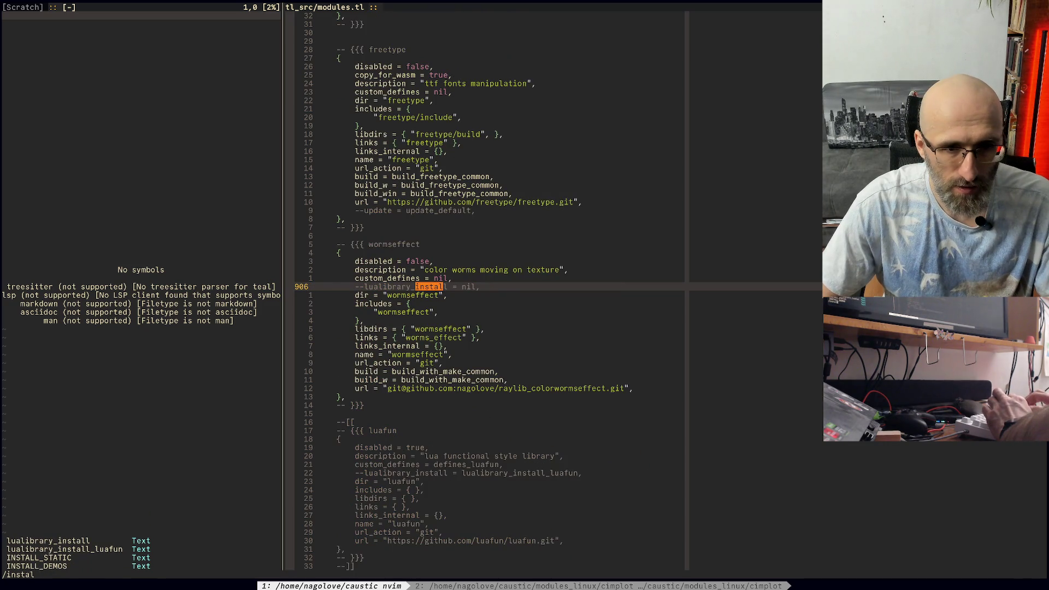
pyautogui.press('Return')
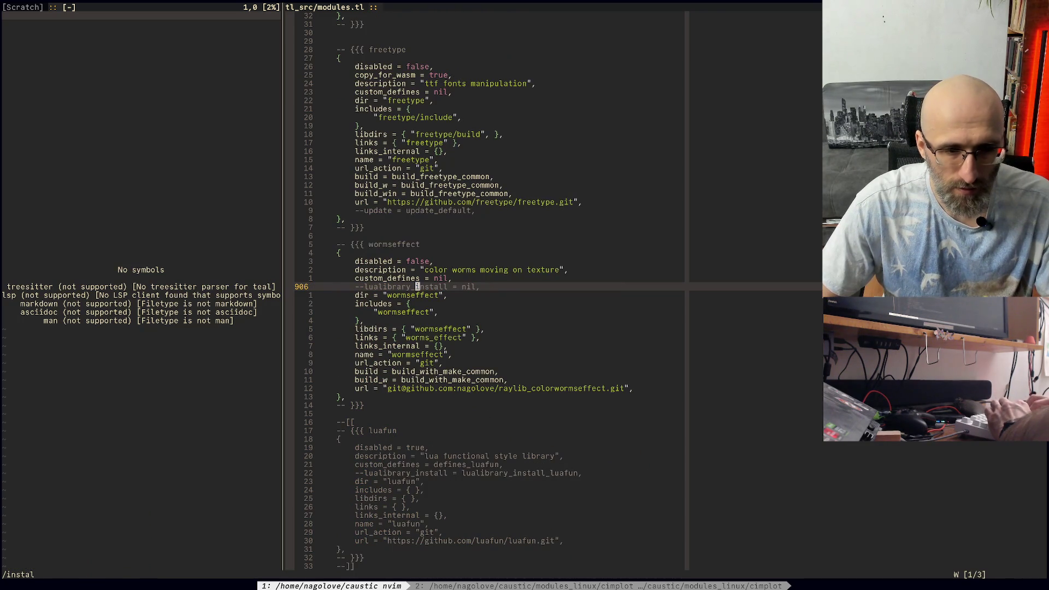
pyautogui.press('BackSpace')
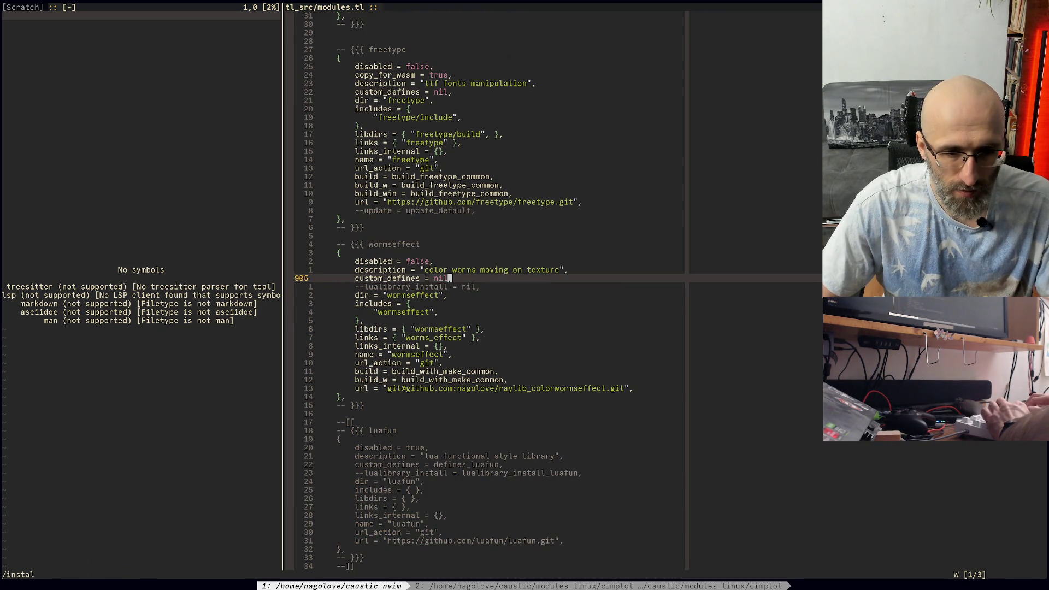
pyautogui.press('n')
pyautogui.press('n')
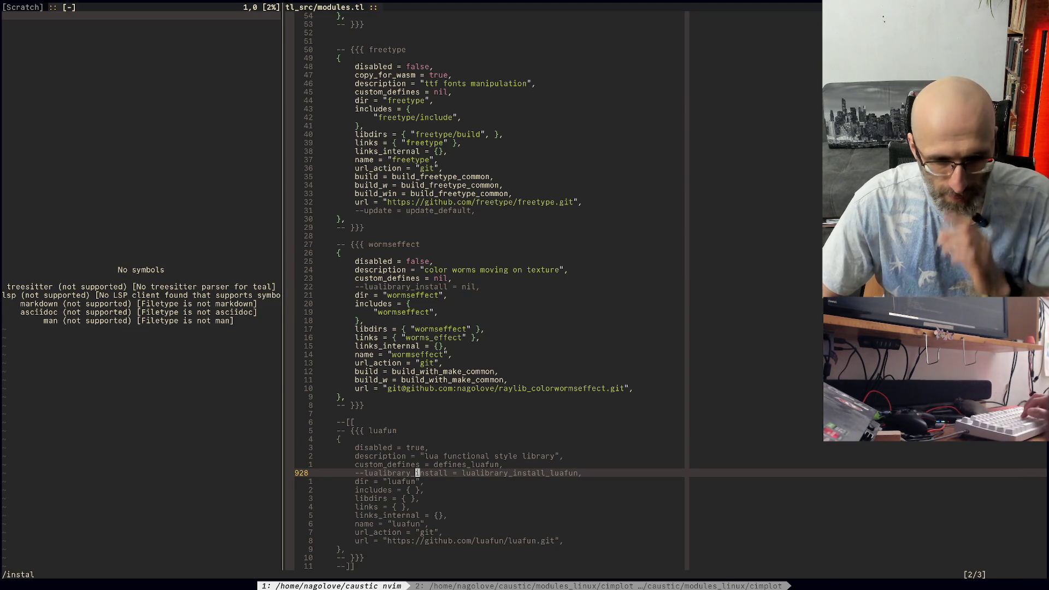
pyautogui.press('n')
pyautogui.press('n')
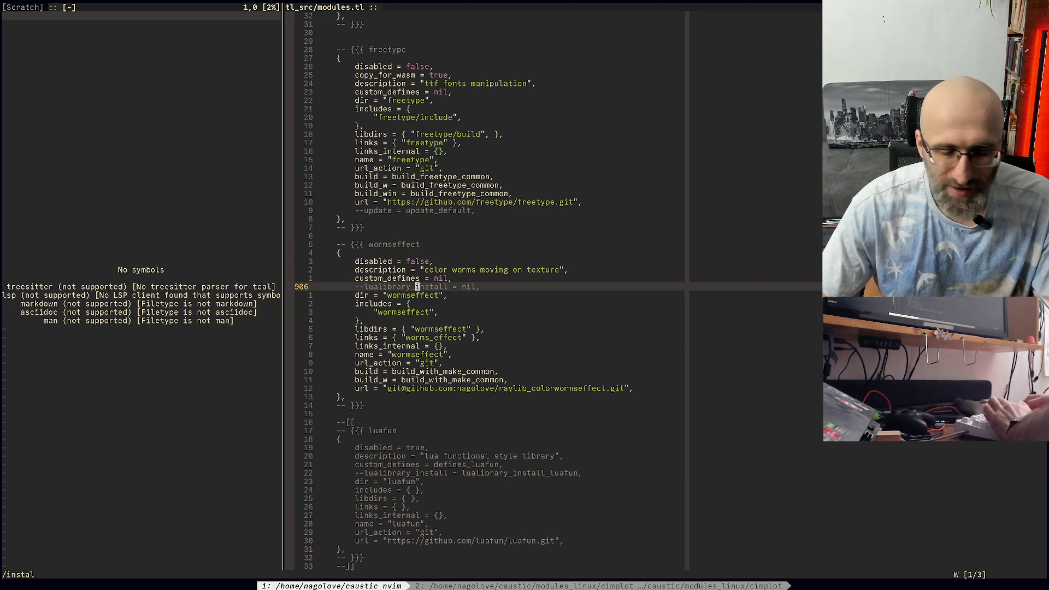
pyautogui.press("'")
pyautogui.press('a')
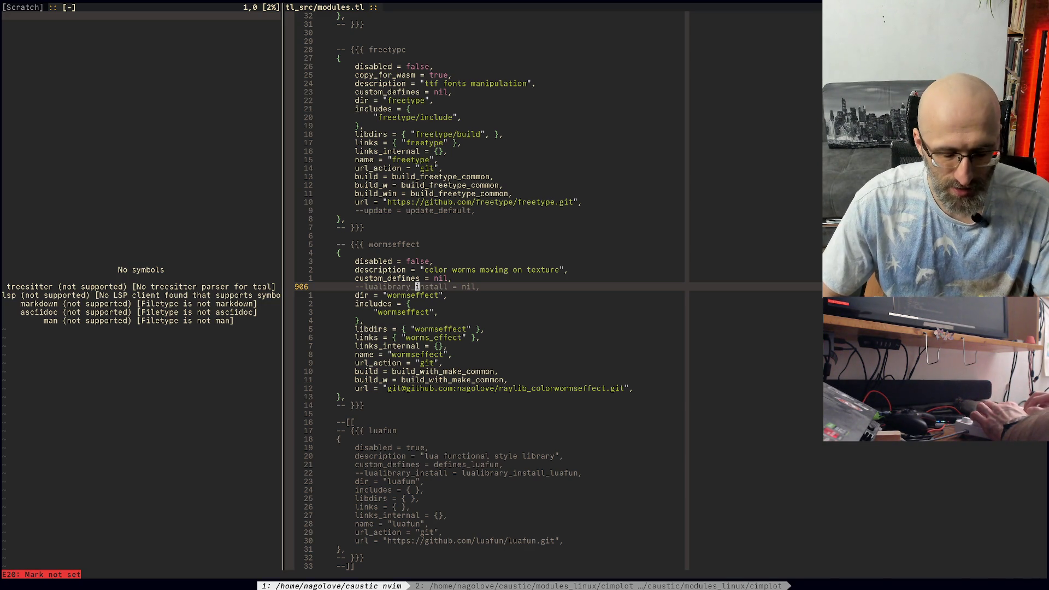
# Step: Search for build lines matching 'bu.*plot' to reach the build_cimplot function
pyautogui.write('/')
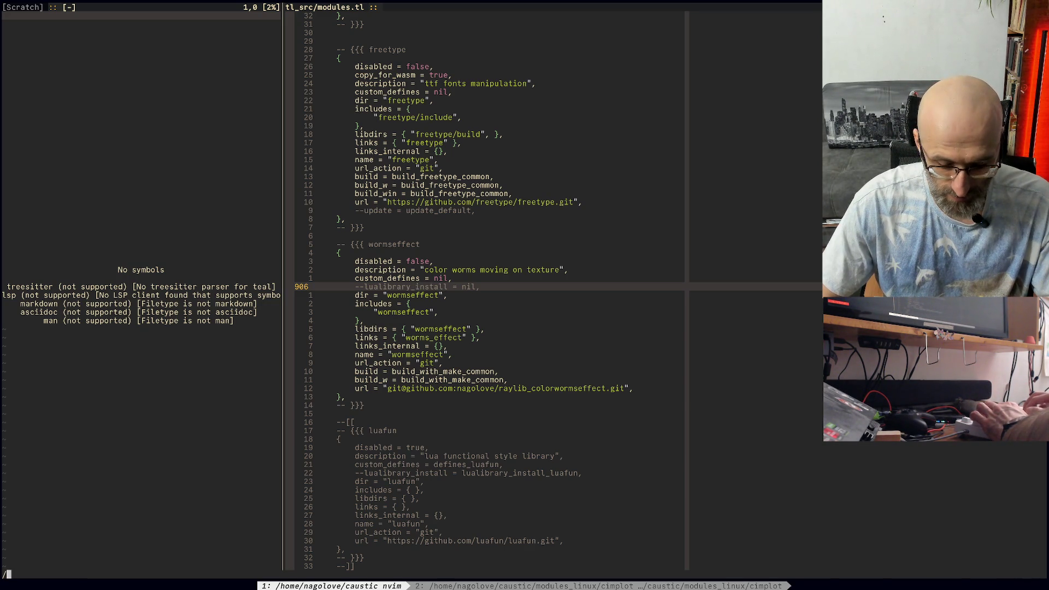
pyautogui.write('bu.*plot')
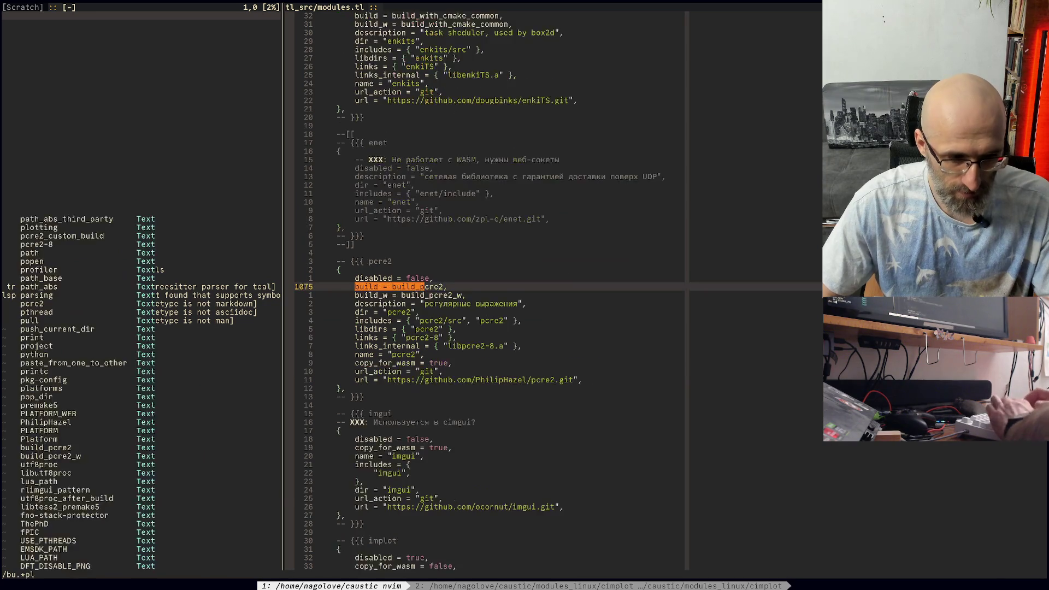
pyautogui.press('Return')
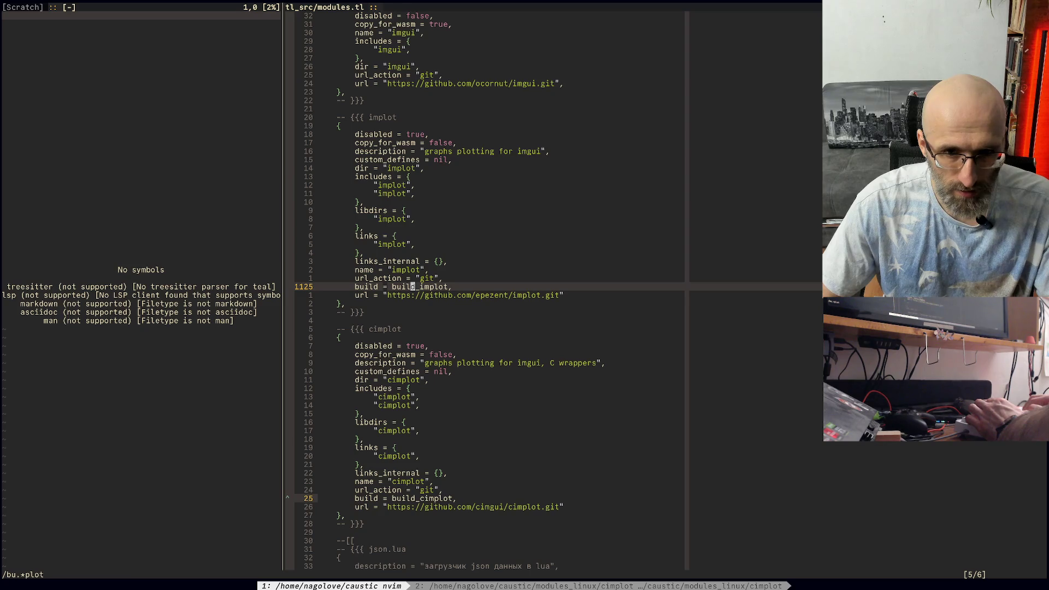
pyautogui.press('n')
pyautogui.press('*')
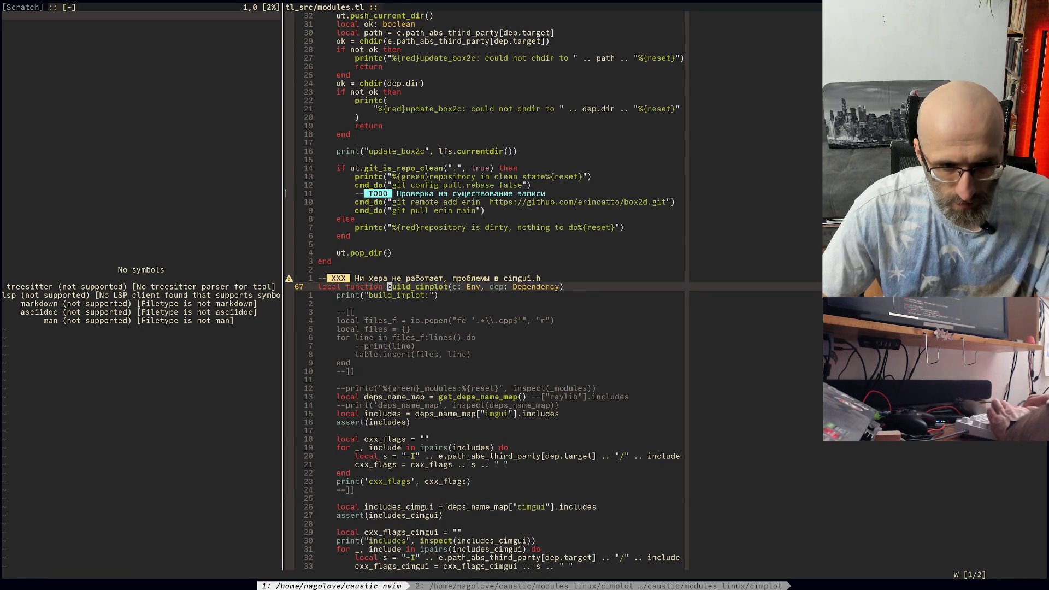
# Step: Add cmd_do("git submodule update --init --force --recursive") to the build_cimplot body
pyautogui.hotkey('ctrl', 'e')
pyautogui.hotkey('ctrl', 'e')
pyautogui.hotkey('ctrl', 'e')
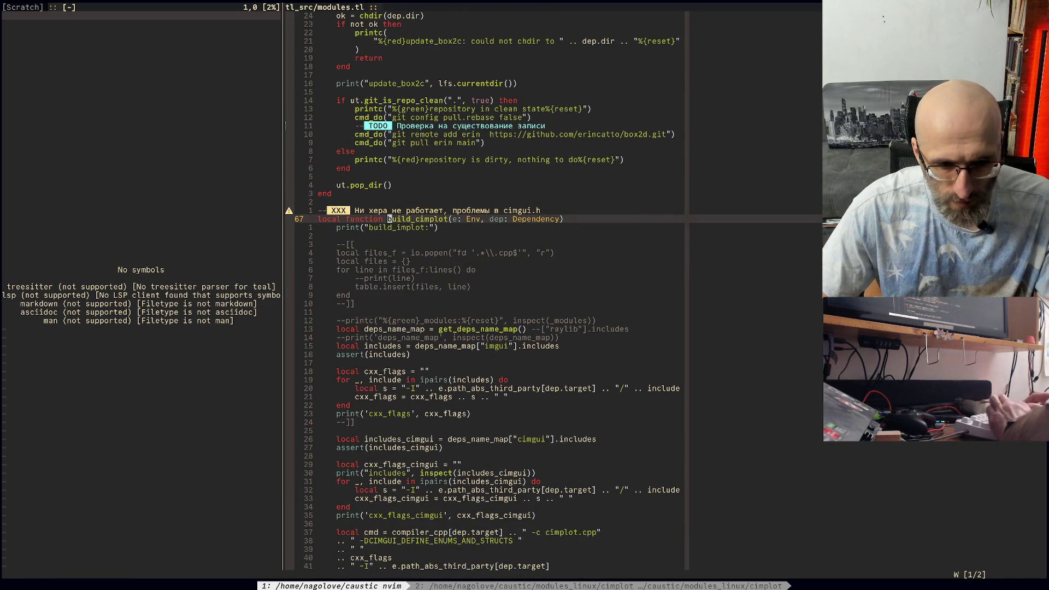
pyautogui.hotkey('ctrl', 'e')
pyautogui.hotkey('ctrl', 'e')
pyautogui.hotkey('ctrl', 'e')
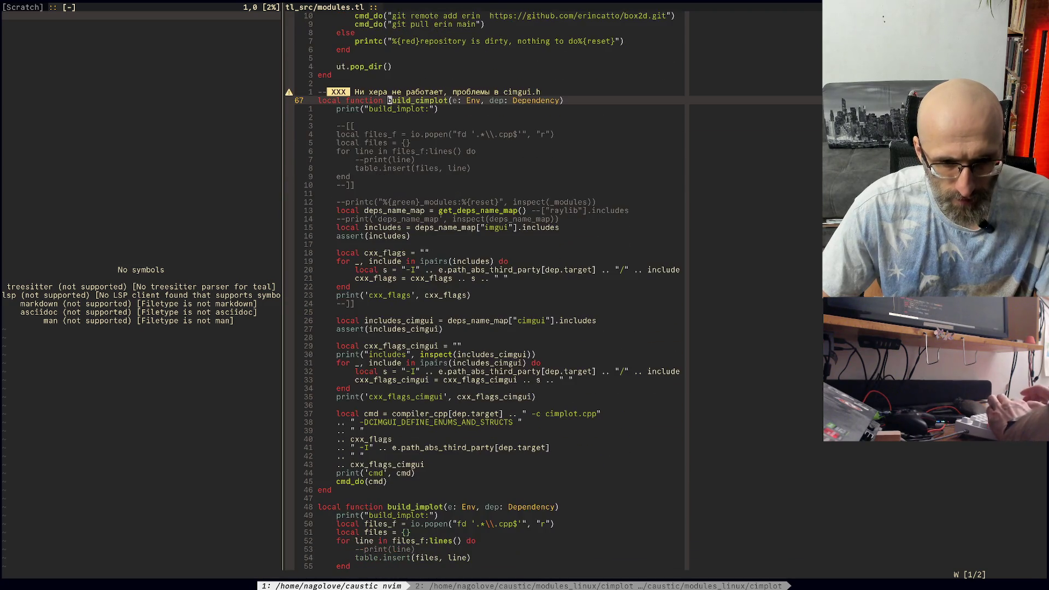
pyautogui.press('}')
pyautogui.press('}')
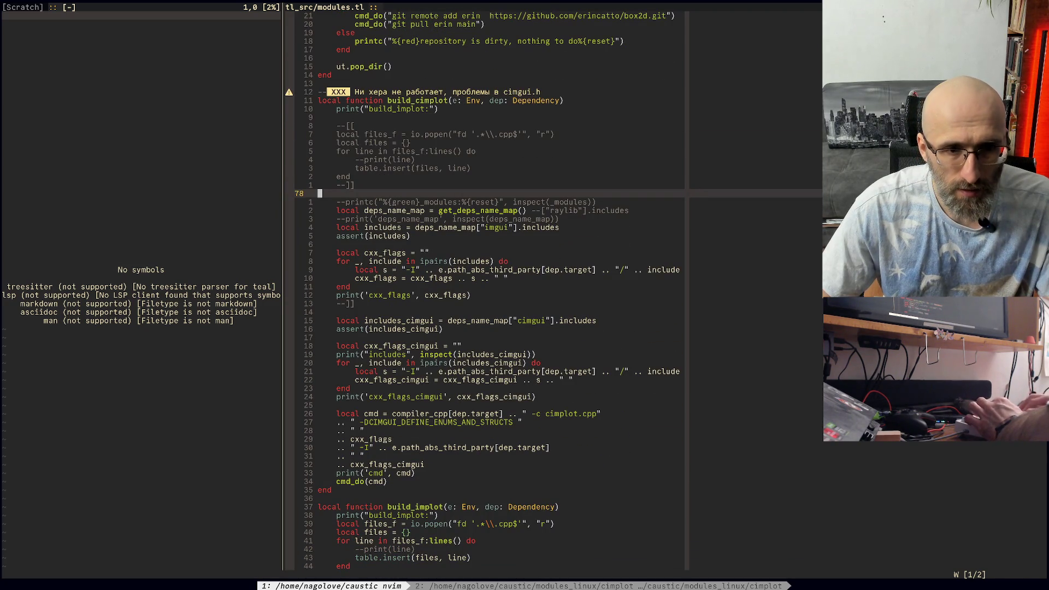
pyautogui.press('p')
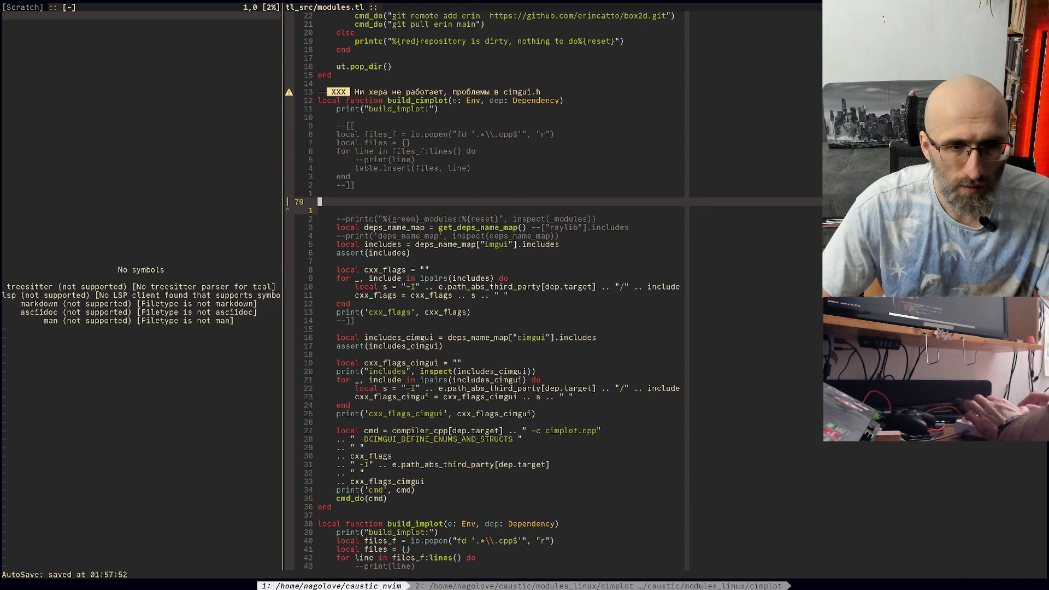
pyautogui.press('>')
pyautogui.press('>')
pyautogui.press('k')
pyautogui.write('ocmd_do')
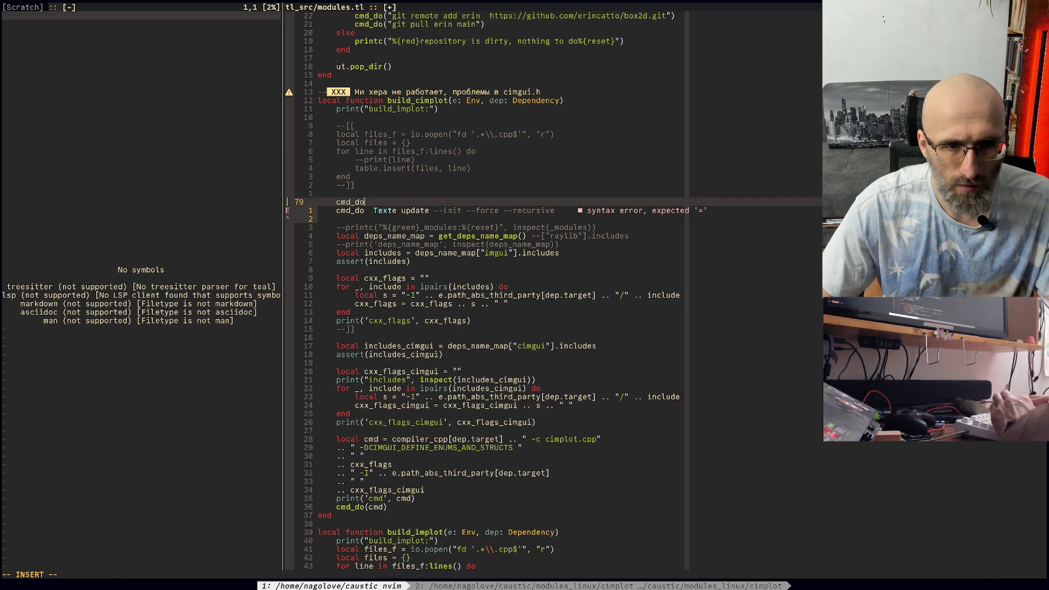
pyautogui.write('("')
pyautogui.press('Escape')
pyautogui.press('J')
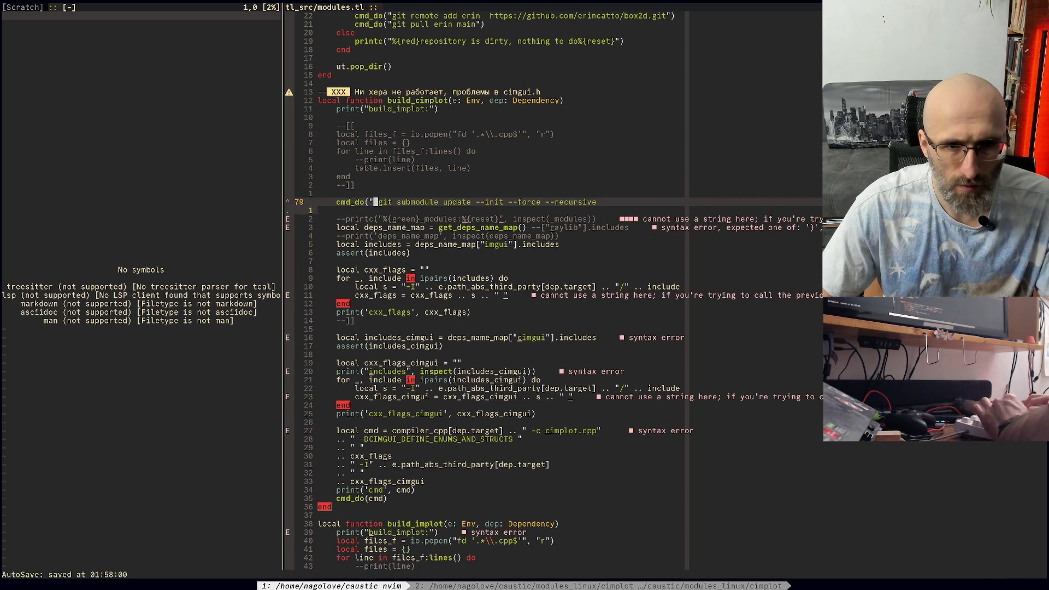
pyautogui.write('A")')
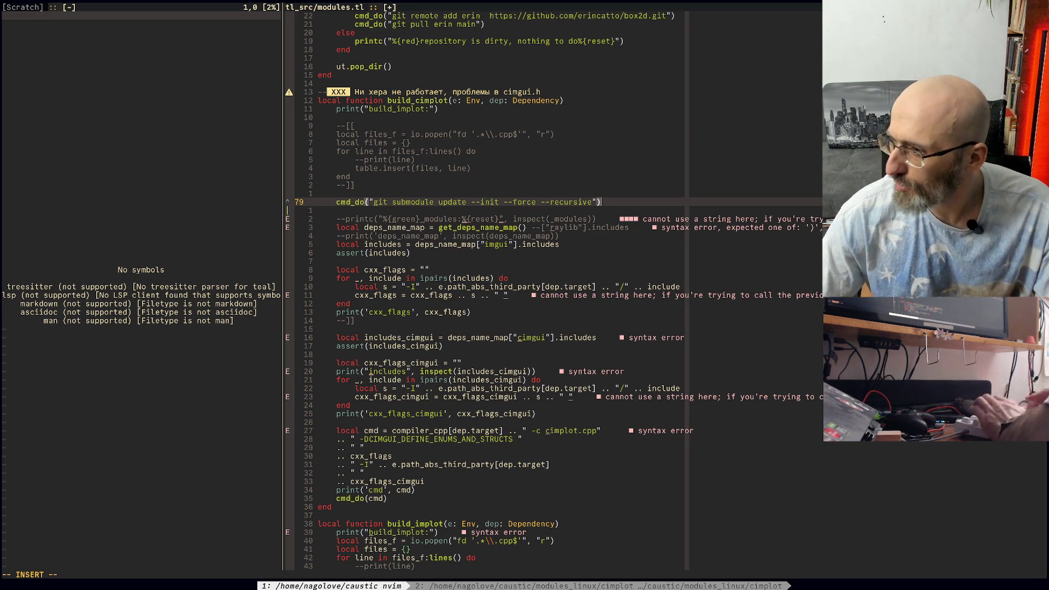
pyautogui.press('Escape')
# Step: Save modules.tl and recompile the Teal sources with :!cyan build
pyautogui.hotkey('ctrl', 's')
pyautogui.press('b')
pyautogui.press('b')
pyautogui.press('b')
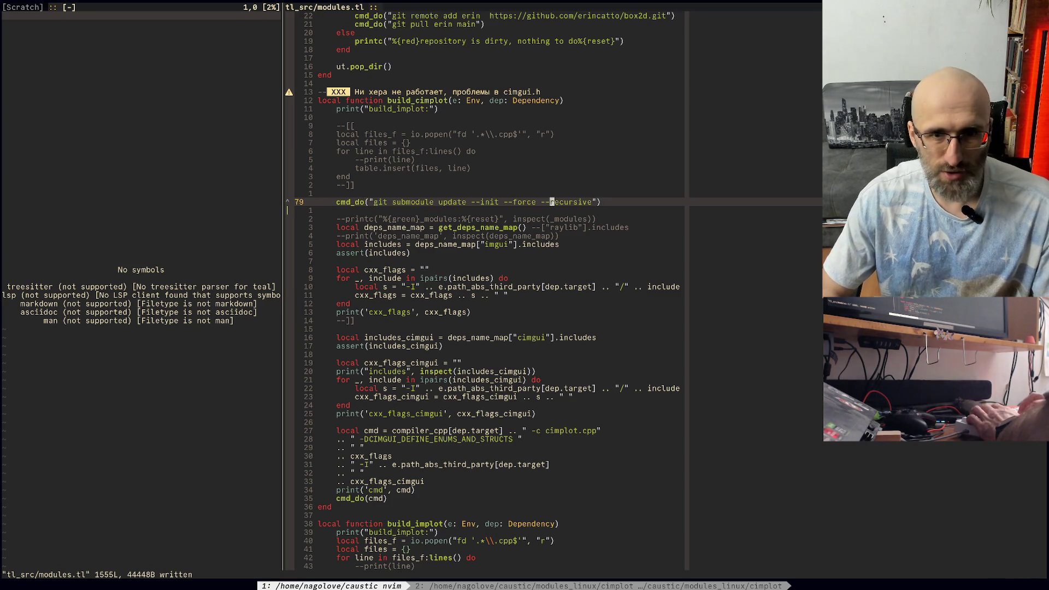
pyautogui.write(':!cyan build')
pyautogui.press('Return')
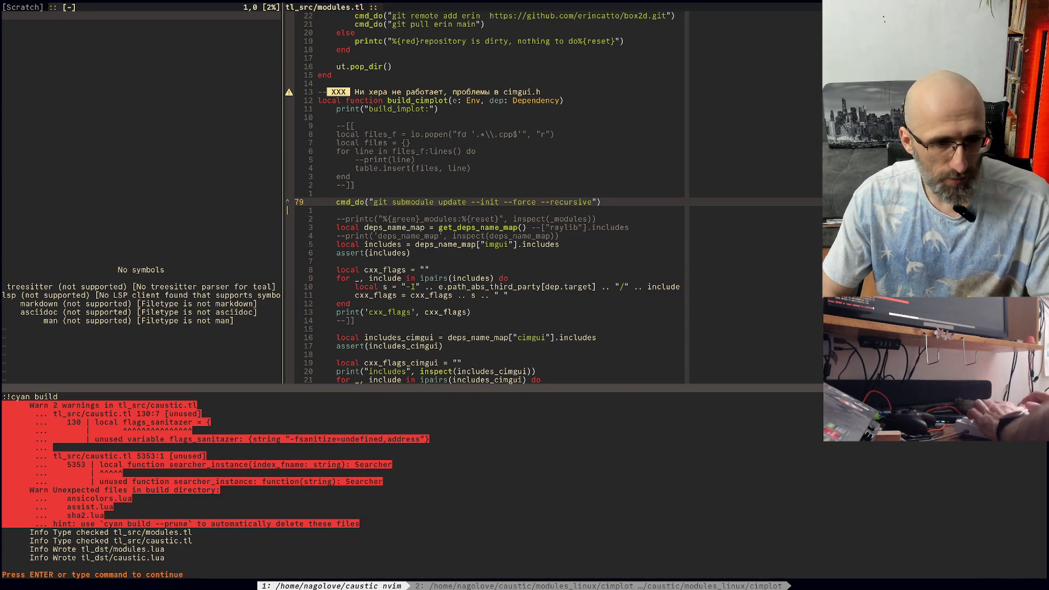
pyautogui.press('Return')
pyautogui.hotkey('ctrl', 'b')
# Step: Run koh build cimplot in the koh-hexia shell
pyautogui.press('2')
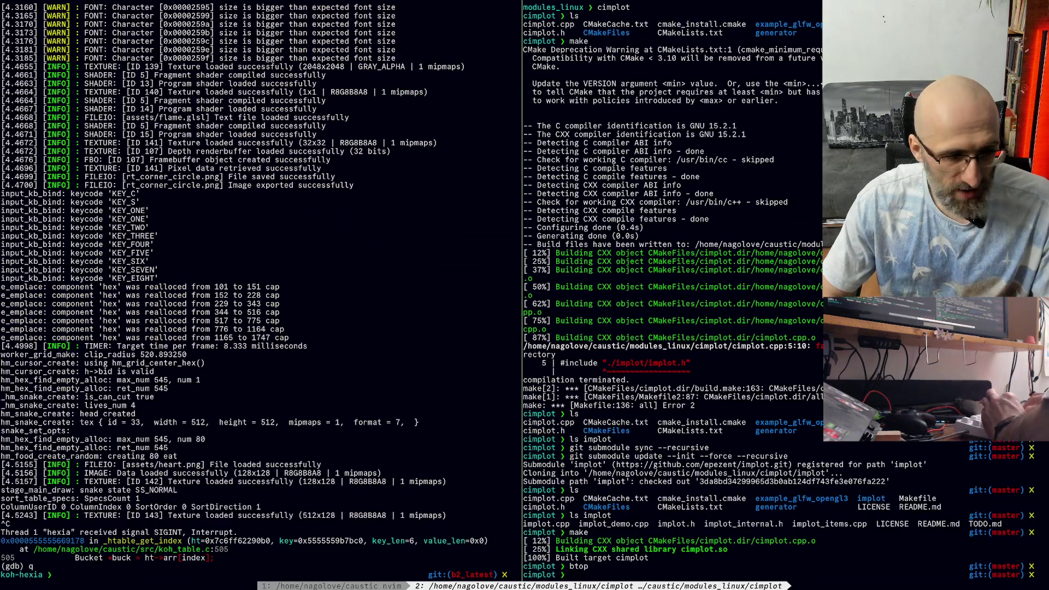
pyautogui.hotkey('ctrl', 'b')
pyautogui.press('Left')
pyautogui.write('koh b')
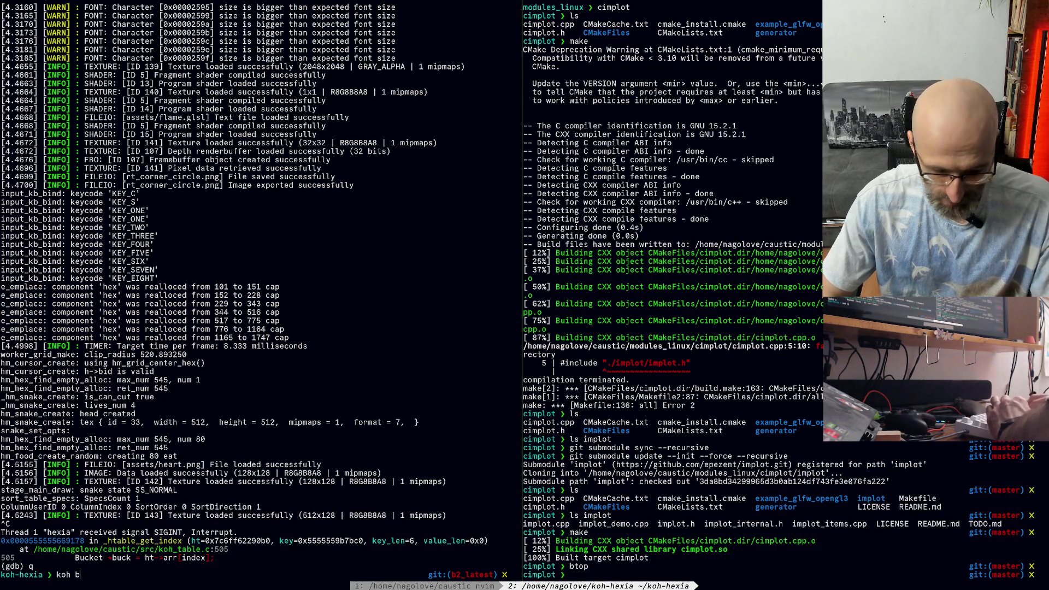
pyautogui.write('uild')
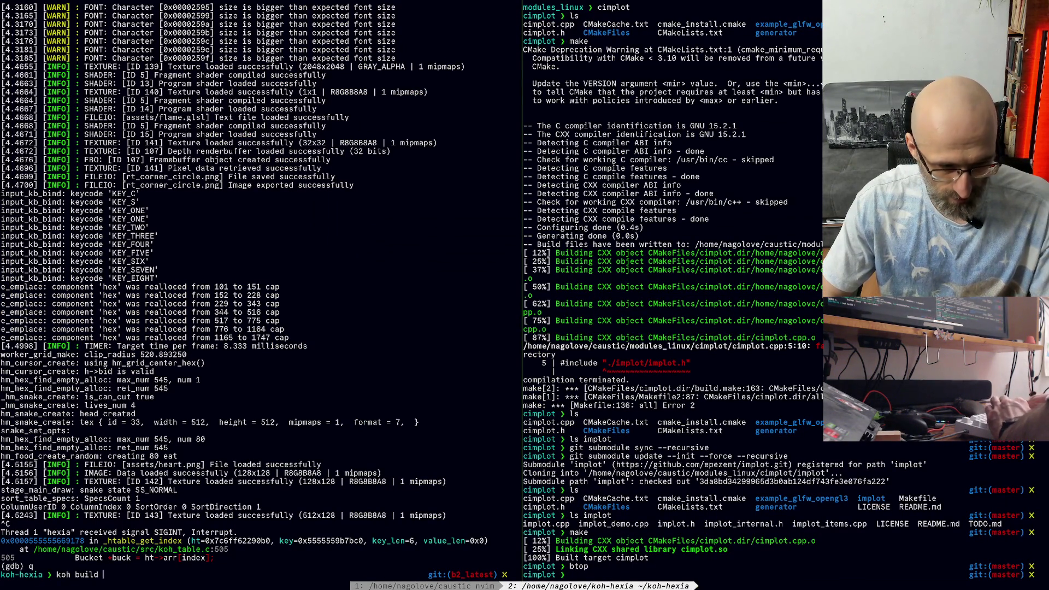
pyautogui.write(' cimplot')
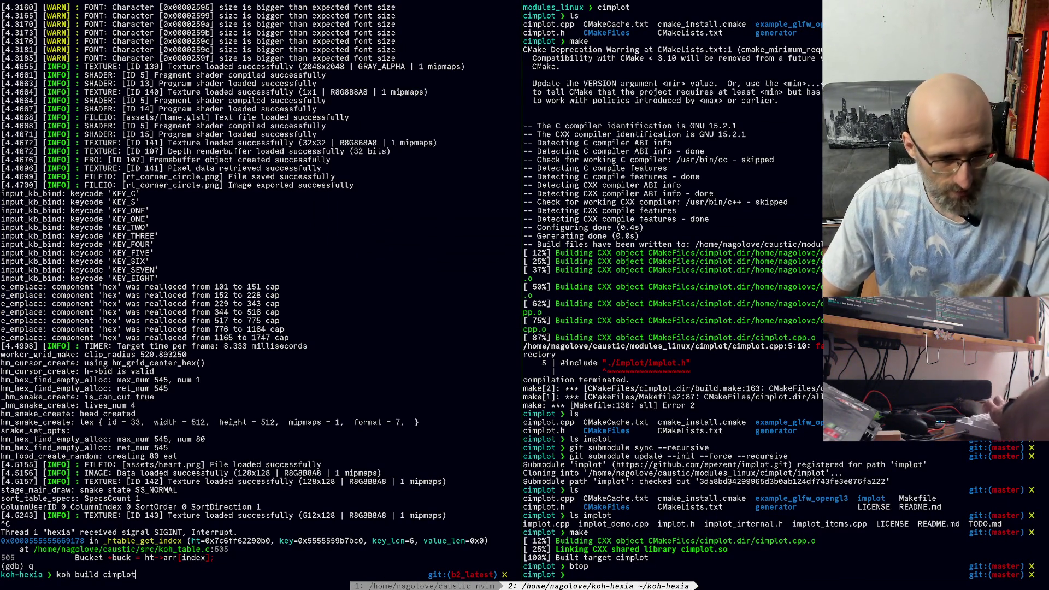
pyautogui.press('Return')
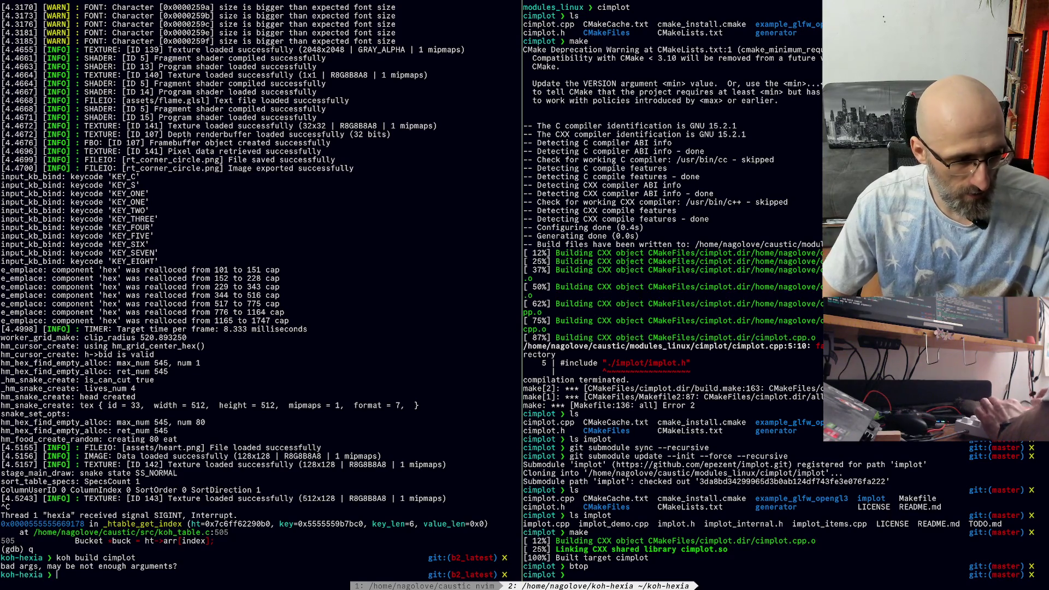
# Step: Rerun it as koh build -n cimplot, which reports cimplot is disabled, then return to Neovim's buffer list
pyautogui.press('Up')
pyautogui.hotkey('ctrl', 'Left')
pyautogui.hotkey('ctrl', 'Left')
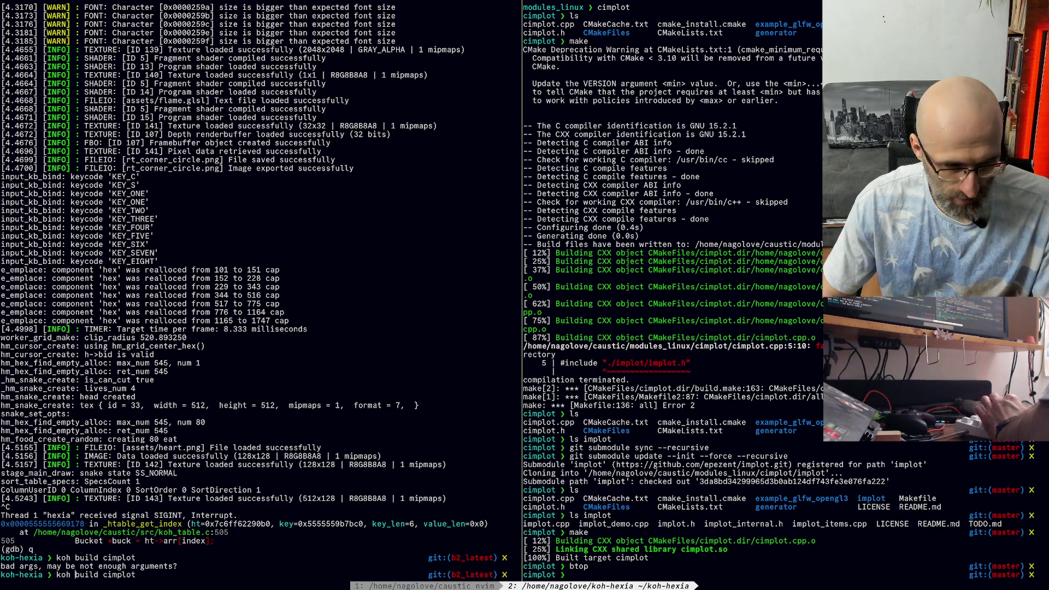
pyautogui.write('-n')
pyautogui.press('Return')
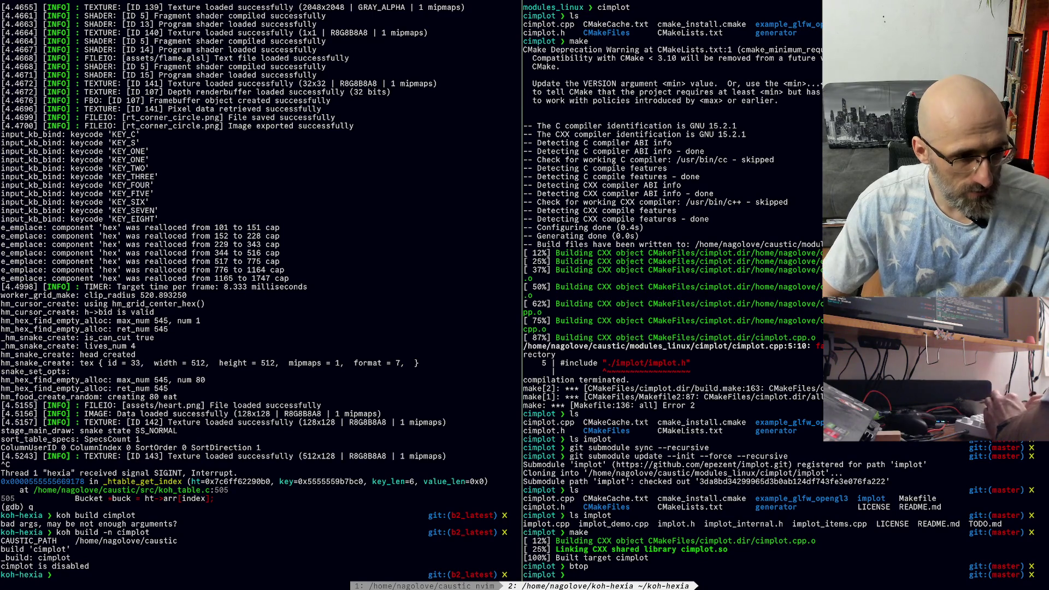
pyautogui.hotkey('ctrl', 'b')
pyautogui.press('1')
pyautogui.press('space')
# Step: Open modules.tl from the buffer list and jump to where build_cimplot is referenced
pyautogui.press('b')
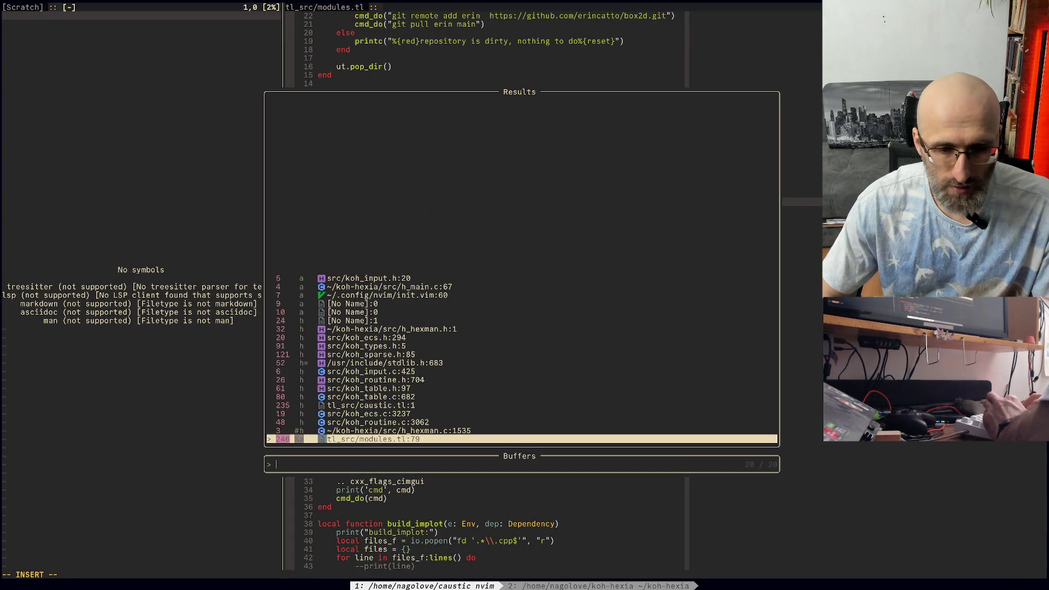
pyautogui.press('Return')
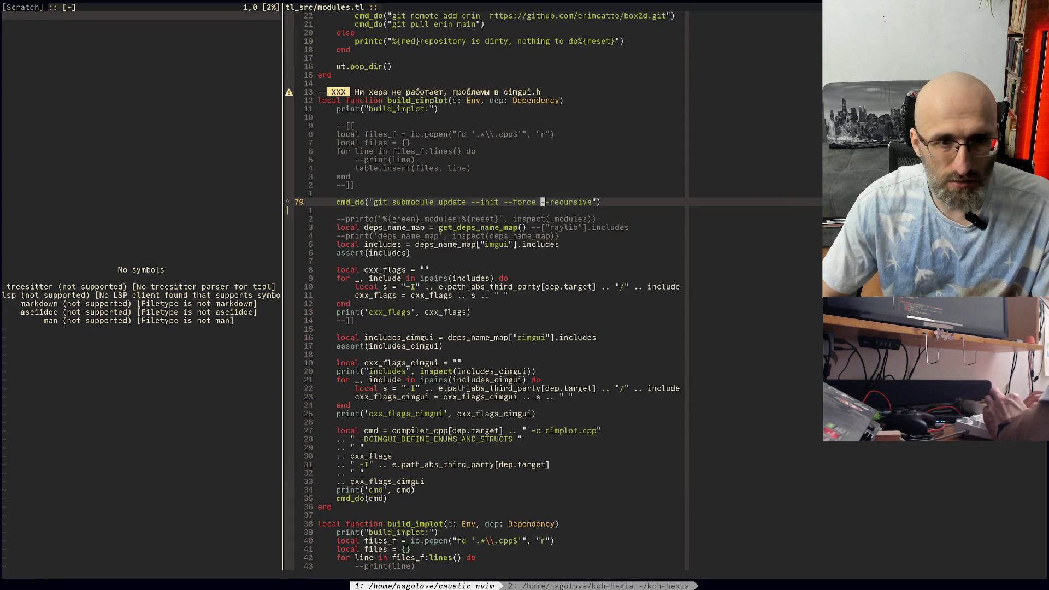
pyautogui.press('b')
pyautogui.press('b')
pyautogui.press('b')
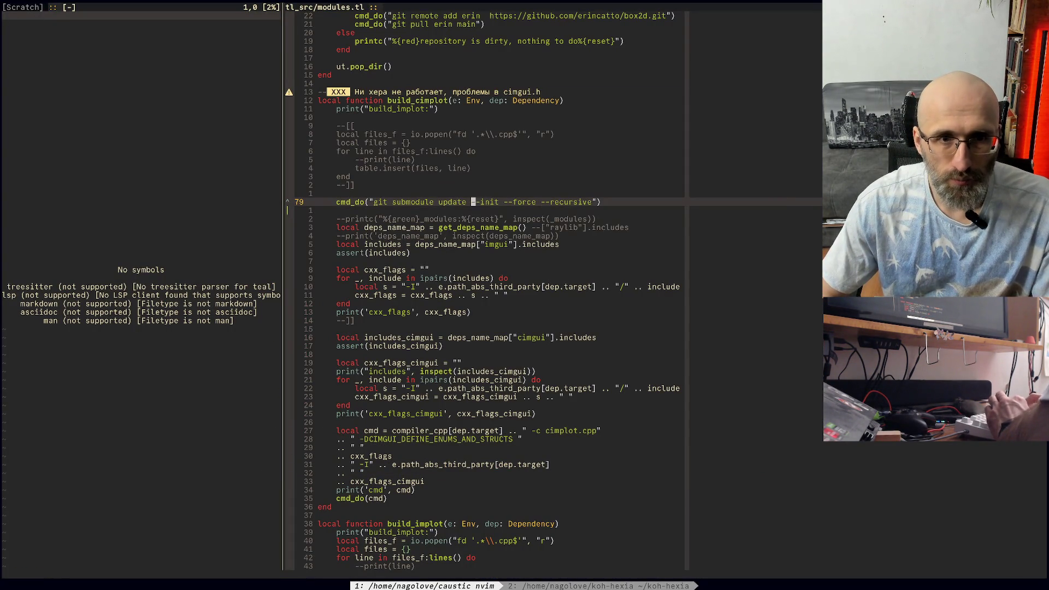
pyautogui.press('1')
pyautogui.press('2')
pyautogui.press('k')
pyautogui.press('b')
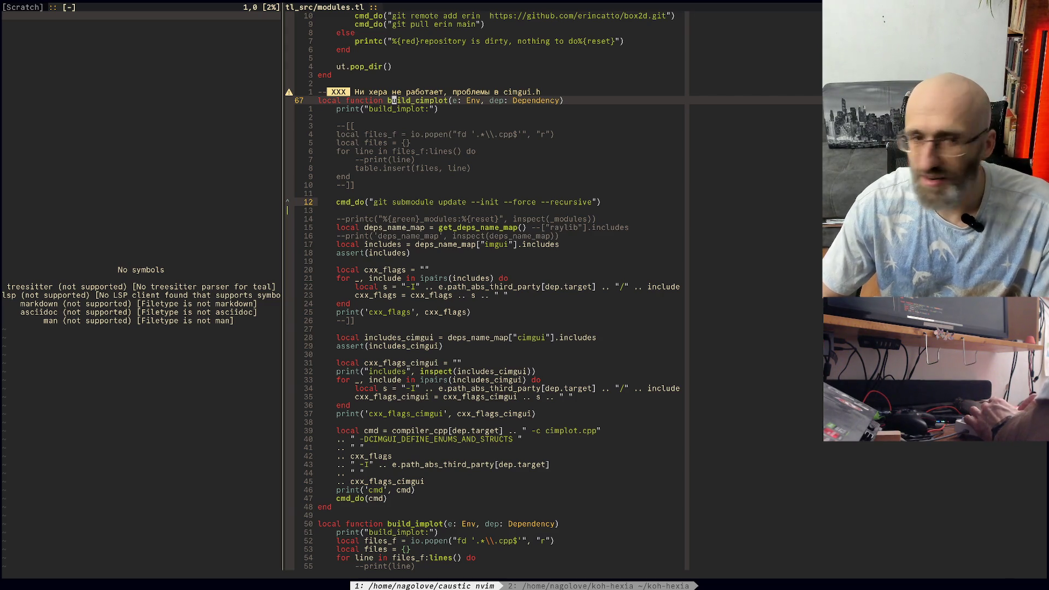
pyautogui.press('#')
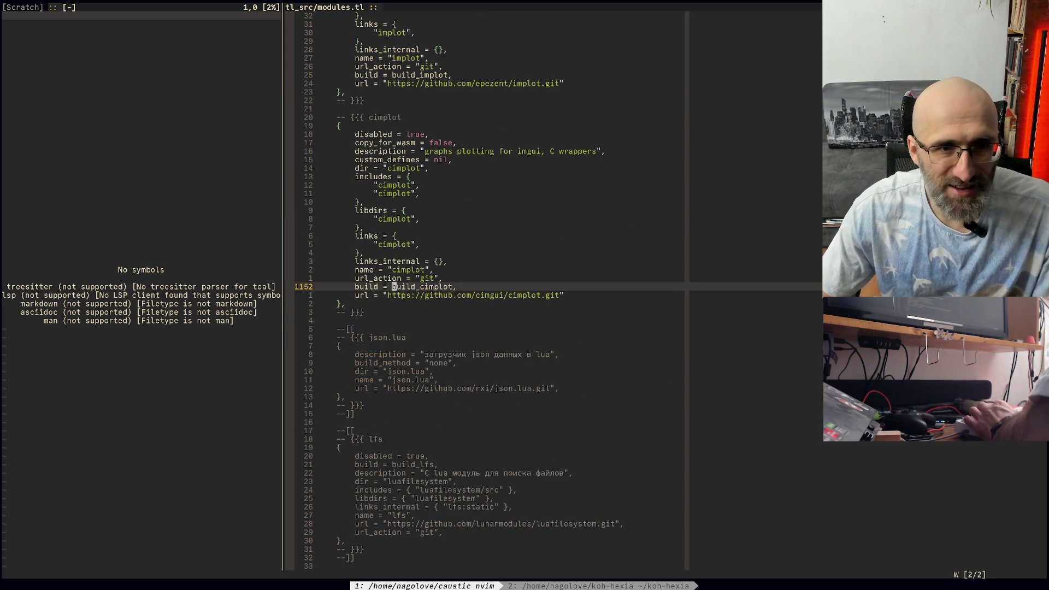
# Step: Change the cimplot module's disabled flag from true to false
pyautogui.press('1')
pyautogui.press('8')
pyautogui.press('k')
pyautogui.press('w')
pyautogui.write('wcw')
pyautogui.write('false')
pyautogui.press('Escape')
# Step: Save and rerun the koh-hexia build, which now fails with FillRange compile errors
pyautogui.press('F5')
pyautogui.press('Return')
pyautogui.hotkey('ctrl', 'b')
pyautogui.press('2')
pyautogui.press('Up')
pyautogui.press('Return')
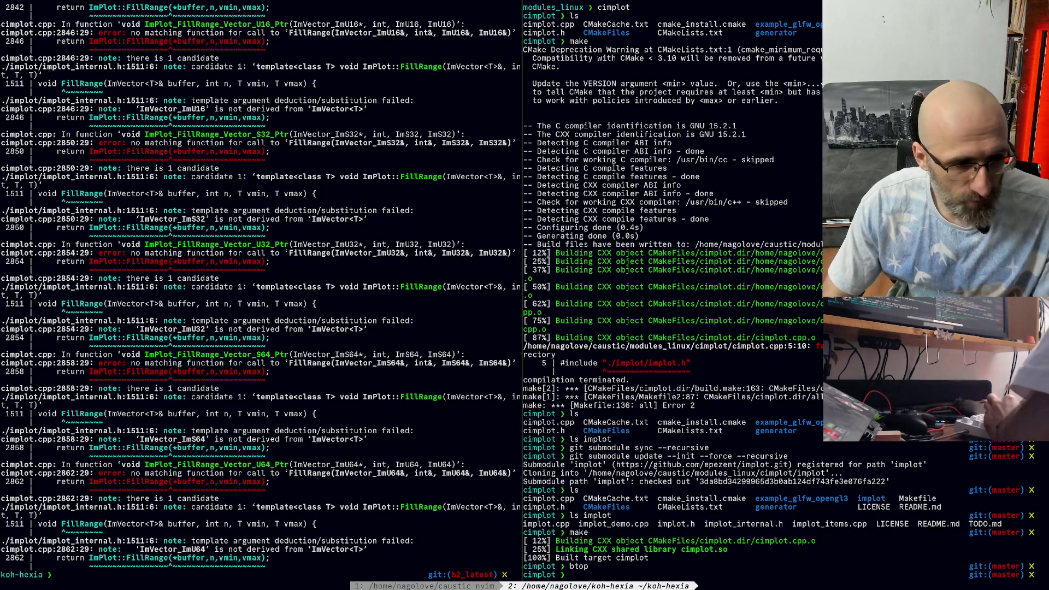
# Step: Scroll back to the cimgui.h vs imgui_internal.h declaration conflicts, then return to Neovim
pyautogui.scroll(15, 261, 295)
pyautogui.scroll(15, 260, 295)
pyautogui.scroll(10, 260, 295)
pyautogui.scroll(5, 261, 295)
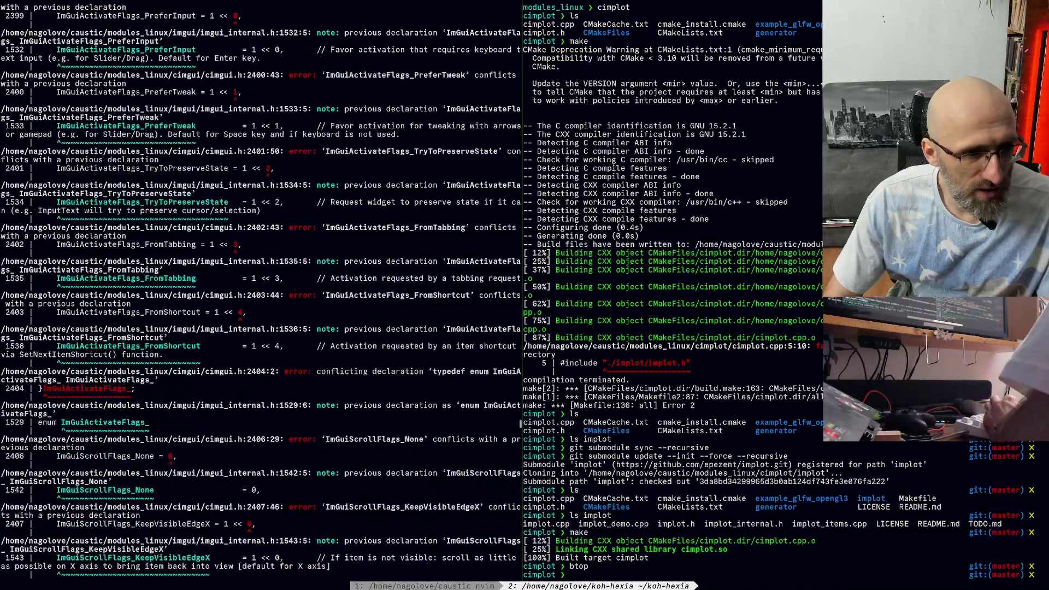
pyautogui.scroll(15, 260, 295)
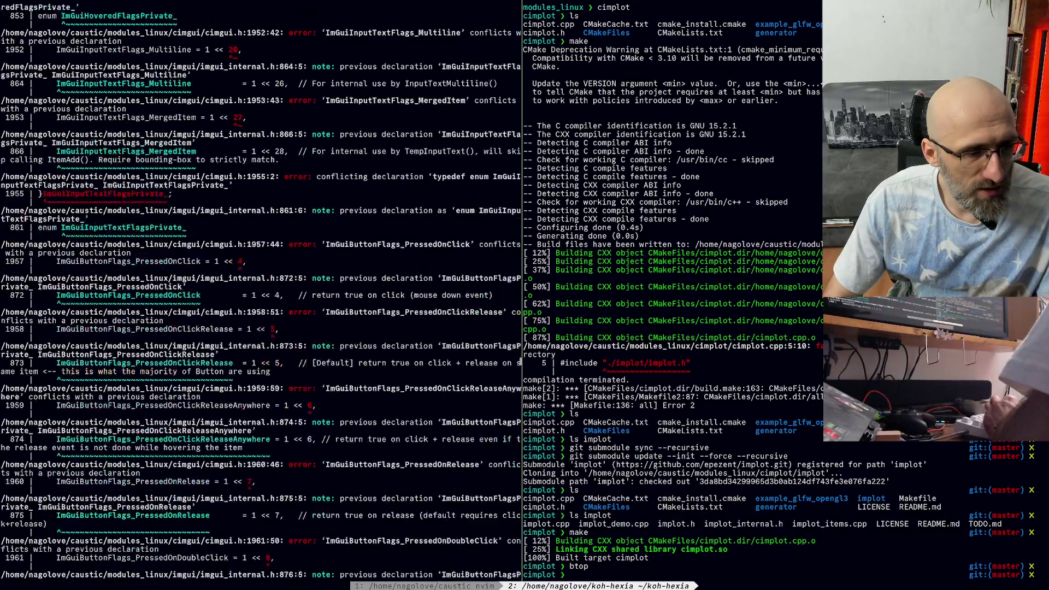
pyautogui.scroll(15, 261, 295)
pyautogui.hotkey('ctrl', 'b')
pyautogui.press('1')
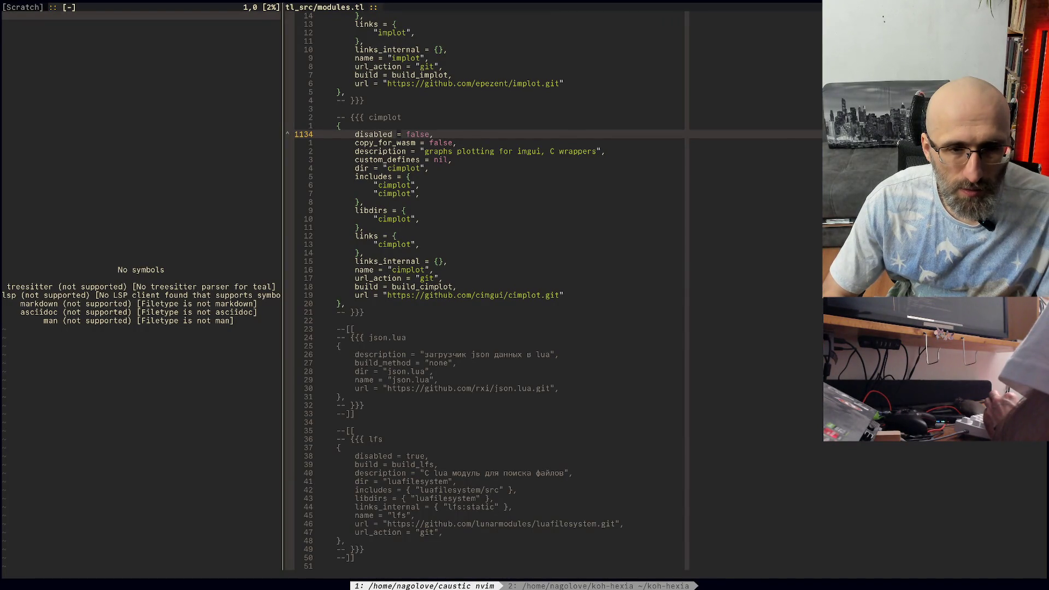
# Step: List the modules_linux folder contents in the terminal and come back to Neovim
pyautogui.hotkey('ctrl', 'b')
pyautogui.press('2')
pyautogui.hotkey('ctrl', 'b')
pyautogui.press('1')
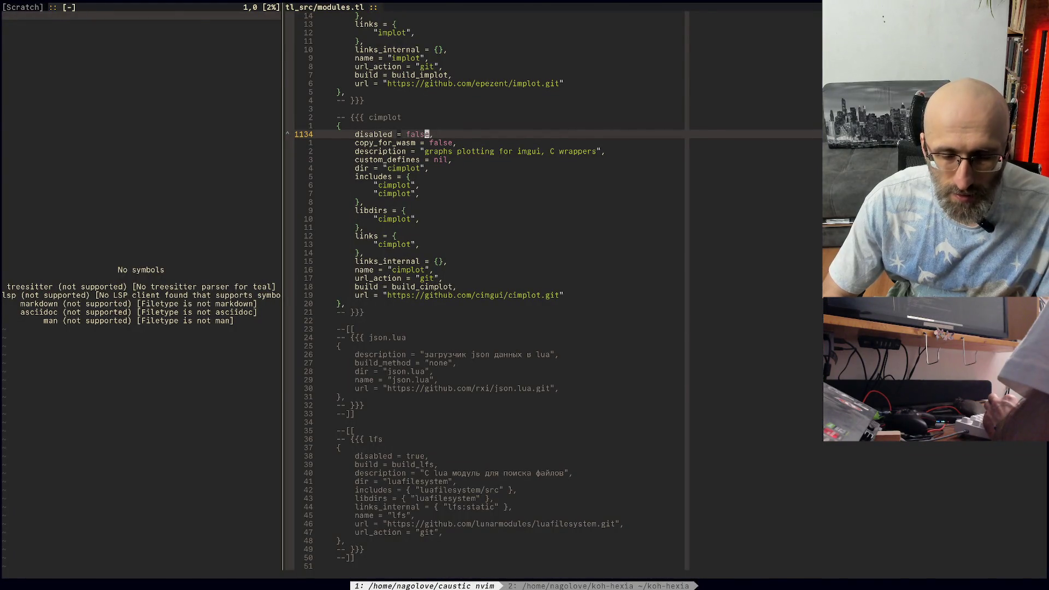
pyautogui.hotkey('ctrl', 'b')
pyautogui.press('2')
pyautogui.write('ls')
pyautogui.press('Return')
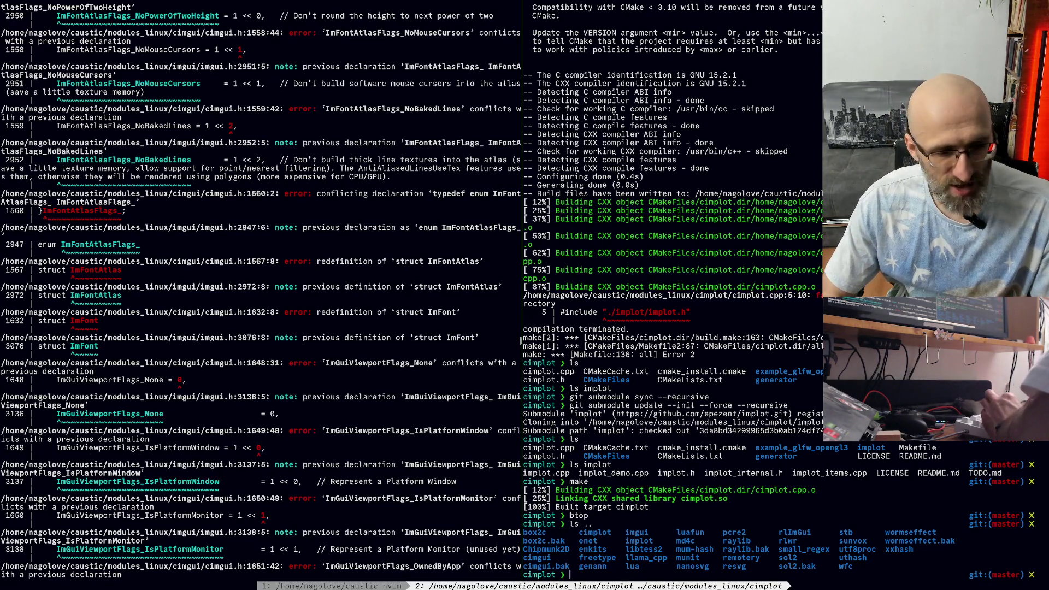
pyautogui.hotkey('ctrl', 'd')
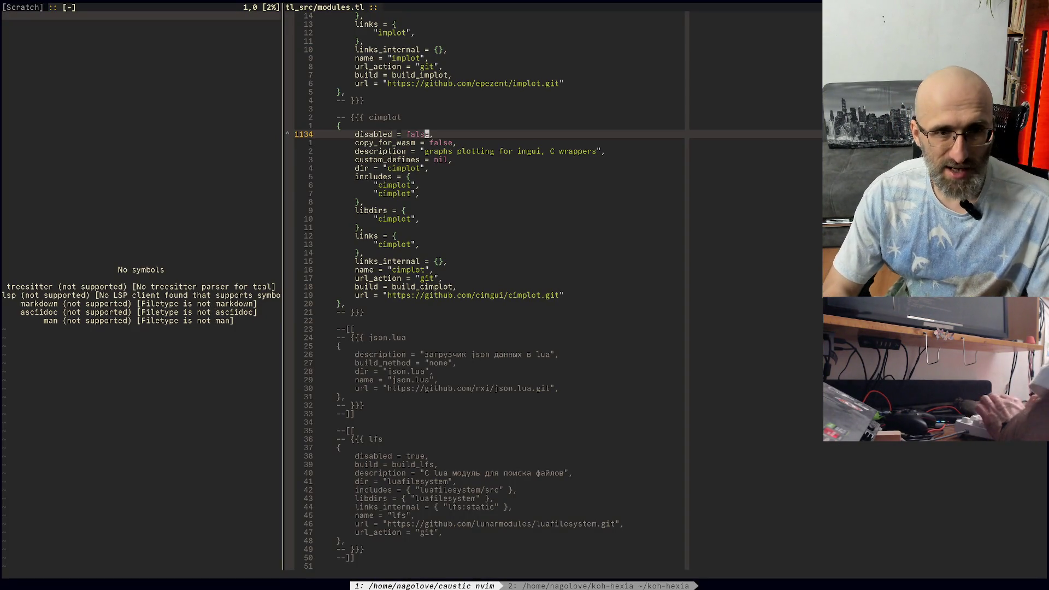
# Step: Jump from the build = build_cimplot line to the build_cimplot function definition
pyautogui.press('^')
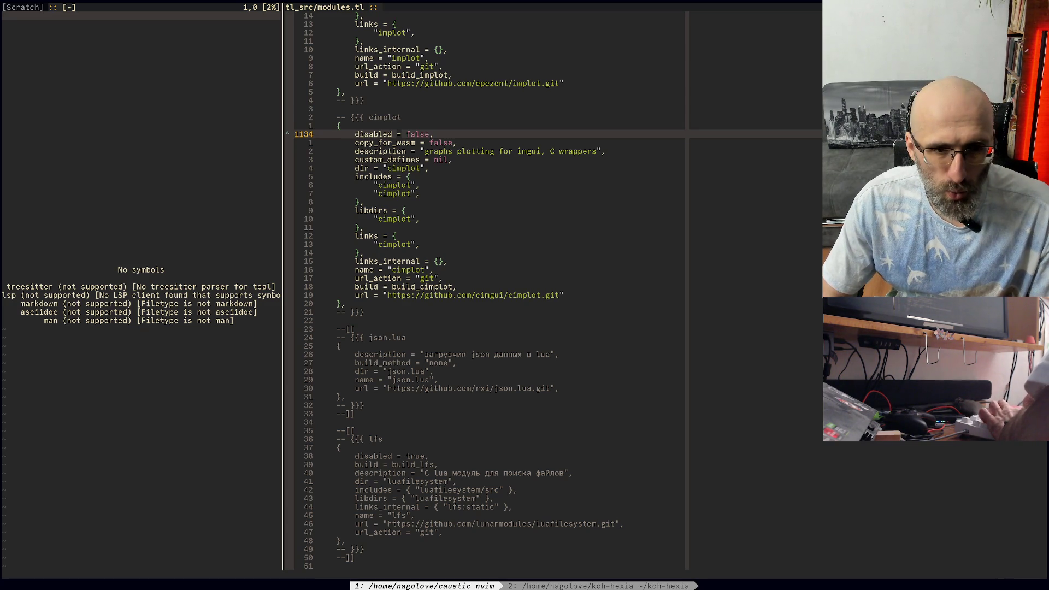
pyautogui.press('1')
pyautogui.press('8')
pyautogui.press('j')
pyautogui.press('w')
pyautogui.press('w')
pyautogui.press('*')
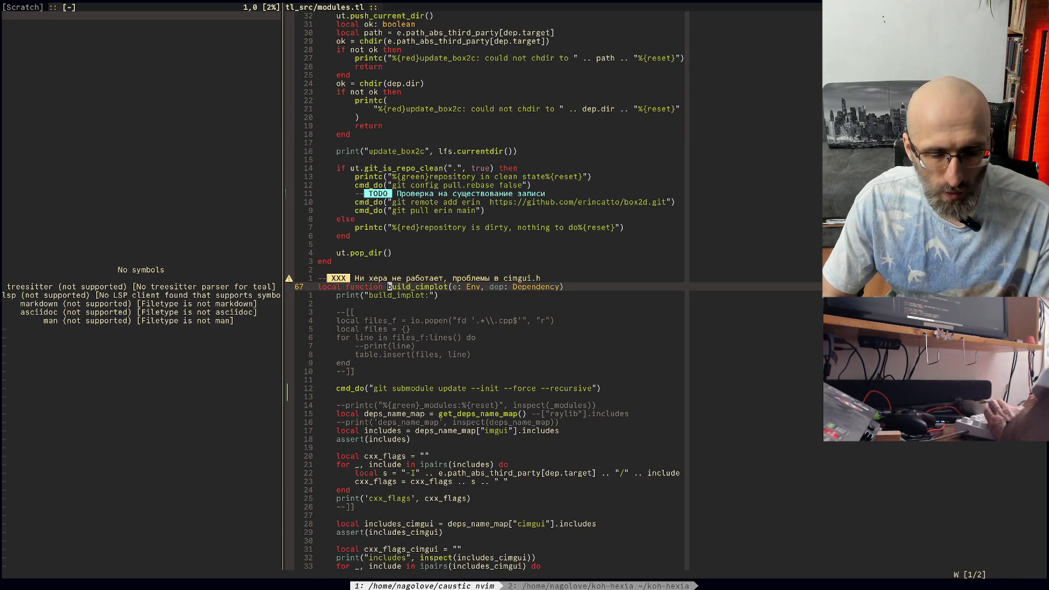
# Step: Add cmd_do("make") right after the git submodule update line
pyautogui.press('2')
pyautogui.press('j')
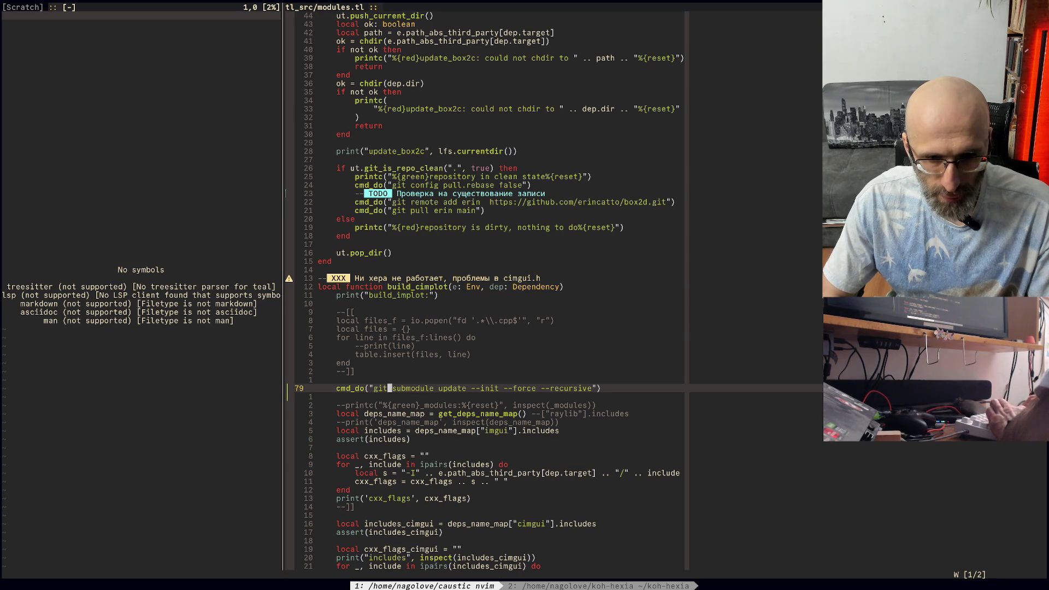
pyautogui.write('cmd_do')
pyautogui.write('cmd_do("m')
pyautogui.write('ake");')
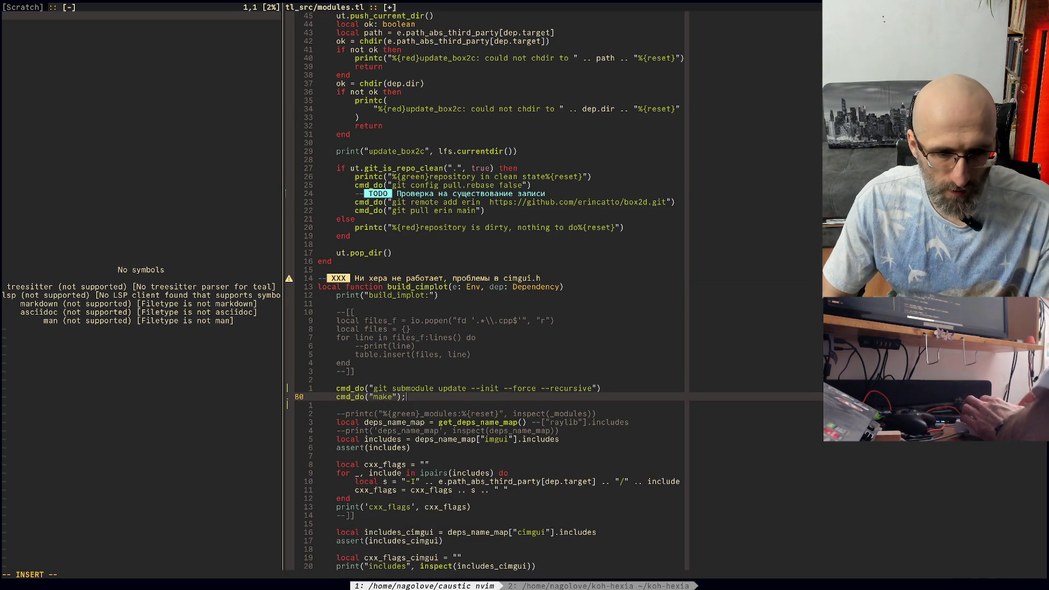
pyautogui.press('Escape')
pyautogui.press('o')
pyautogui.press('Escape')
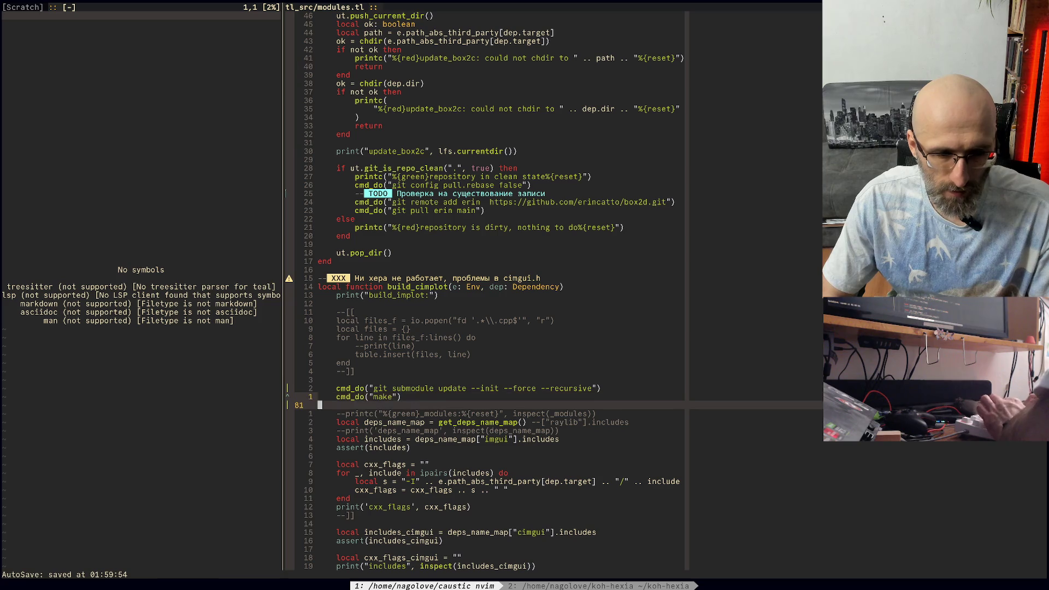
# Step: Move the --]] comment closer from after cxx_flags to below cmd_do(cmd)
pyautogui.scroll(-3, 546, 289)
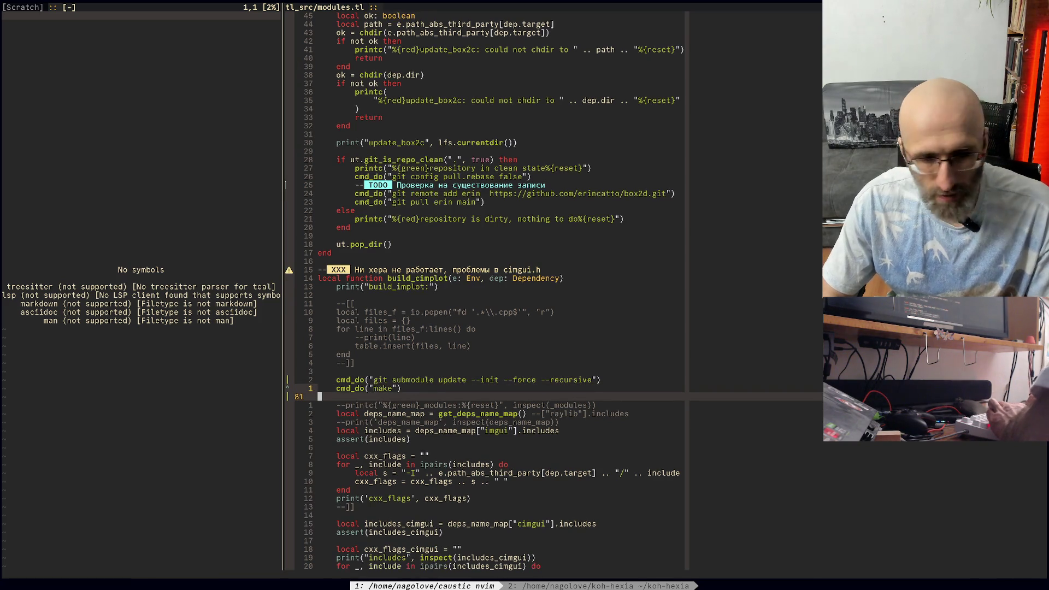
pyautogui.scroll(-7, 546, 290)
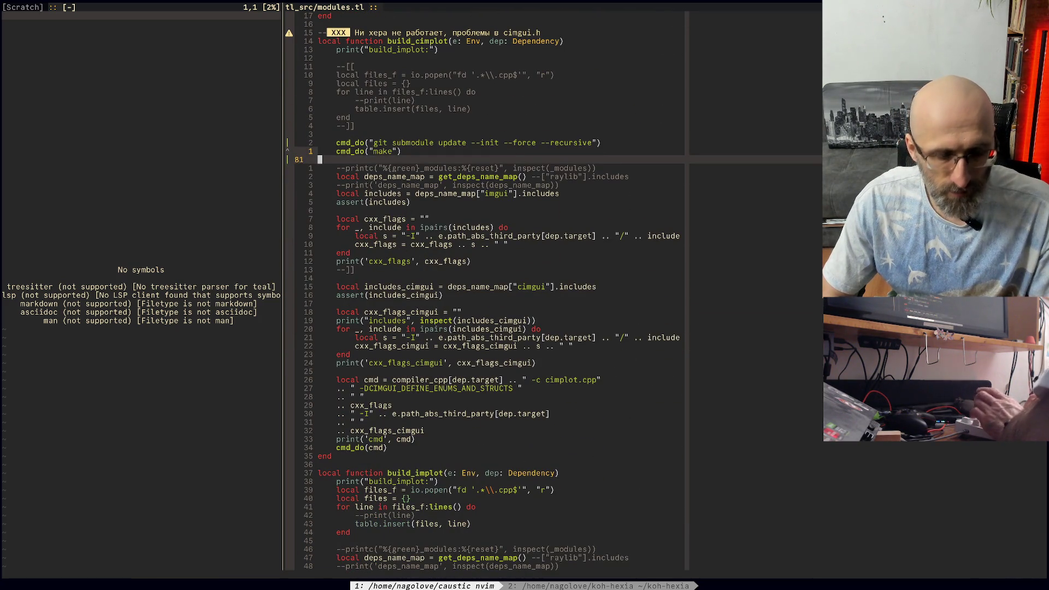
pyautogui.click(352, 269)
pyautogui.press('d')
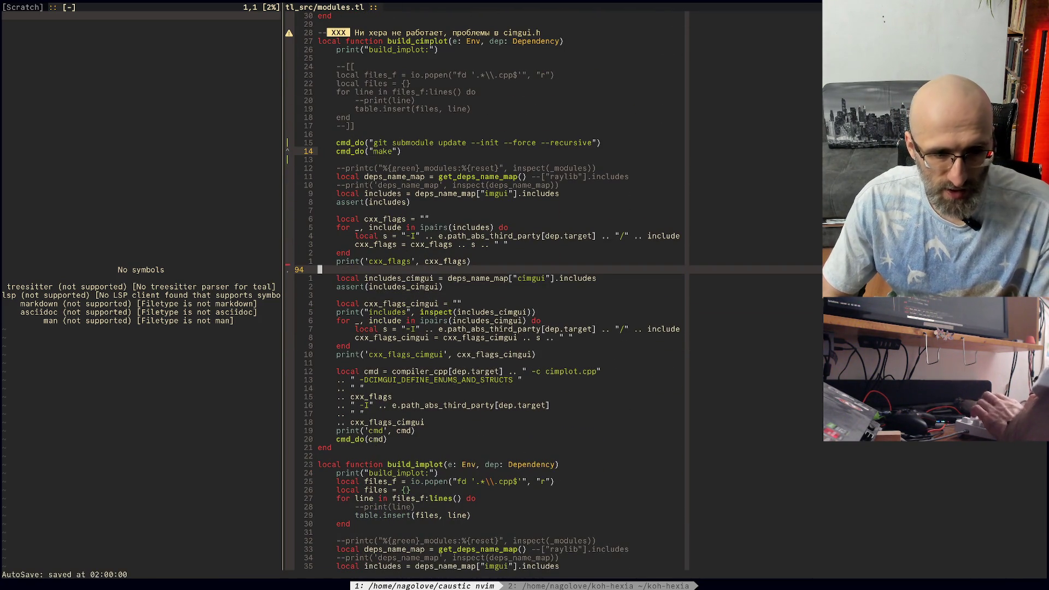
pyautogui.press('2')
pyautogui.press('0')
pyautogui.press('j')
pyautogui.press('o')
pyautogui.press('Return')
pyautogui.write('--]]')
pyautogui.press('Escape')
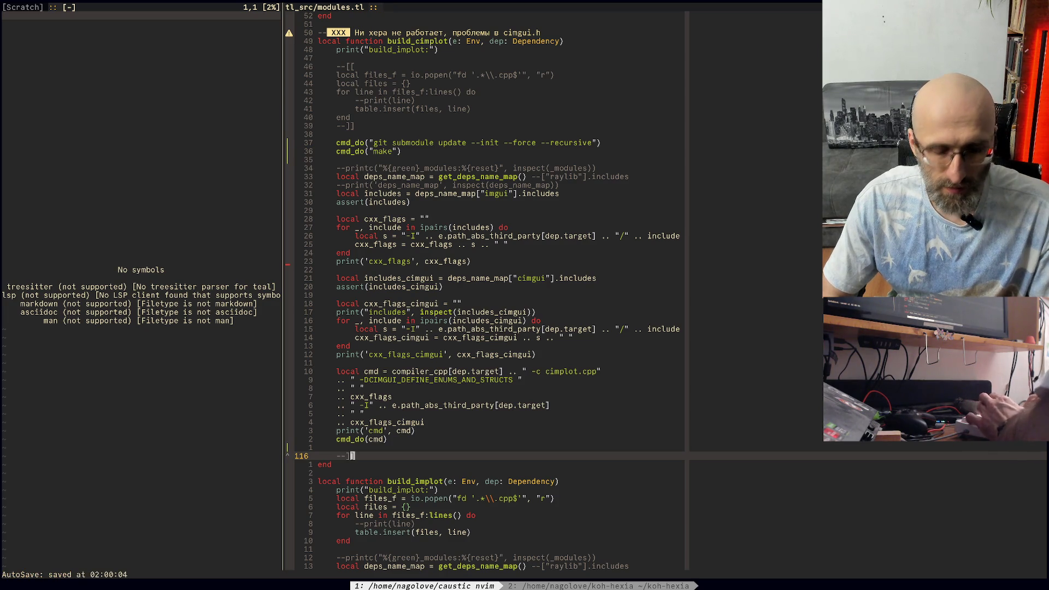
# Step: Insert a --[[ comment opener after the make call and save modules.tl
pyautogui.click(319, 160)
pyautogui.press('o')
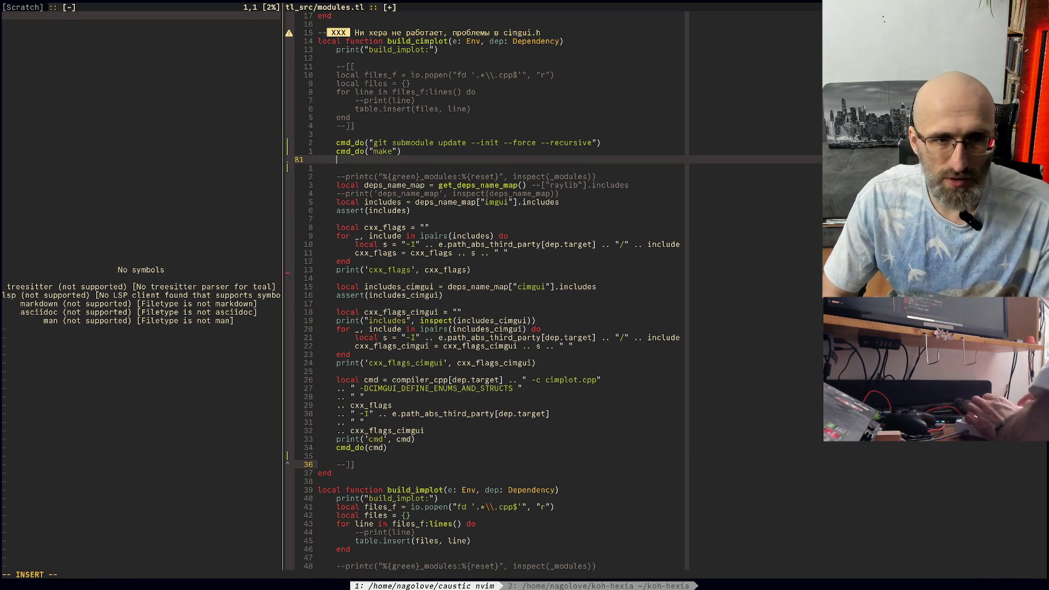
pyautogui.press('Return')
pyautogui.press('Up')
pyautogui.write('--[[')
pyautogui.press('Escape')
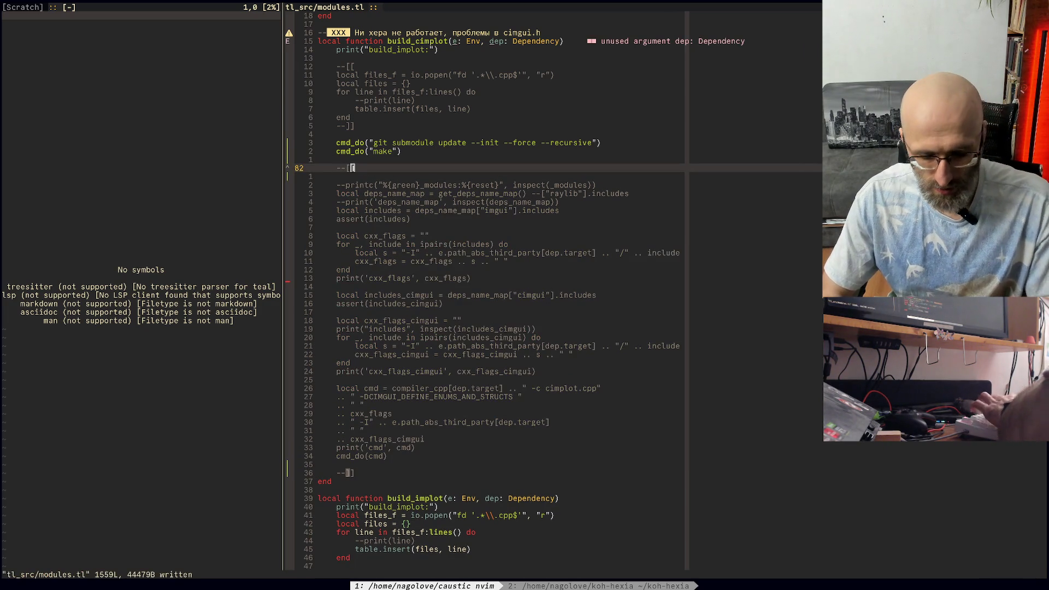
pyautogui.press('Return')
pyautogui.hotkey('ctrl', 'b')
# Step: Run koh build -n cimplot, then make, make clean and make -j in the cimplot folder
pyautogui.press('2')
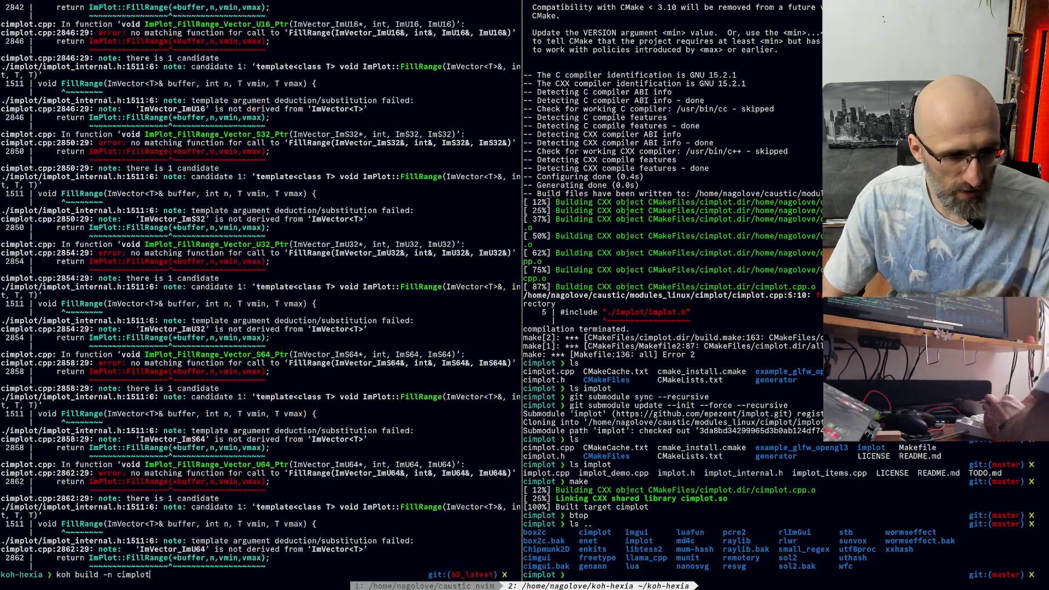
pyautogui.press('Return')
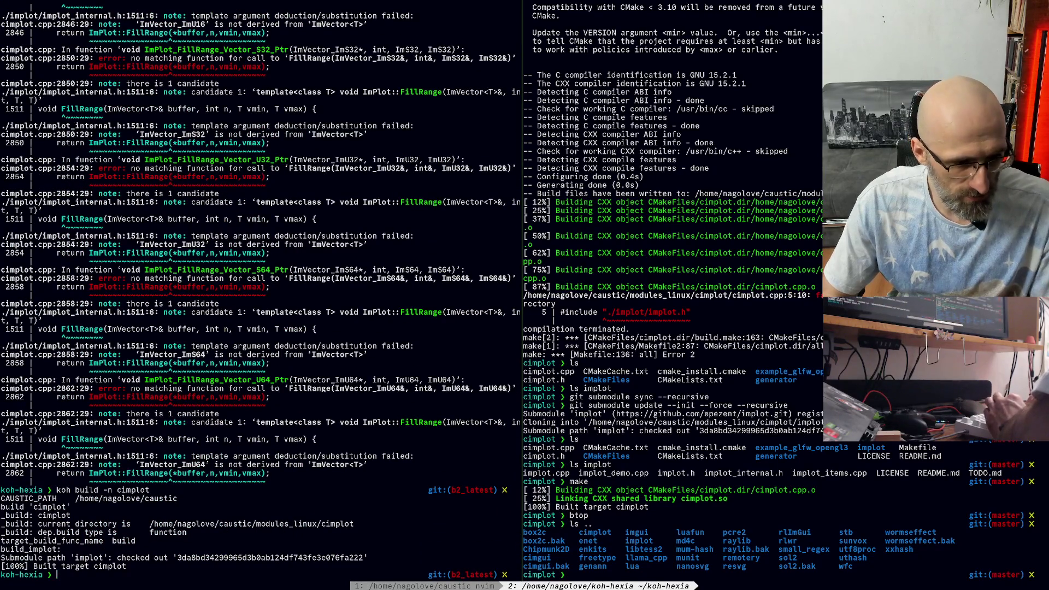
pyautogui.write('make')
pyautogui.press('Return')
pyautogui.write('make clean')
pyautogui.press('Return')
pyautogui.write('make -j')
pyautogui.press('Return')
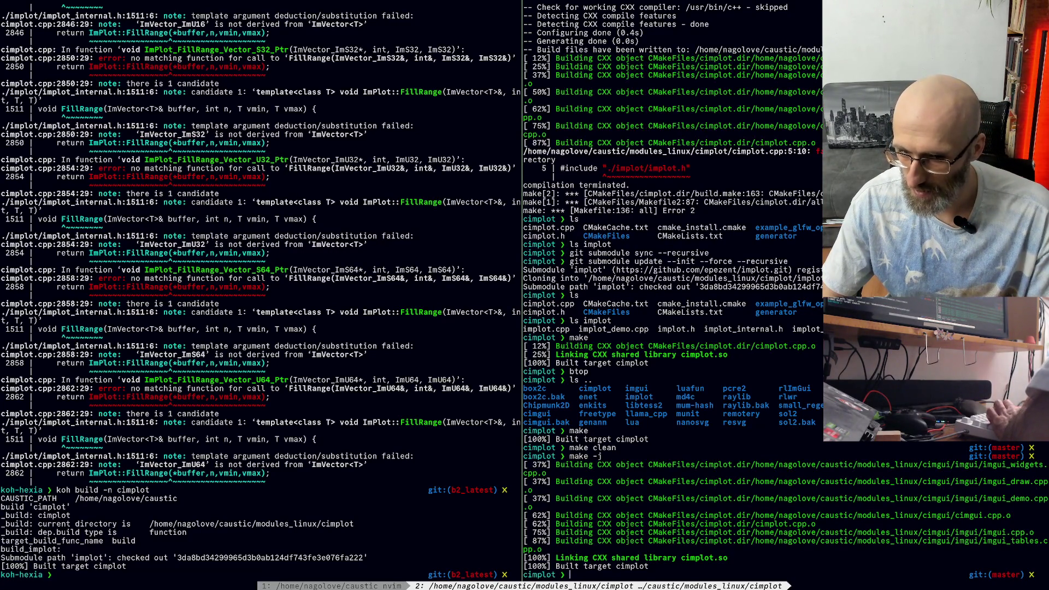
# Step: List the cimplot folder and search it with fd for .a libraries, then return to Neovim
pyautogui.write('ls')
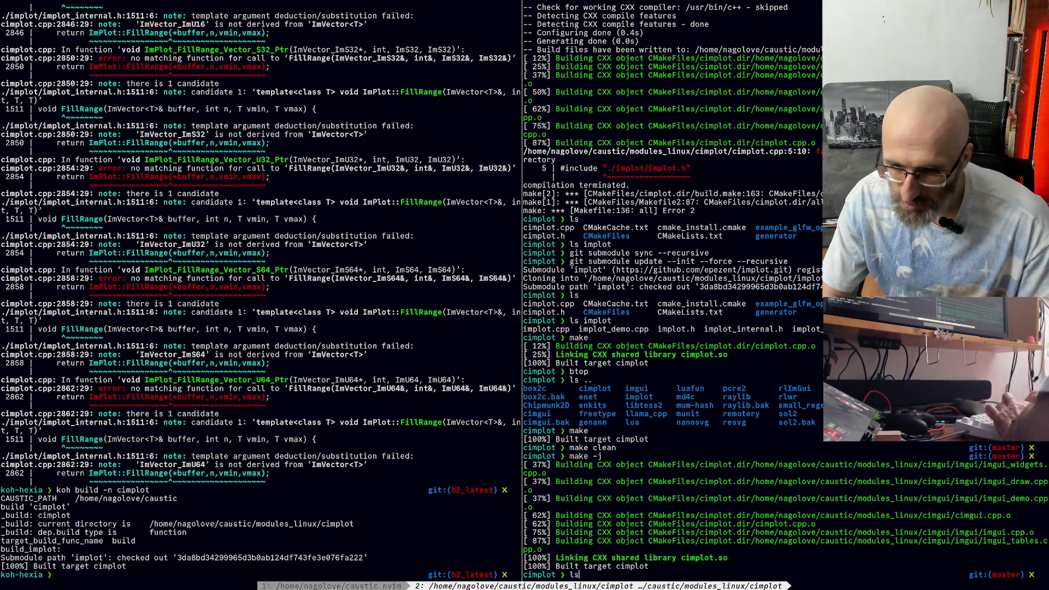
pyautogui.press('Return')
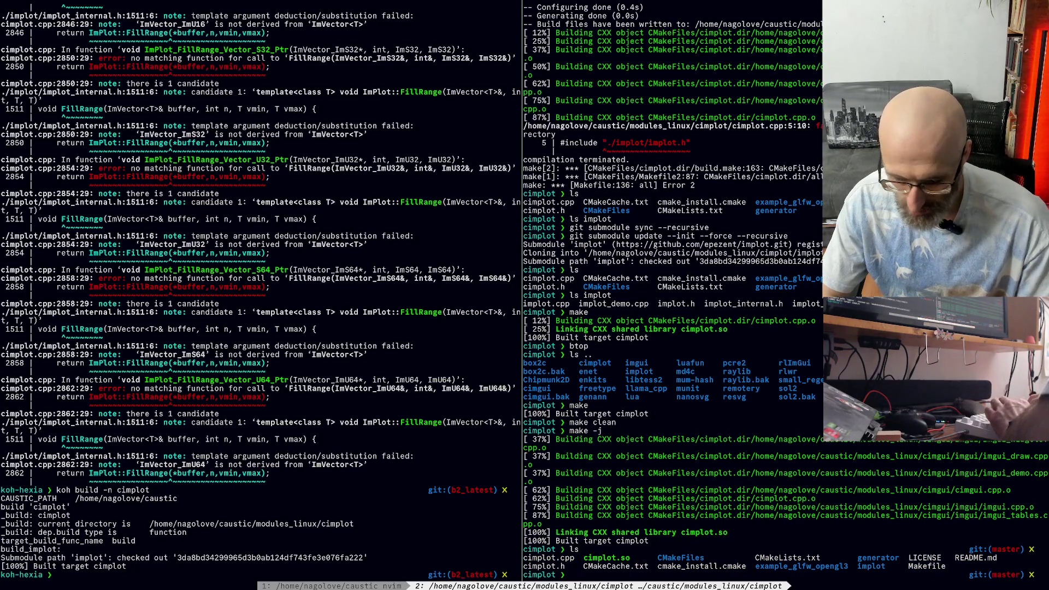
pyautogui.write('fd ".a')
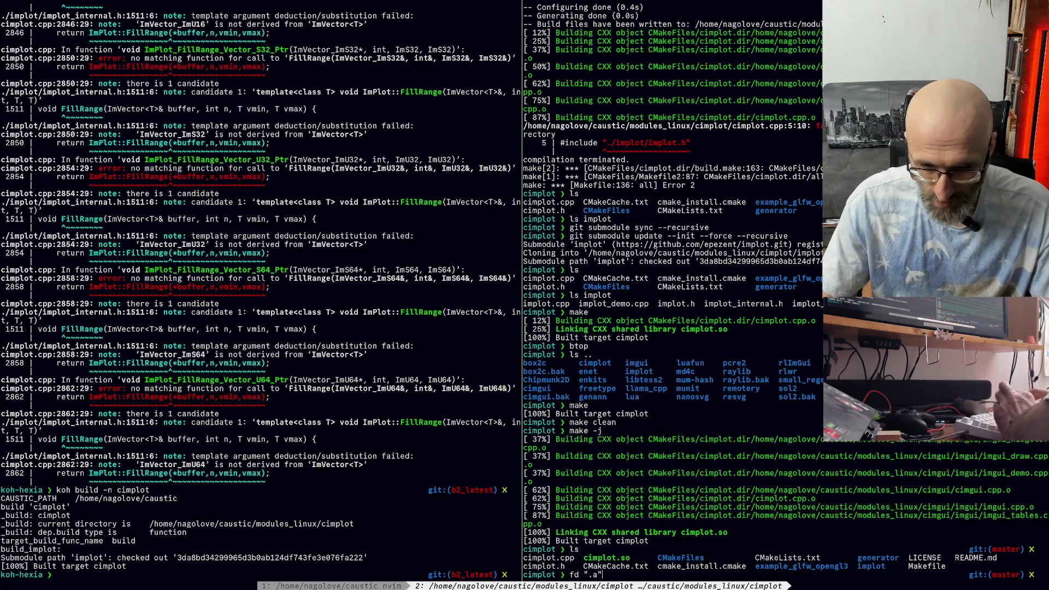
pyautogui.press('Return')
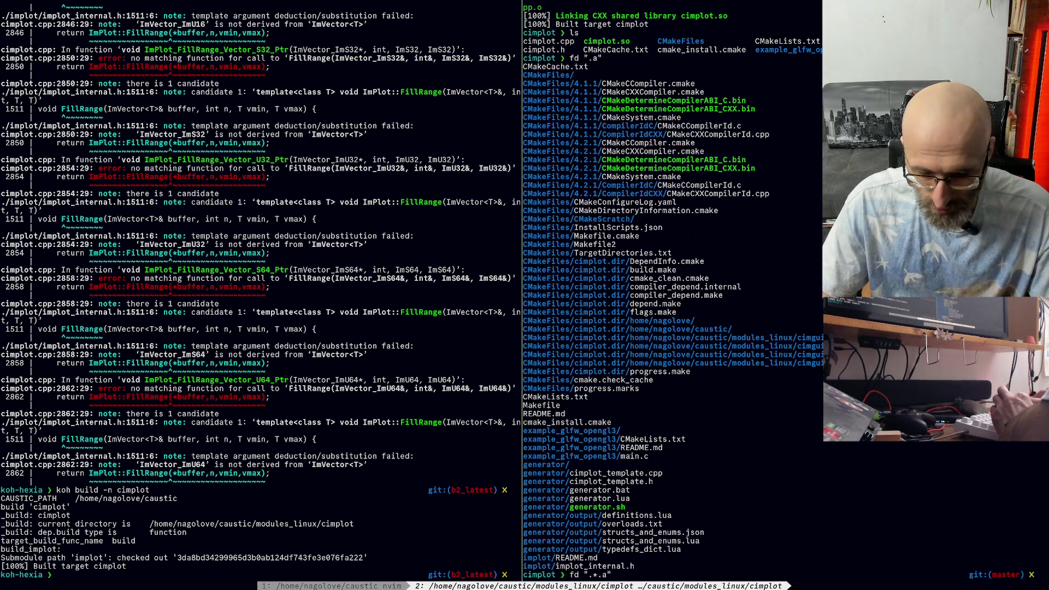
pyautogui.write('\\')
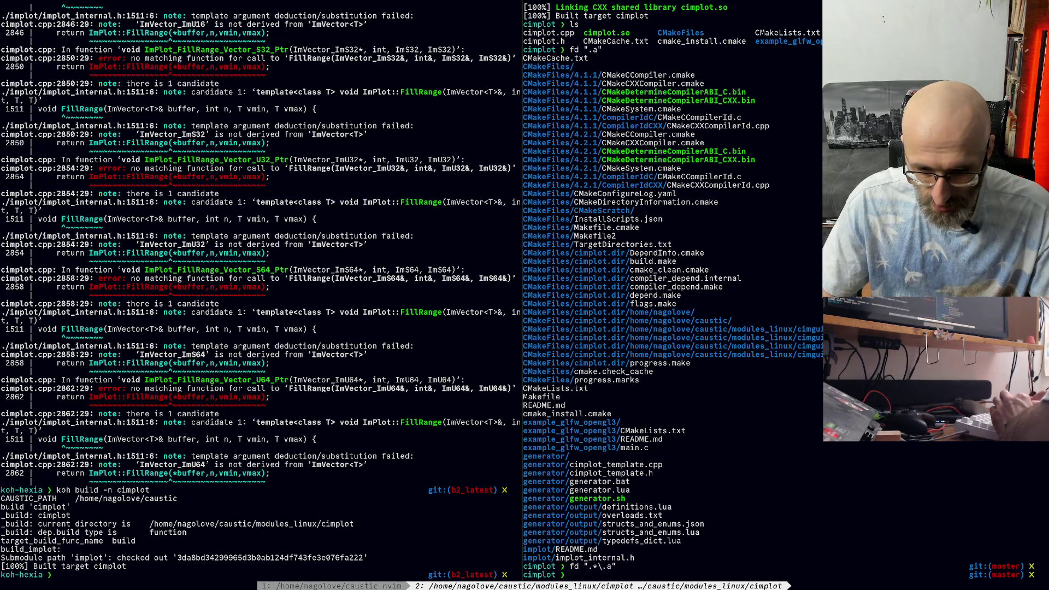
pyautogui.write('ls')
pyautogui.press('Return')
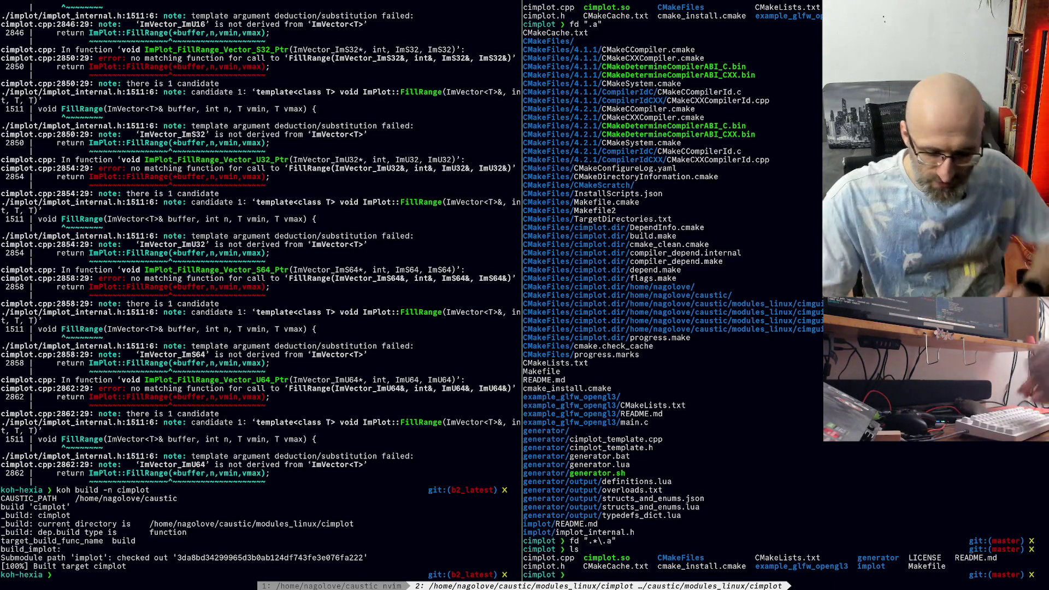
pyautogui.hotkey('ctrl', 'b')
pyautogui.press('1')
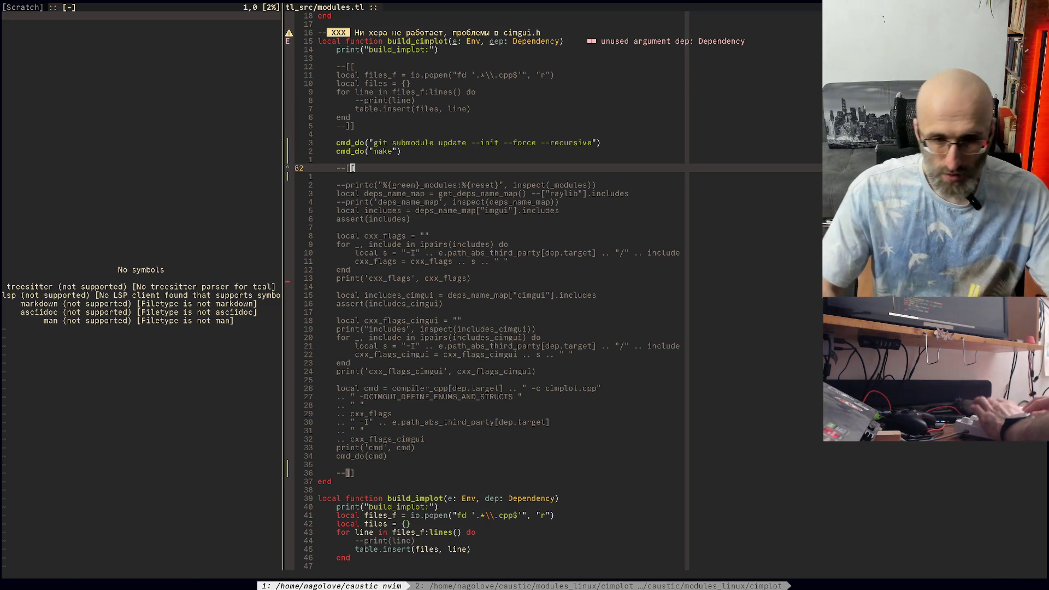
# Step: Save modules.tl, then in the terminal change into src and start koh-hexia
pyautogui.write(':w')
pyautogui.press('Return')
pyautogui.hotkey('ctrl', 'b')
pyautogui.press('2')
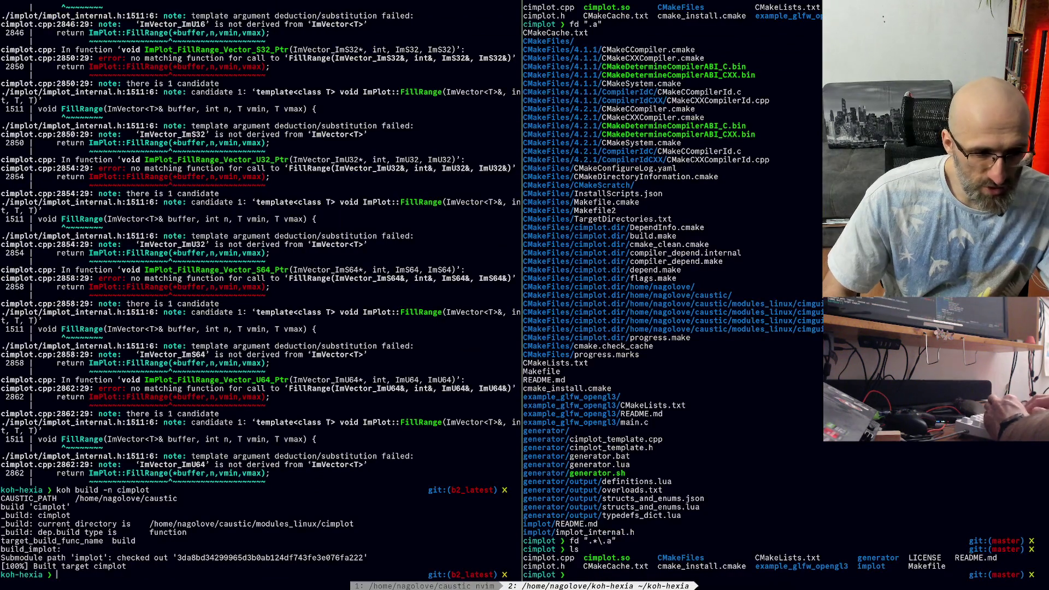
pyautogui.write('cd src')
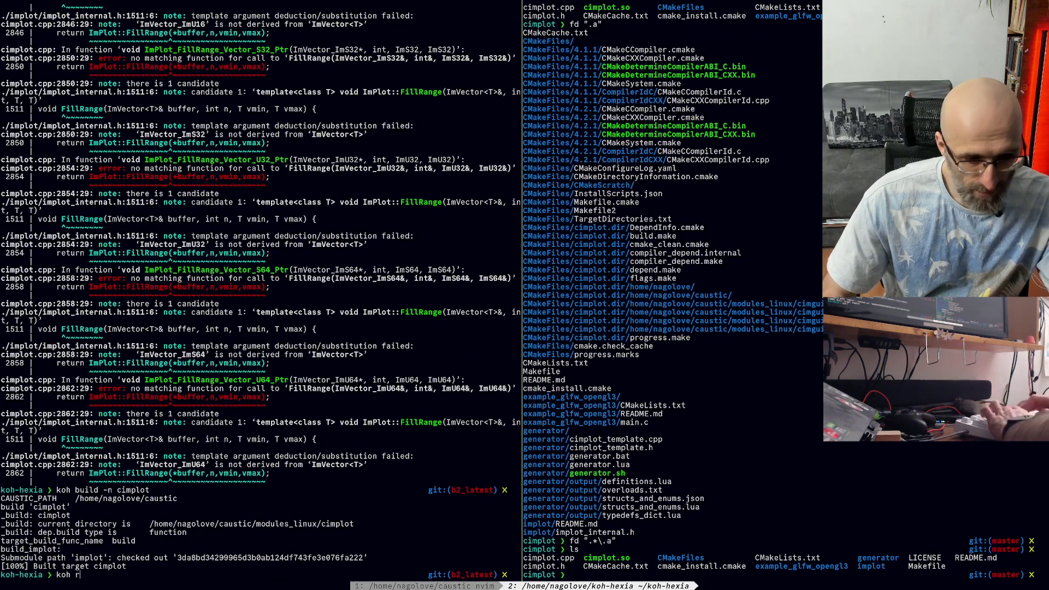
pyautogui.press('Return')
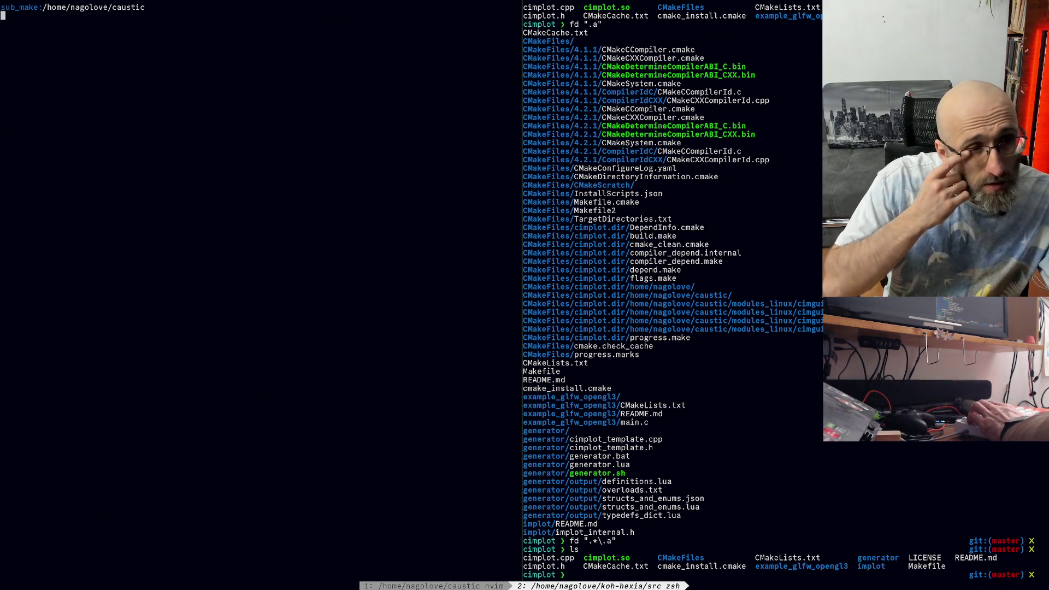
# Step: Quit gdb, list the koh-hexia folder, rerun with koh make -d and quit gdb again
pyautogui.write('q')
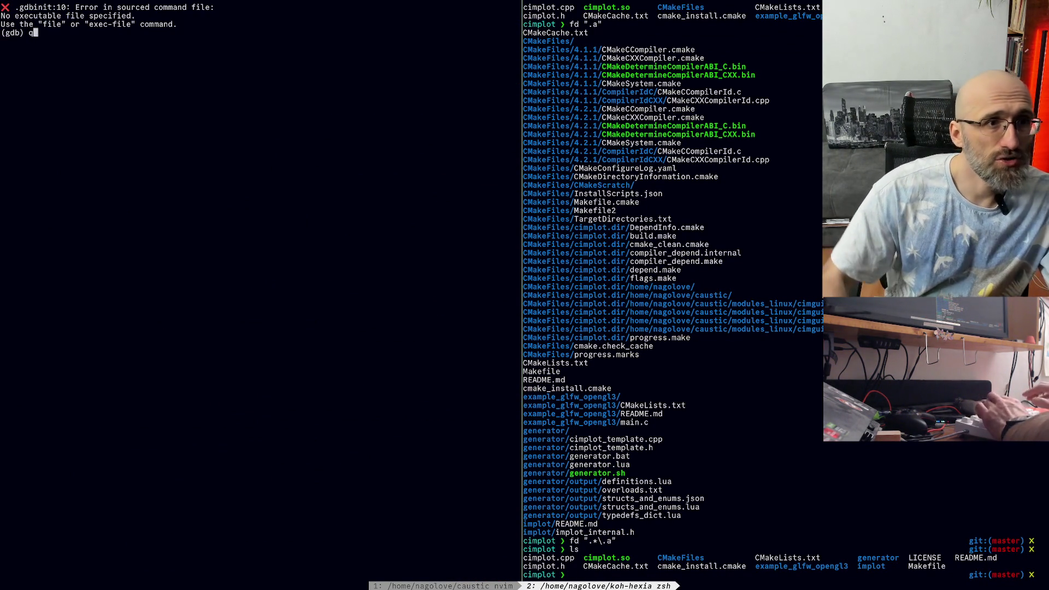
pyautogui.press('Return')
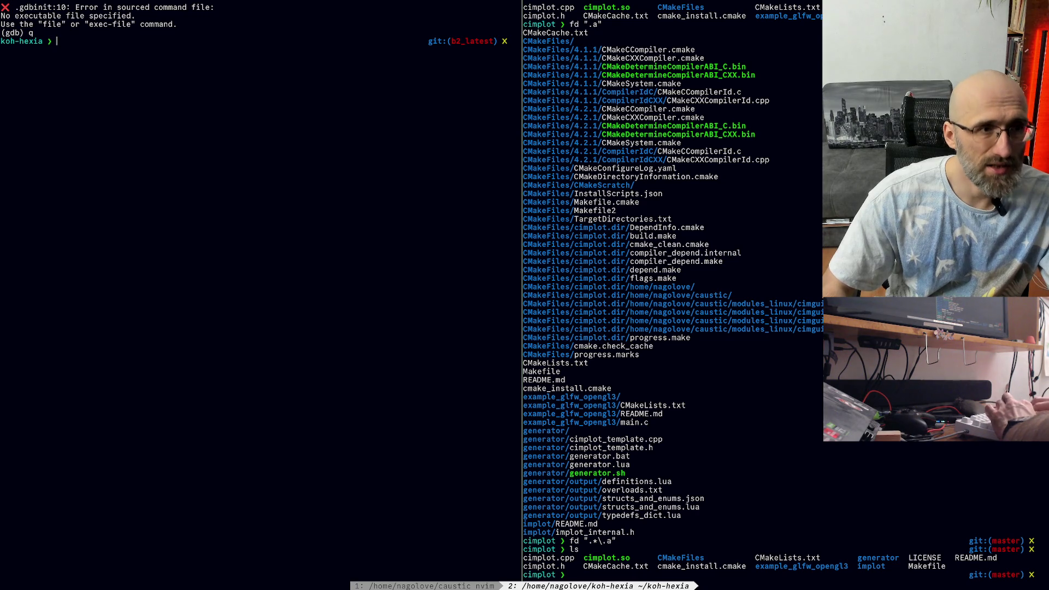
pyautogui.write('ls')
pyautogui.press('Return')
pyautogui.write('koh ')
pyautogui.write('make -d')
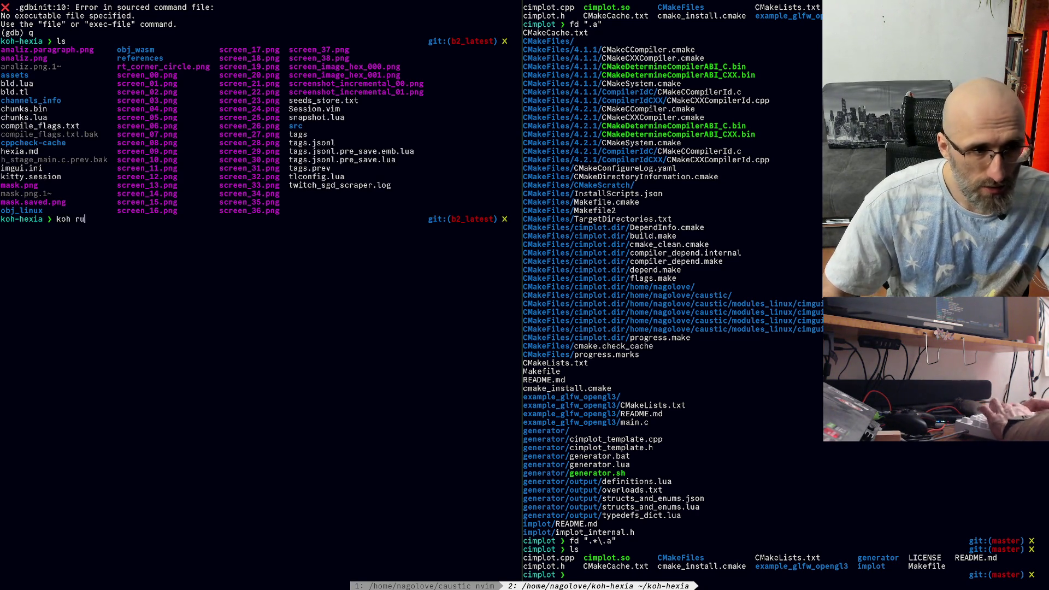
pyautogui.press('Return')
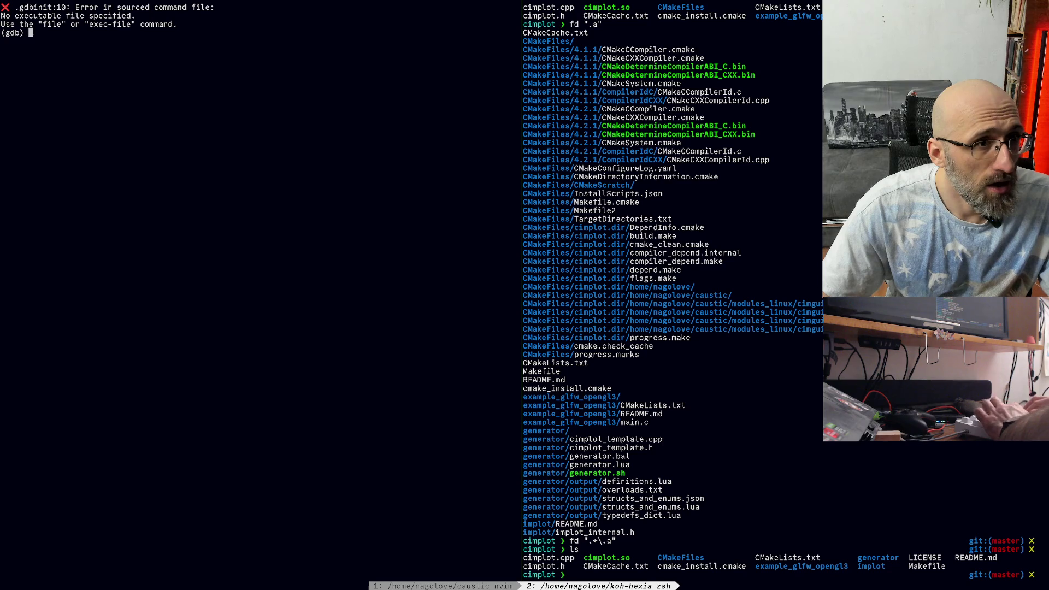
pyautogui.write('q')
pyautogui.press('Return')
# Step: Back in Neovim, open h_hexman.c from the buffer list and dismiss the build error output
pyautogui.hotkey('ctrl', 'b')
pyautogui.press('1')
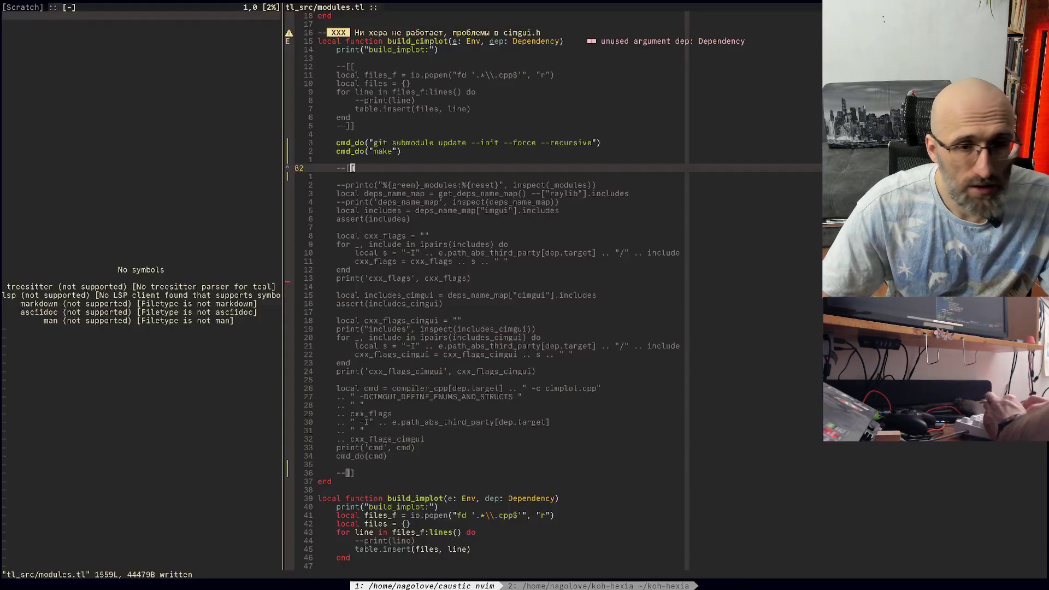
pyautogui.press('space')
pyautogui.press('b')
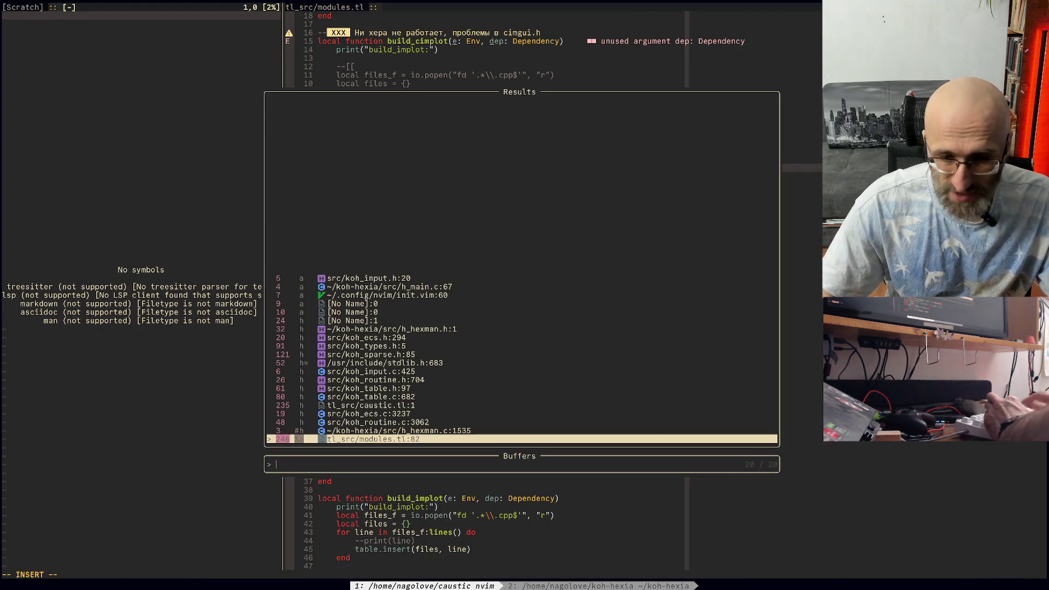
pyautogui.press('Up')
pyautogui.press('Return')
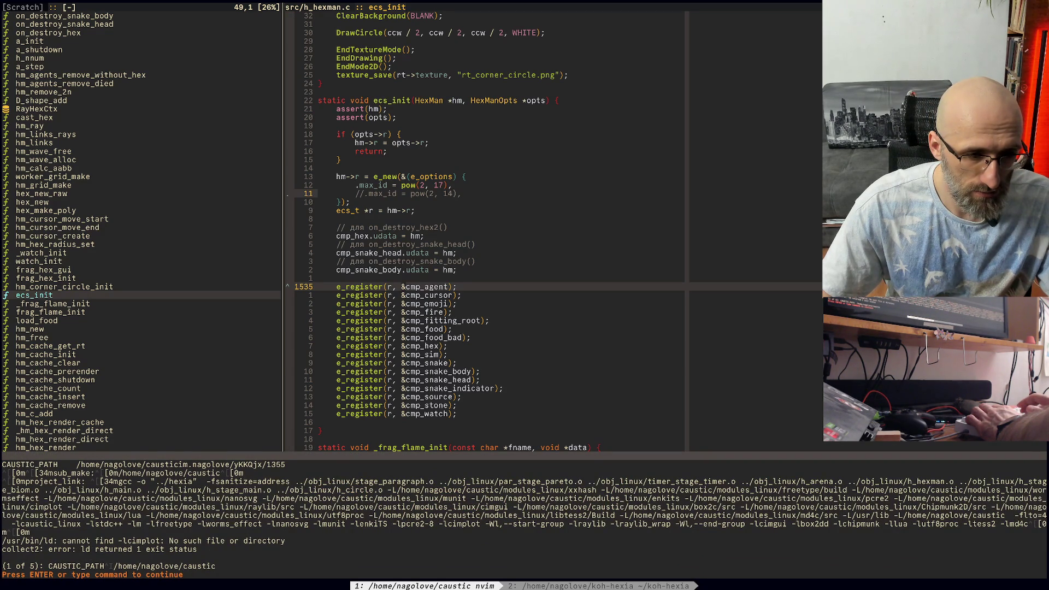
pyautogui.press('Return')
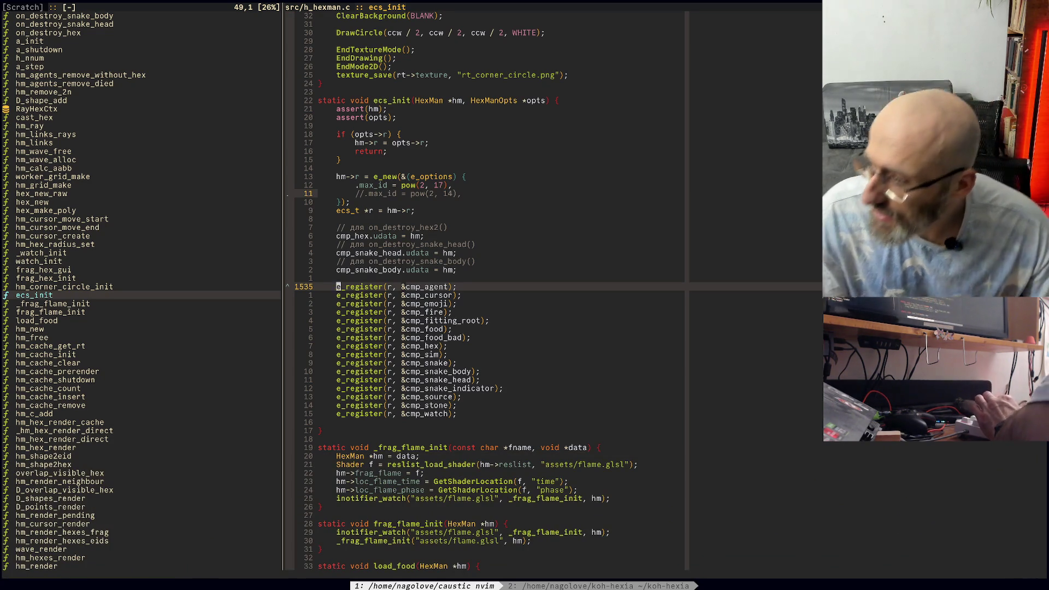
# Step: Return to the terminal and launch the editor's file finder with e
pyautogui.hotkey('ctrl', 'b')
pyautogui.press('2')
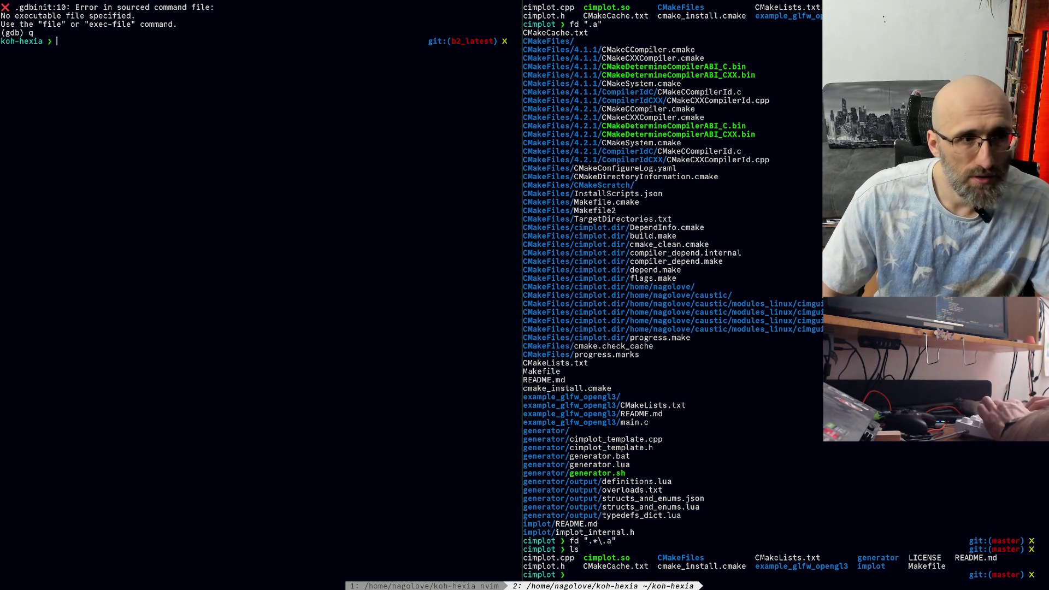
pyautogui.write('e')
pyautogui.press('Return')
# Step: Filter the finder by 'bld.' and open bld.tl
pyautogui.press('Escape')
pyautogui.write('bld.')
pyautogui.press('Tab')
pyautogui.press('Down')
pyautogui.press('Return')
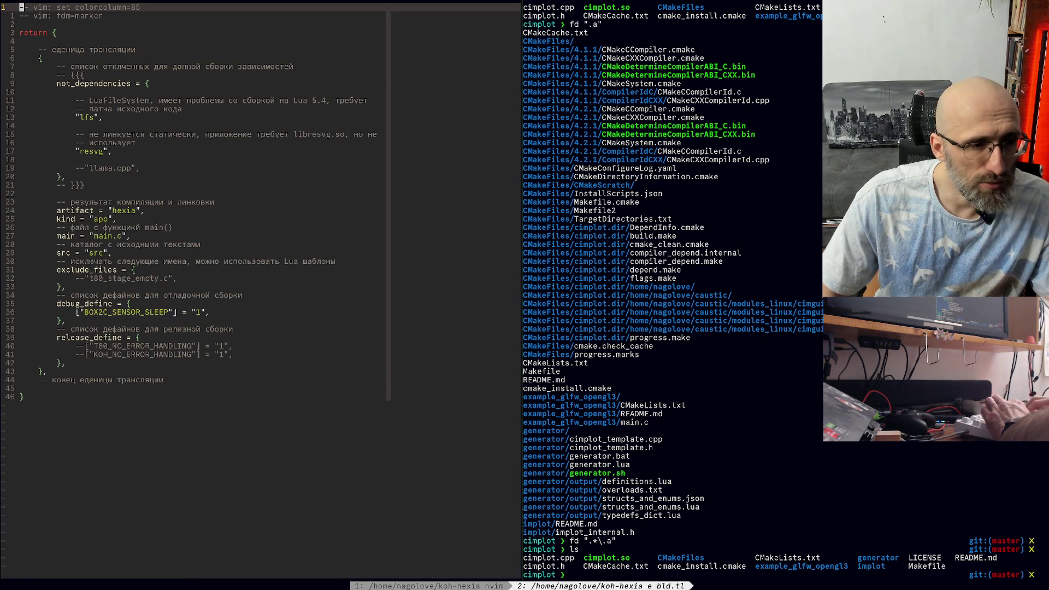
# Step: Add a "cimplot", entry below resvg in not_dependencies and save with :wq
pyautogui.press('j')
pyautogui.press('j')
pyautogui.press('j')
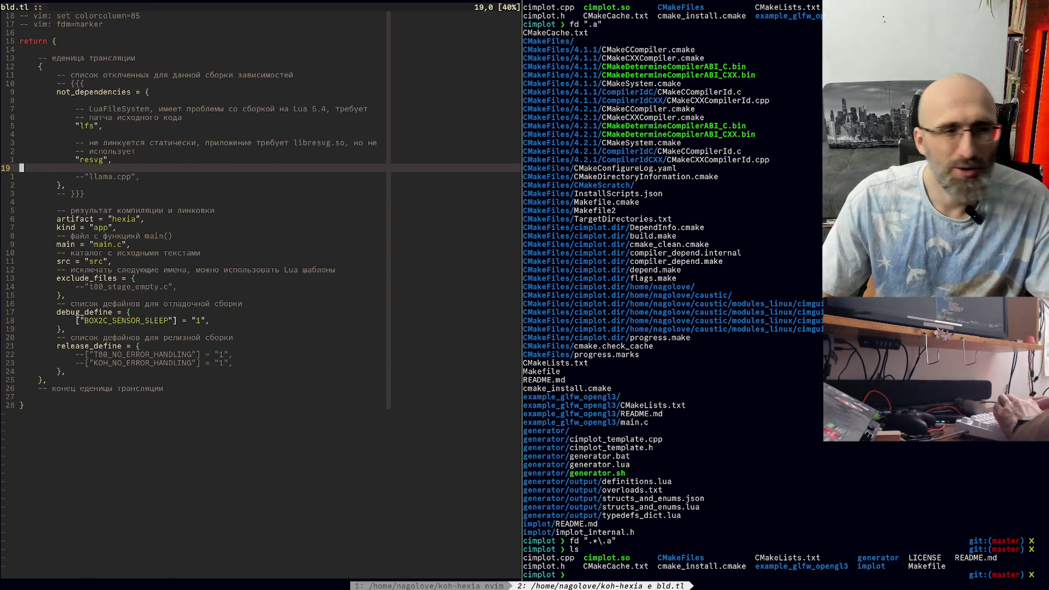
pyautogui.press('c')
pyautogui.press('c')
pyautogui.press('Return')
pyautogui.write('"')
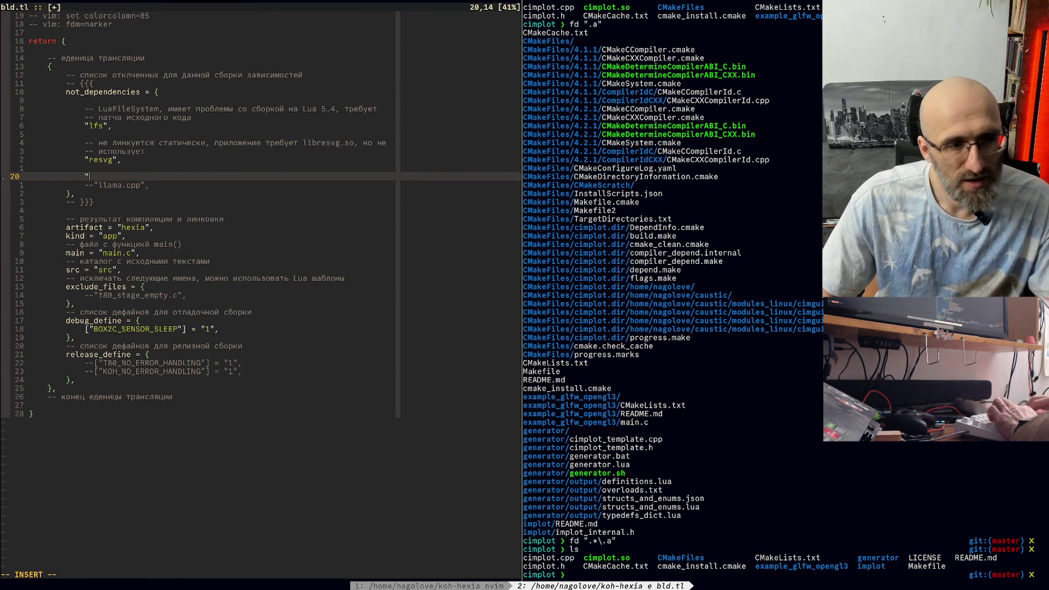
pyautogui.write('cimplot",')
pyautogui.press('Escape')
pyautogui.write(':wq')
pyautogui.press('Return')
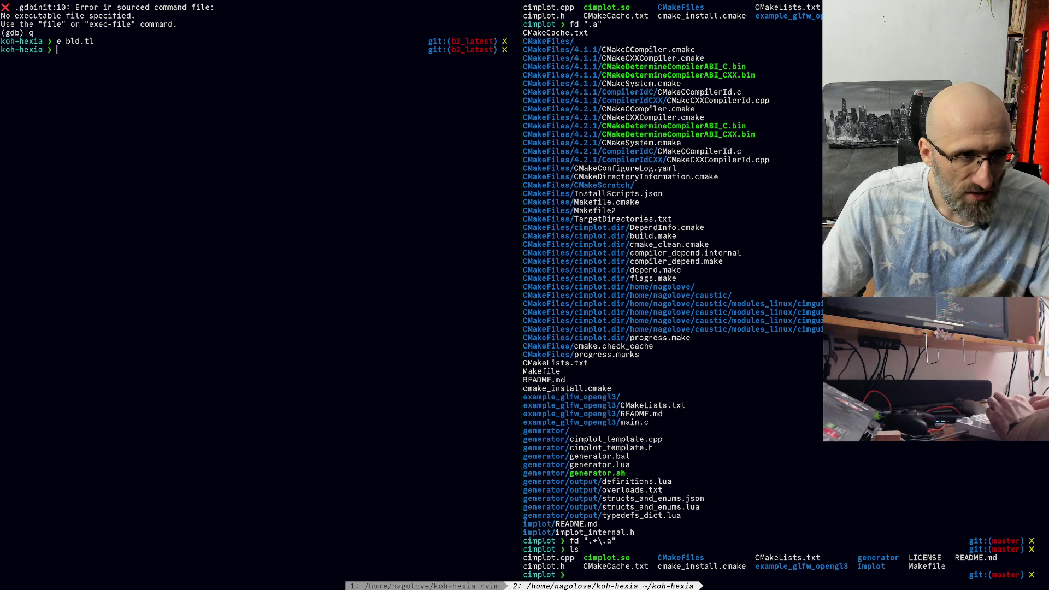
# Step: Run cyan build for koh-hexia and interrupt it when it stalls
pyautogui.write('cy')
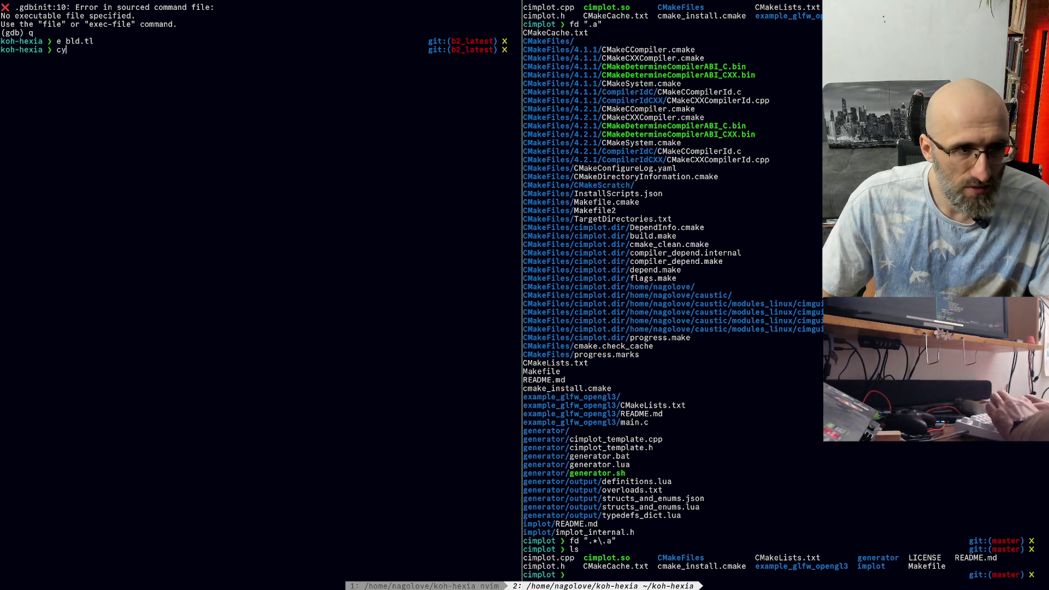
pyautogui.write('an build')
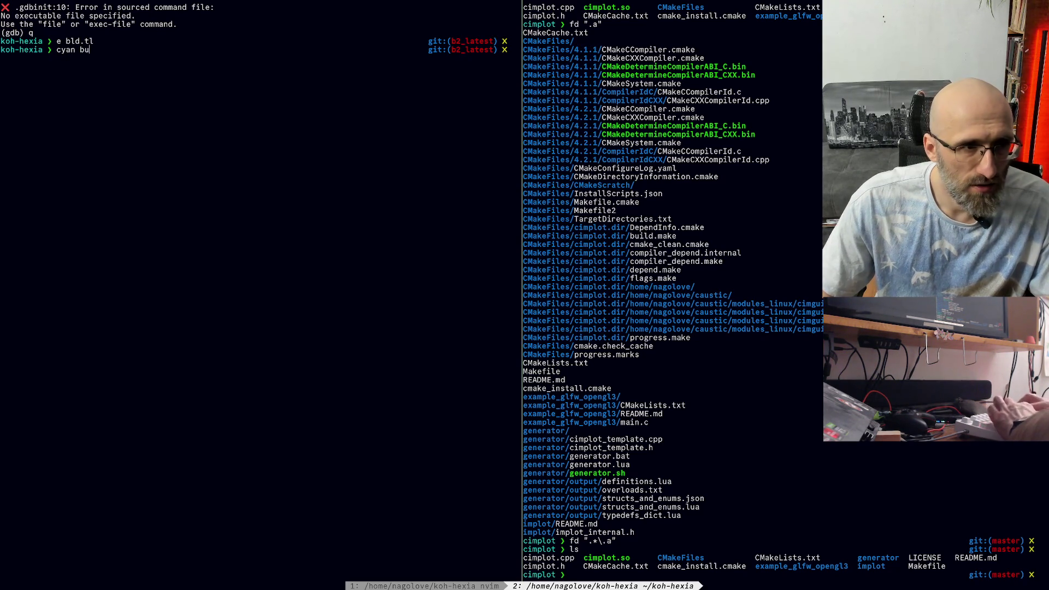
pyautogui.press('Return')
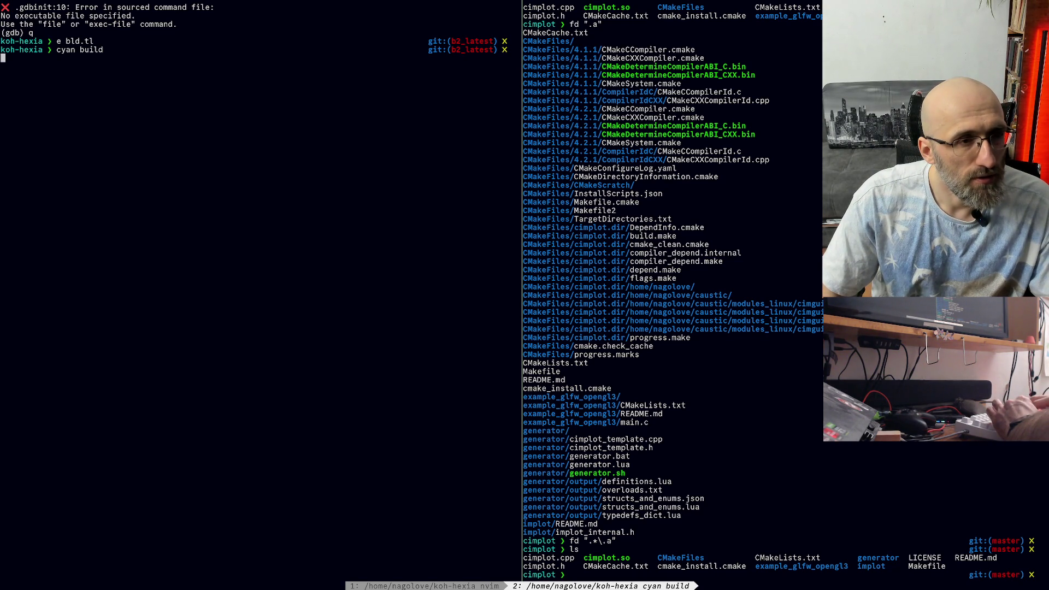
pyautogui.press('Return')
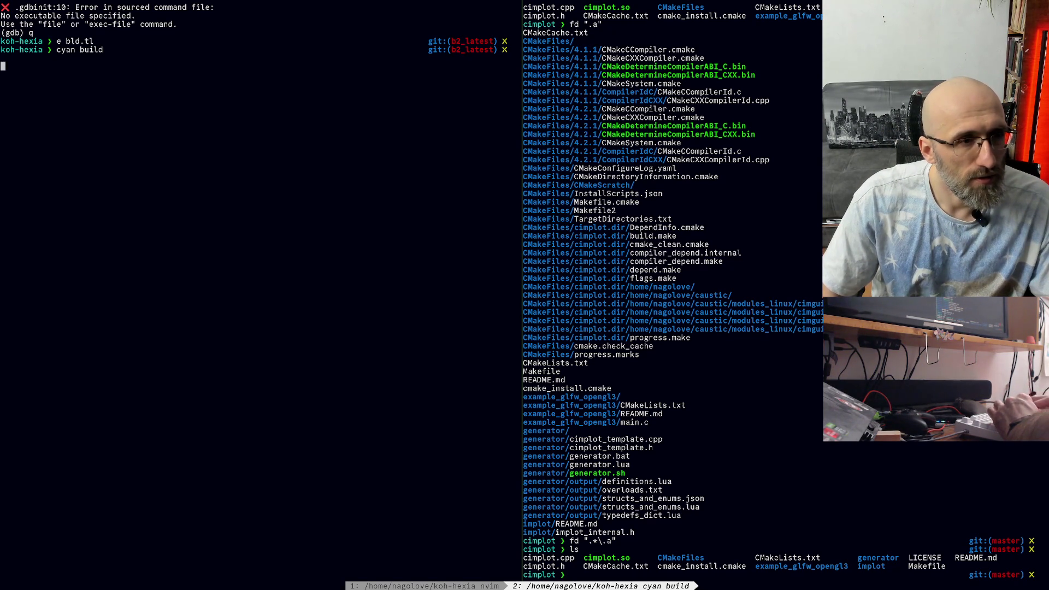
pyautogui.hotkey('ctrl', 'c')
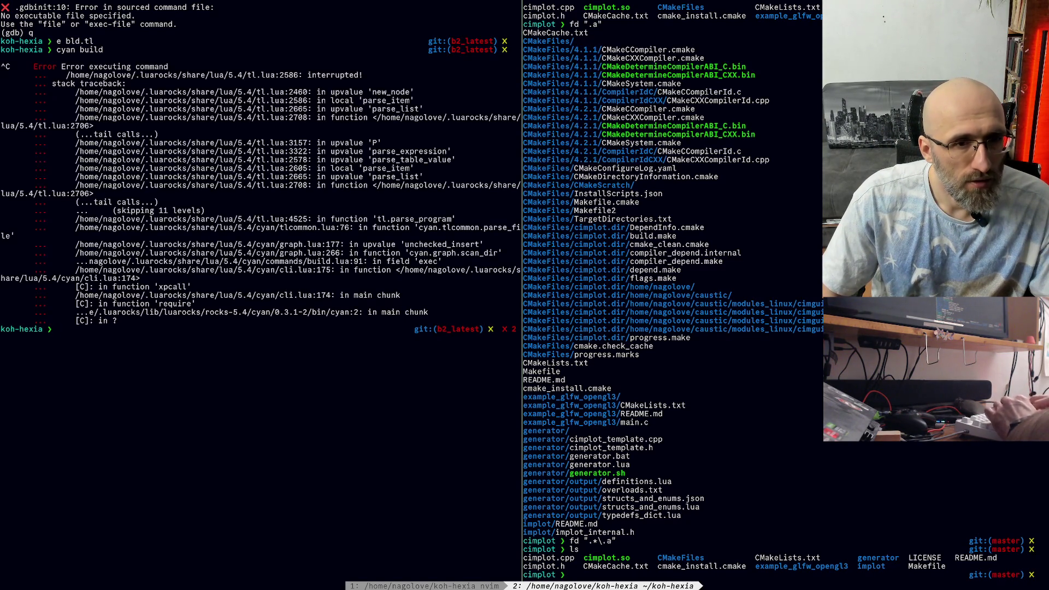
# Step: List the project files, inspect tlconfig.lua, and rerun cyan build successfully
pyautogui.write('ls')
pyautogui.press('Return')
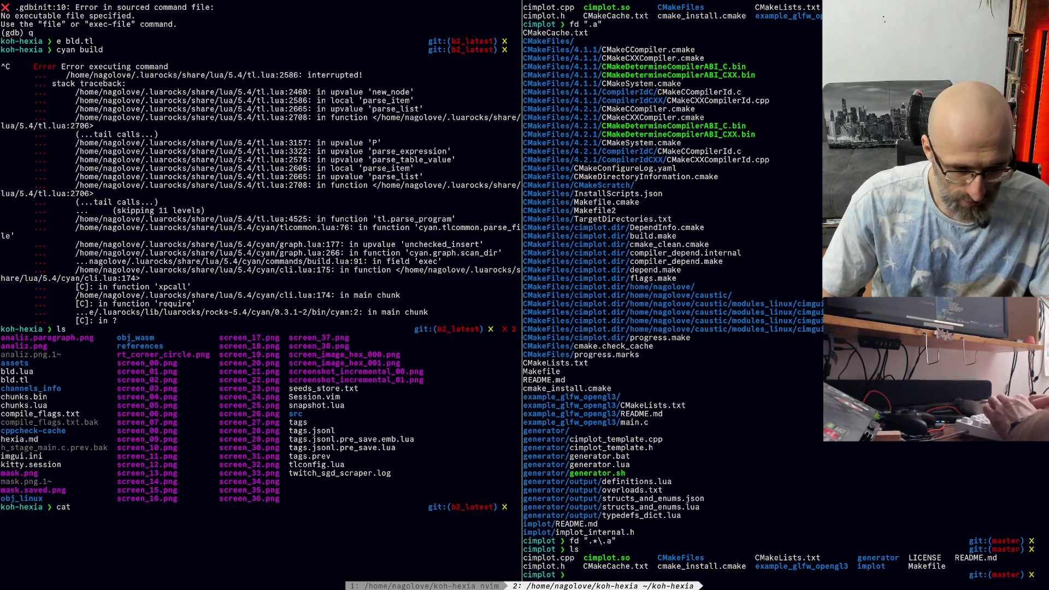
pyautogui.write(' tlconfig.lua')
pyautogui.press('Return')
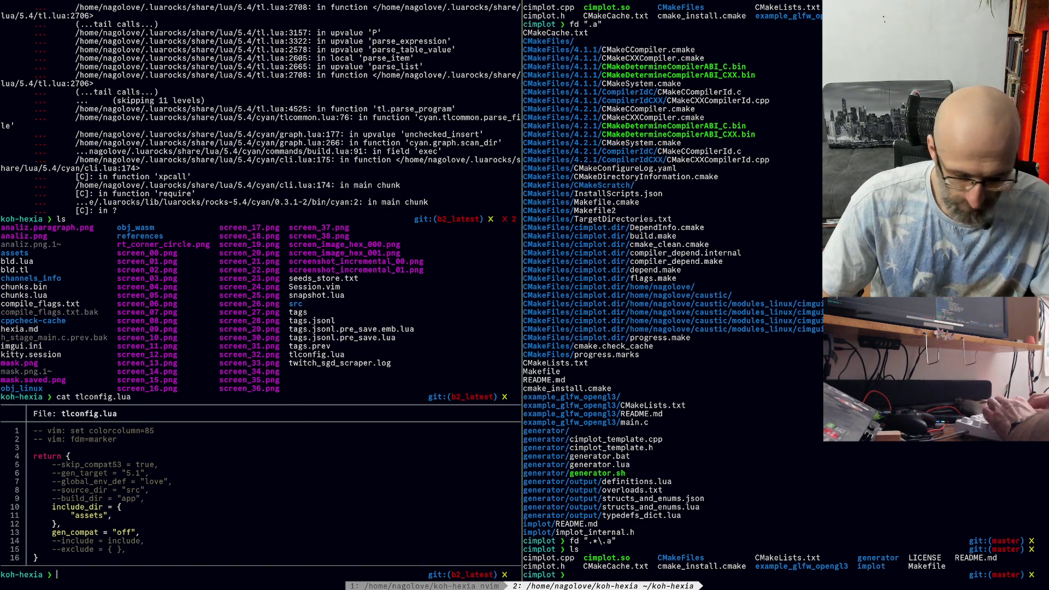
pyautogui.write('cyan b')
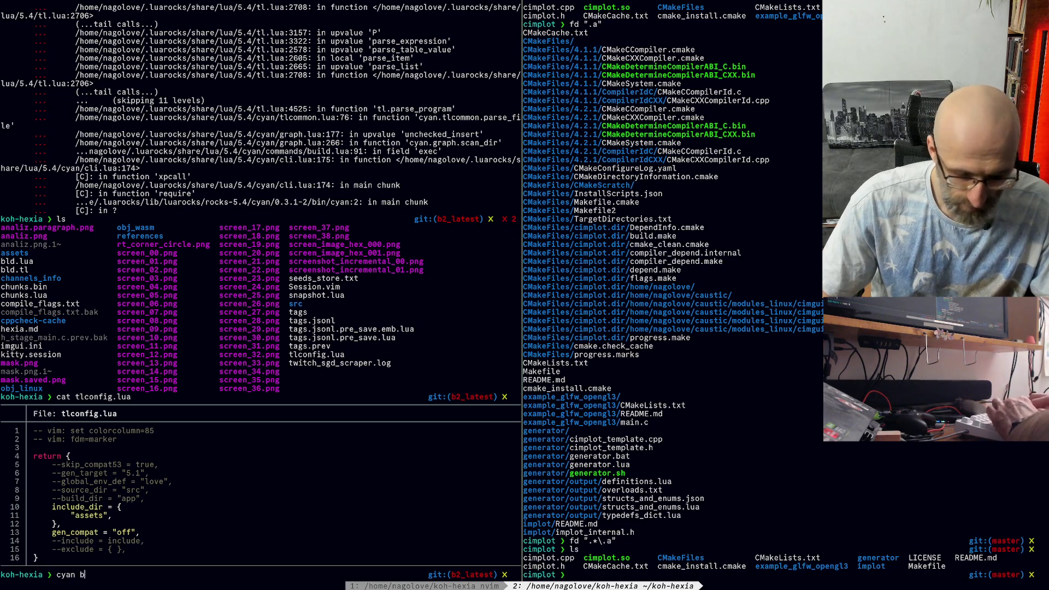
pyautogui.write('uild')
pyautogui.press('Return')
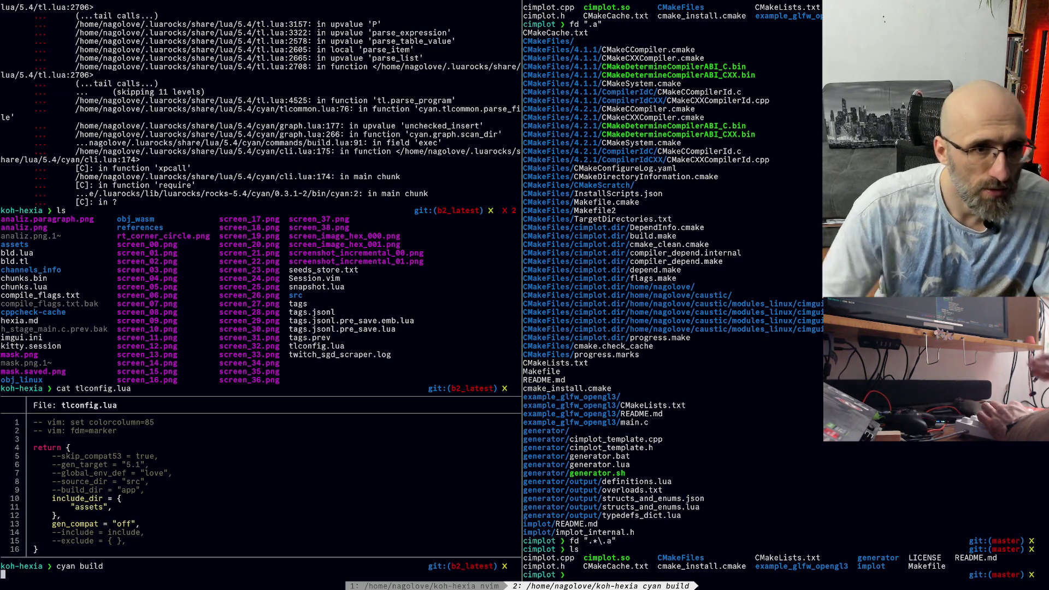
pyautogui.scroll(5, 381, 355)
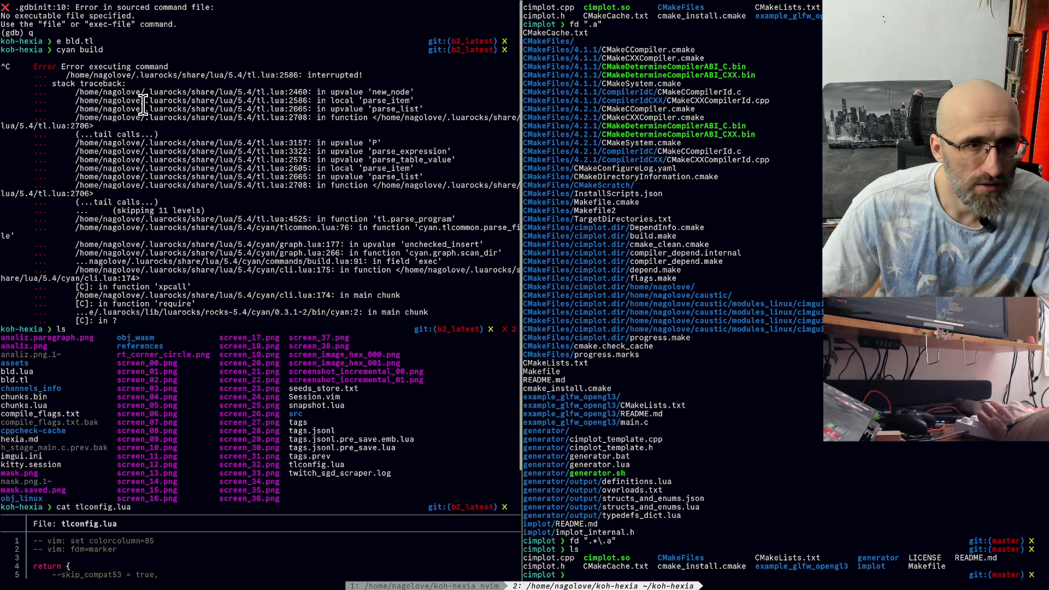
pyautogui.scroll(-5, 142, 107)
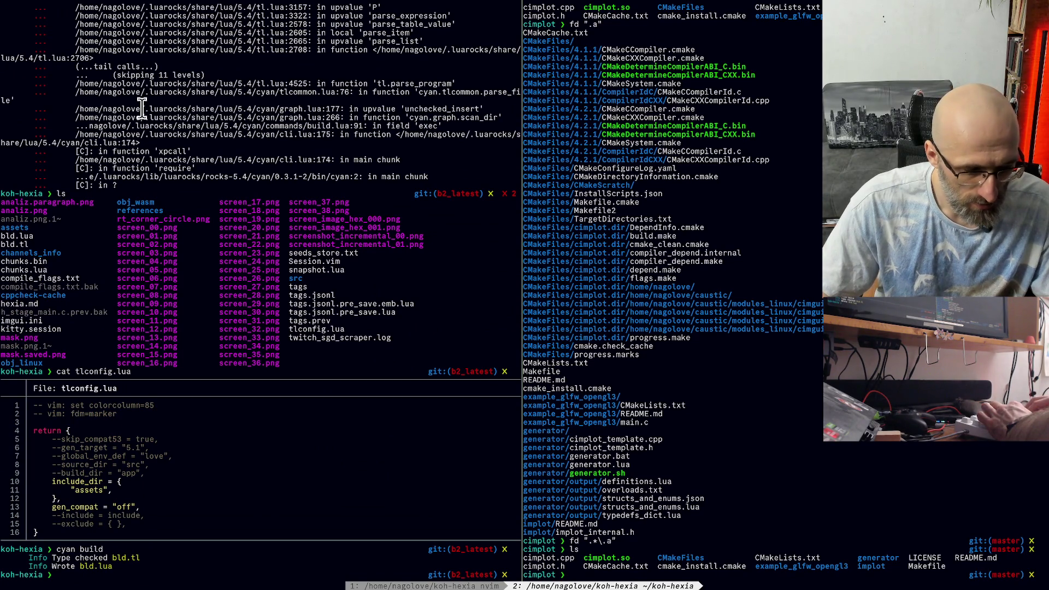
# Step: Launch hexia with koh run -d, test keys 1 and 2 to regenerate food, then return to the terminal
pyautogui.write('koh run -d')
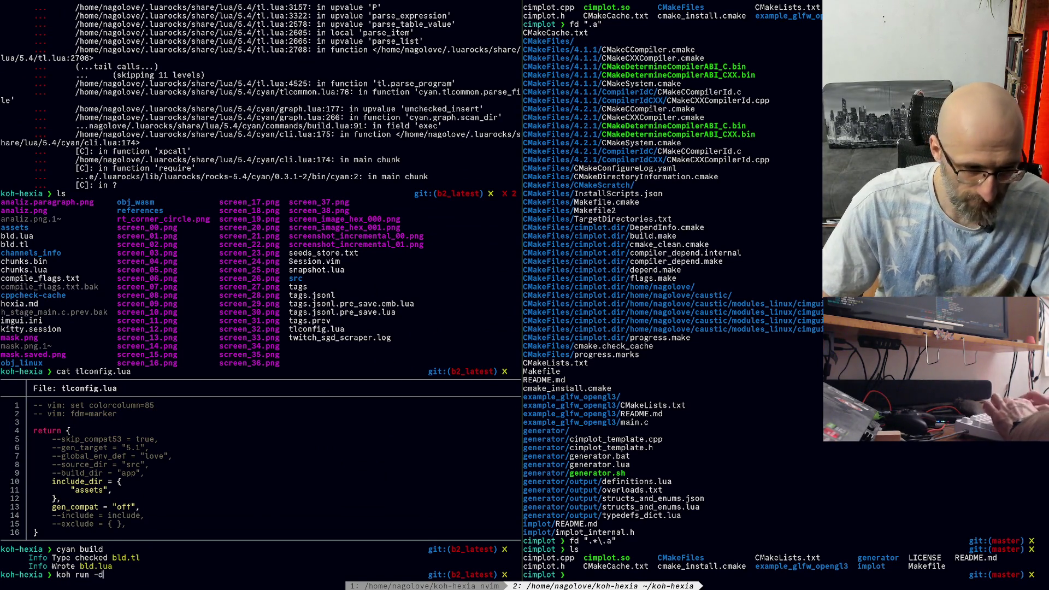
pyautogui.press('Return')
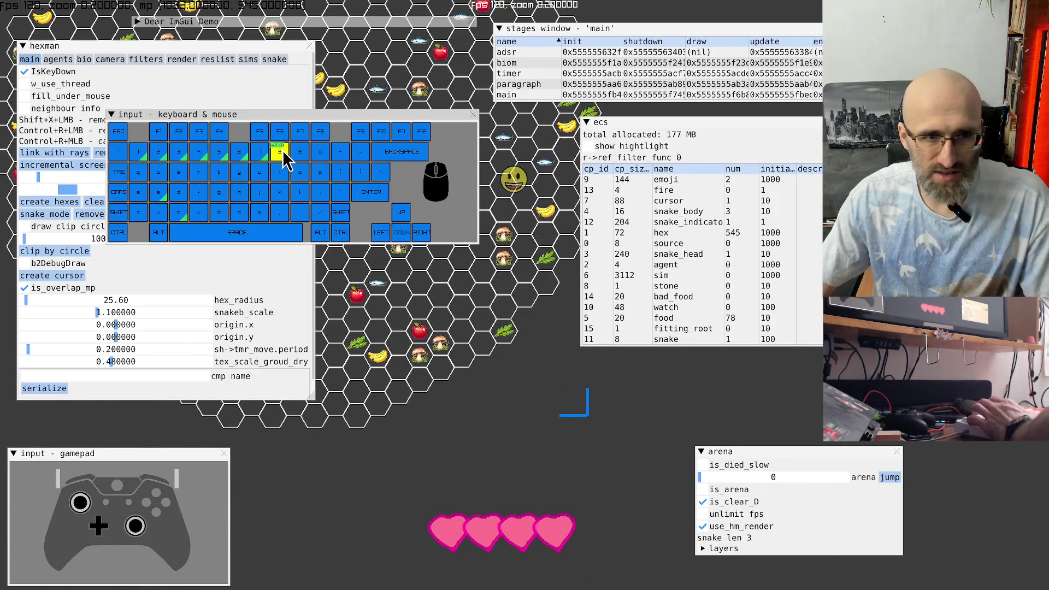
pyautogui.press('1')
pyautogui.press('2')
pyautogui.press('1')
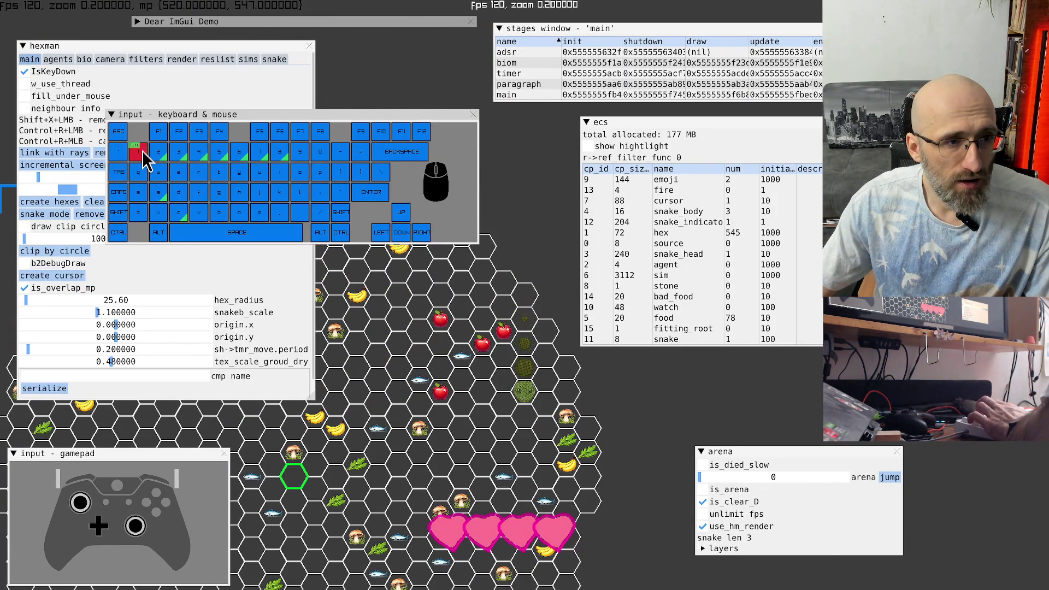
pyautogui.press('1')
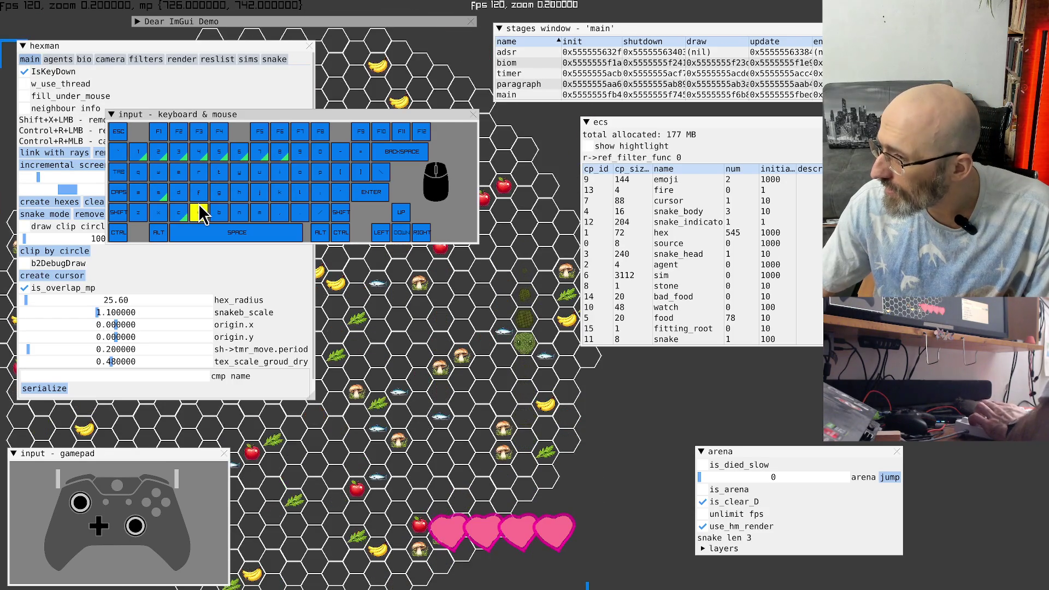
pyautogui.press('1')
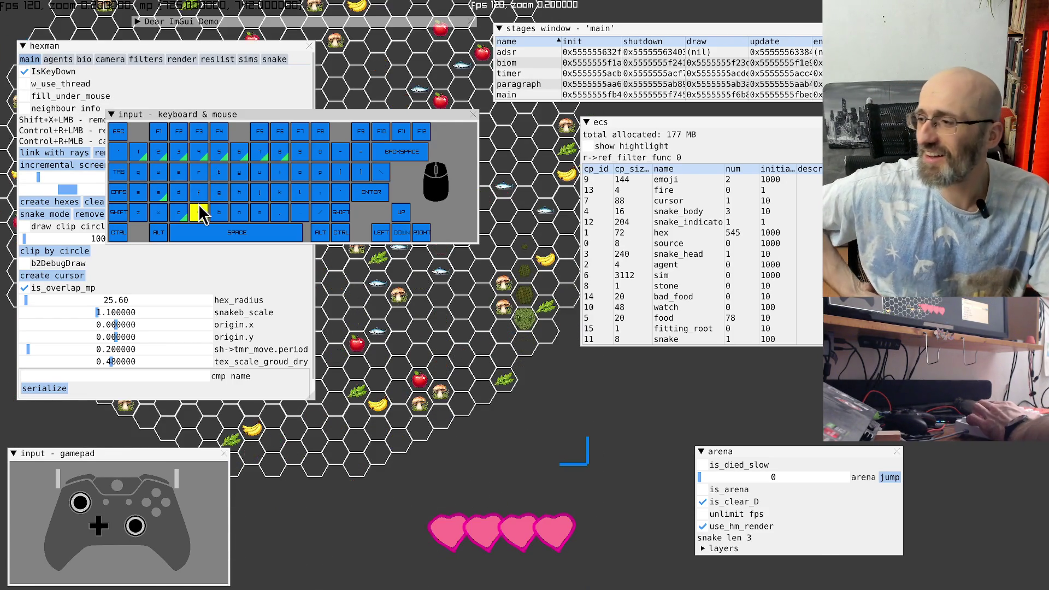
pyautogui.hotkey('alt', 'Tab')
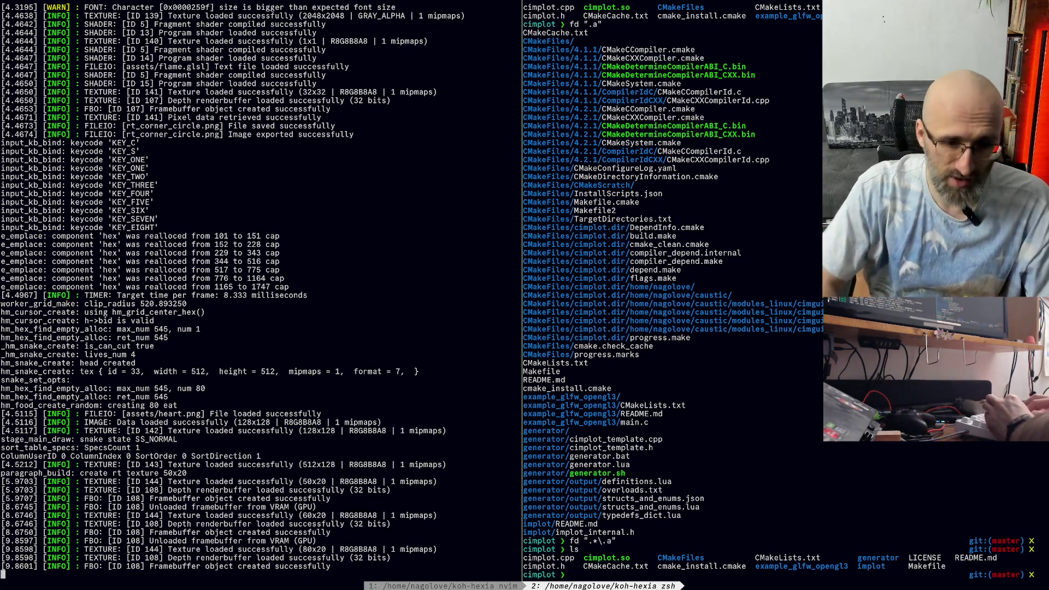
# Step: Stop the running hexia game in gdb with SIGQUIT and quit the debugger
pyautogui.hotkey('ctrl', 'b')
pyautogui.press('1')
pyautogui.hotkey('ctrl', 'b')
pyautogui.press('2')
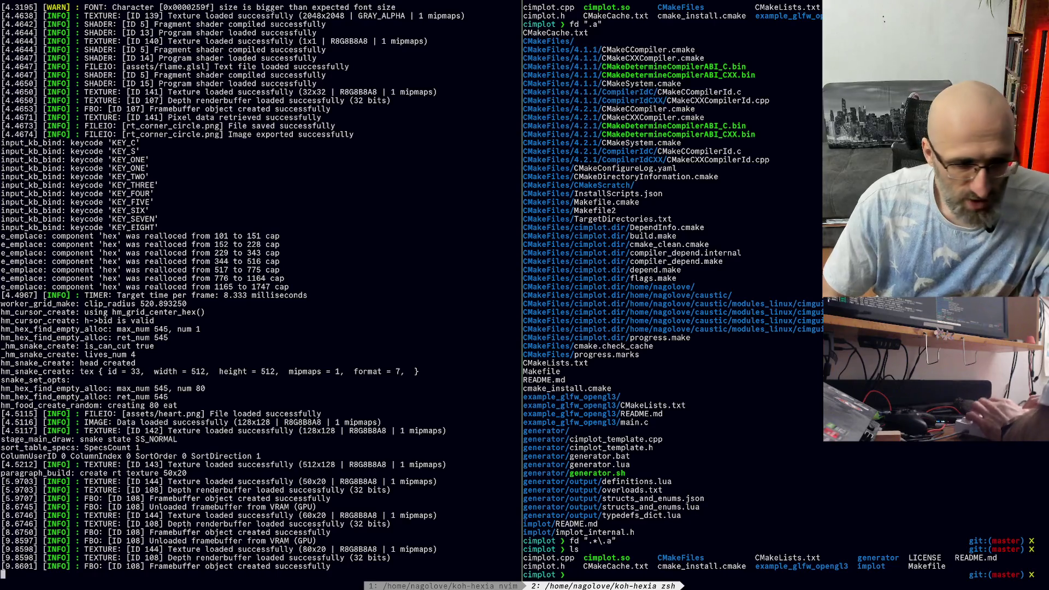
pyautogui.hotkey('ctrl', 'b')
pyautogui.press('1')
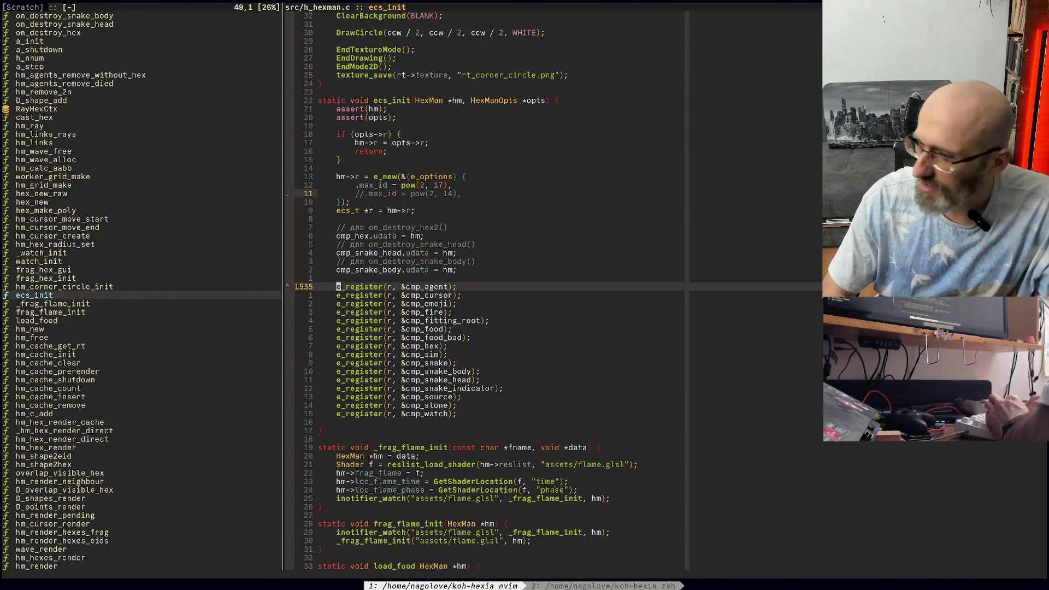
pyautogui.hotkey('ctrl', 'b')
pyautogui.press('2')
pyautogui.hotkey('ctrl', '\\')
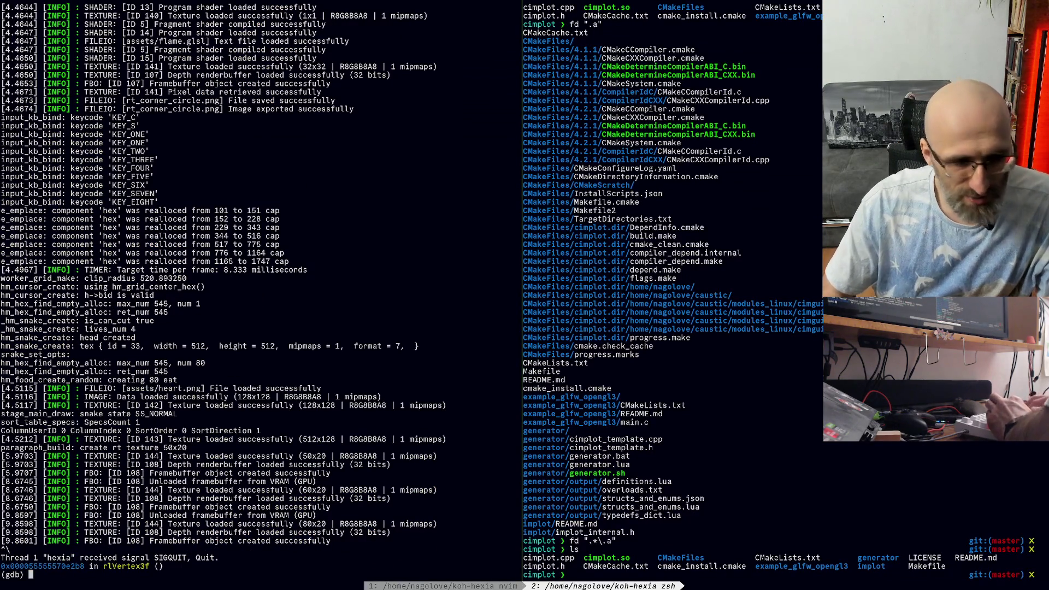
pyautogui.write('q')
pyautogui.press('Return')
# Step: In the cimplot shell, copy cimplot.so into ~/koh-hexia
pyautogui.hotkey('ctrl', 'b')
pyautogui.press('1')
pyautogui.hotkey('ctrl', 'b')
pyautogui.press('2')
pyautogui.click(570, 574)
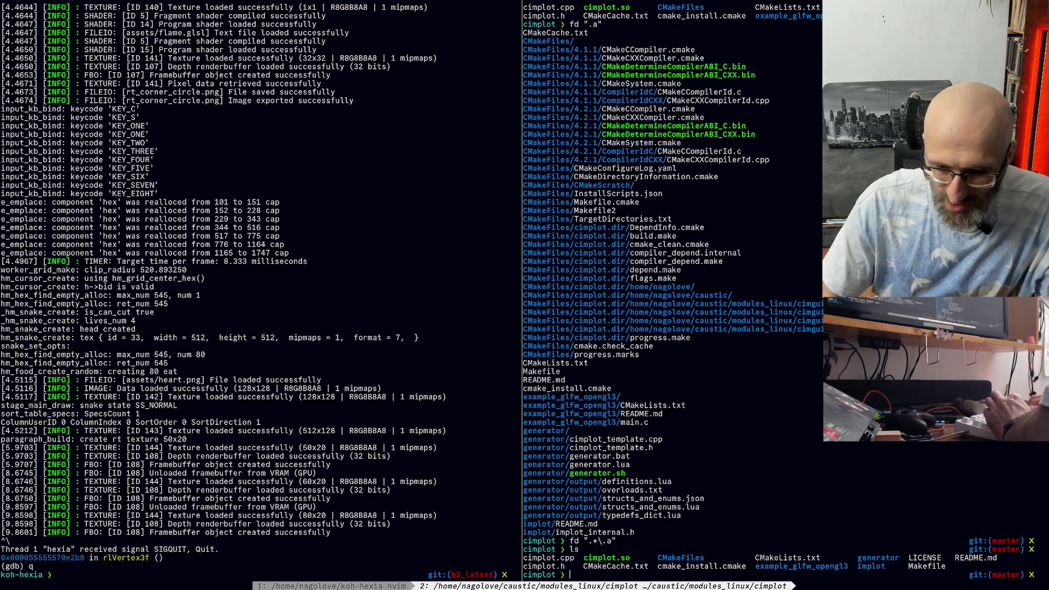
pyautogui.write('cm')
pyautogui.press('BackSpace')
pyautogui.press('BackSpace')
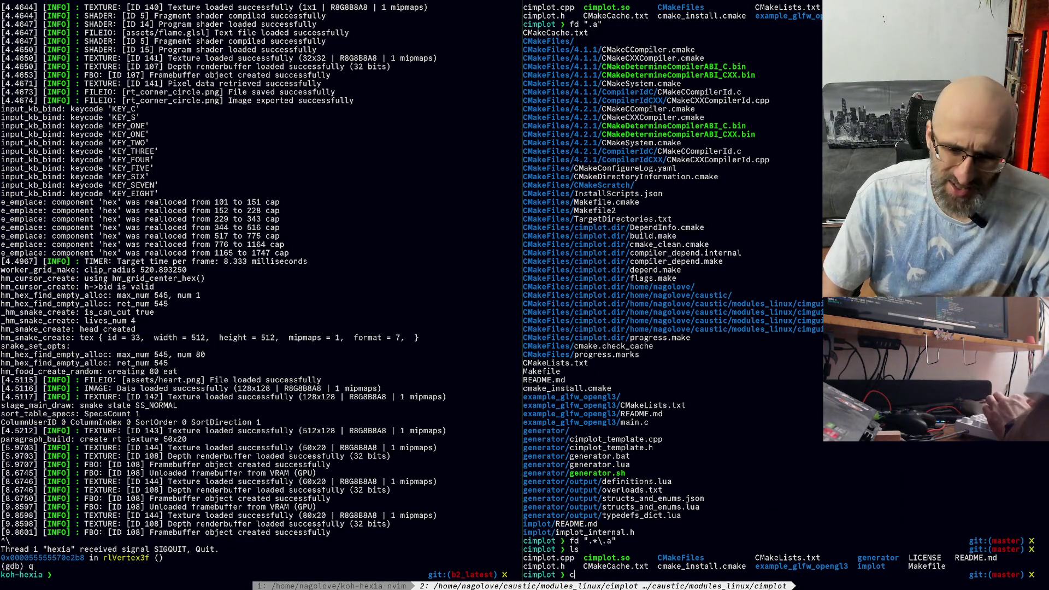
pyautogui.write('ci')
pyautogui.press('Tab')
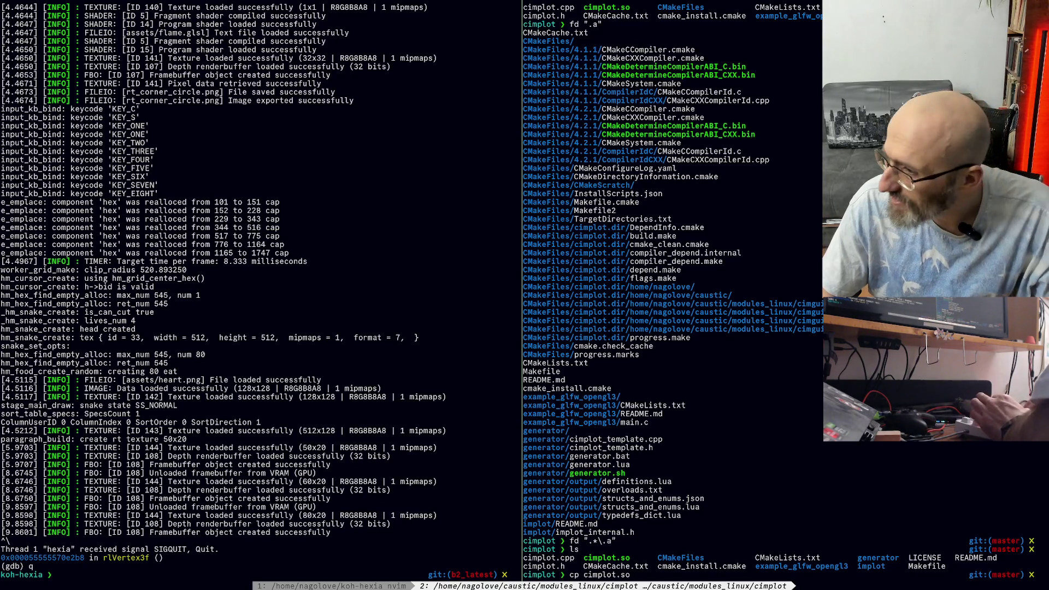
pyautogui.write(' ~')
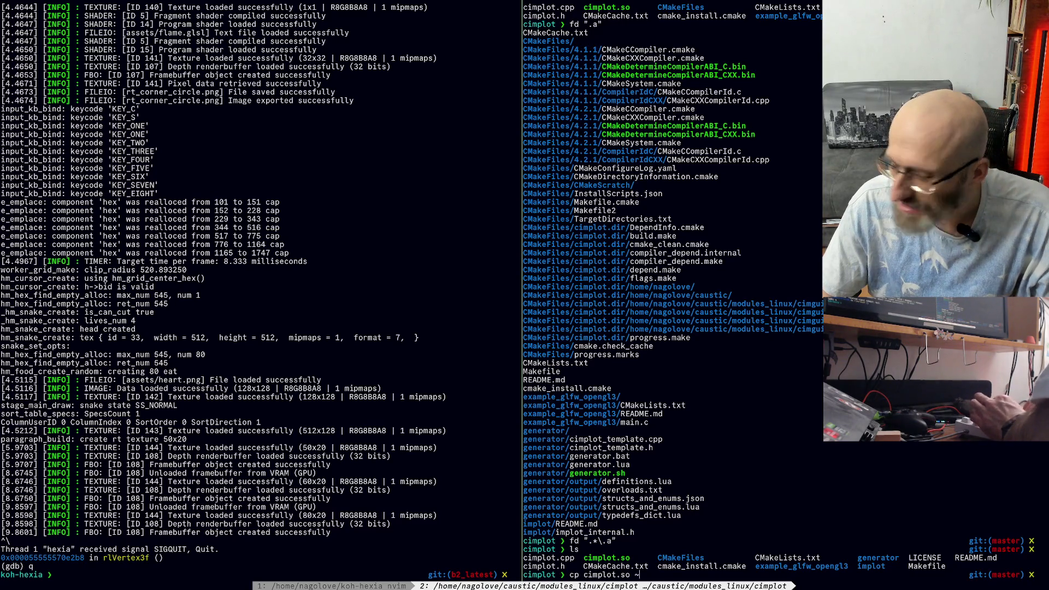
pyautogui.write('/koh-hexia')
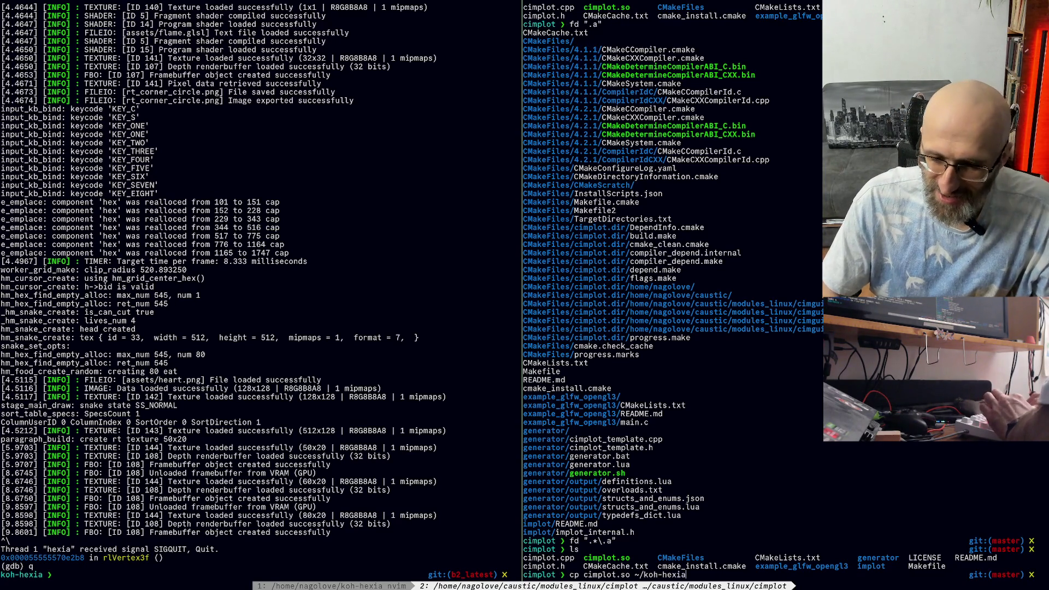
pyautogui.press('Return')
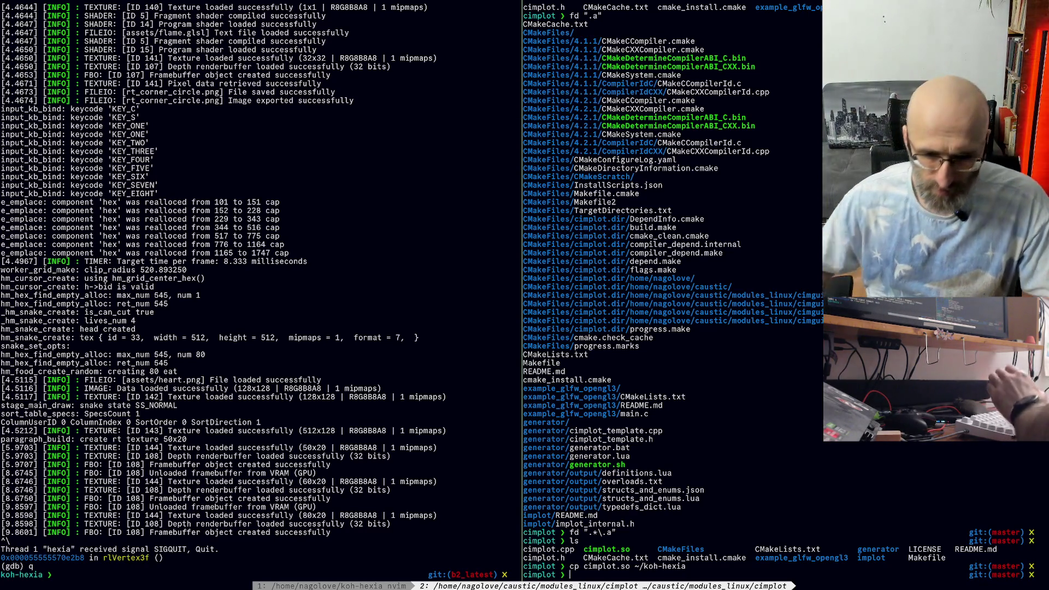
# Step: List the cimplot folder's files and move to the koh-hexia pane
pyautogui.write('ls')
pyautogui.press('Return')
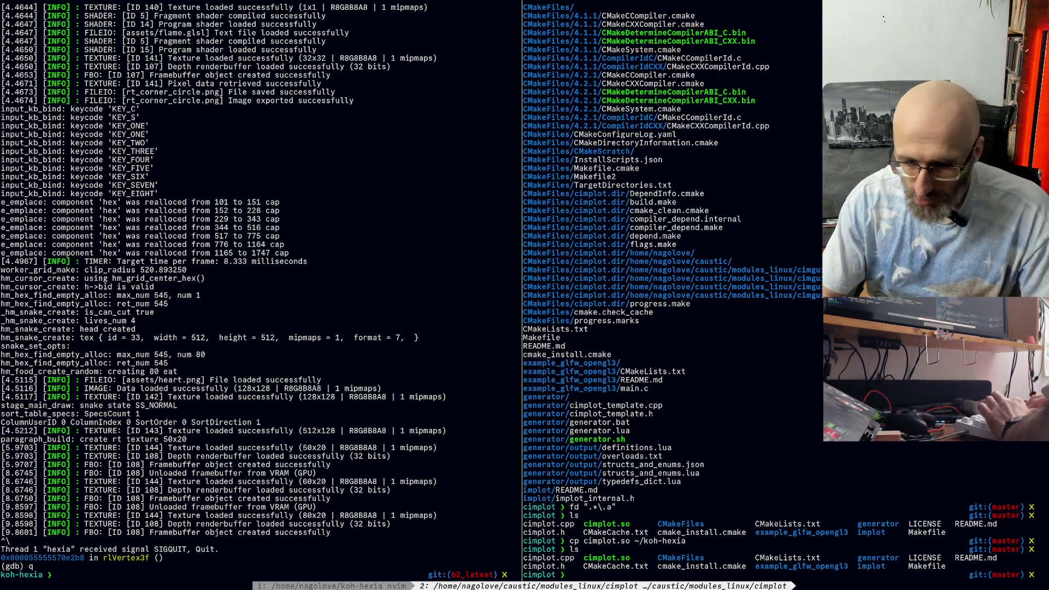
pyautogui.hotkey('ctrl', 'b')
pyautogui.press('Left')
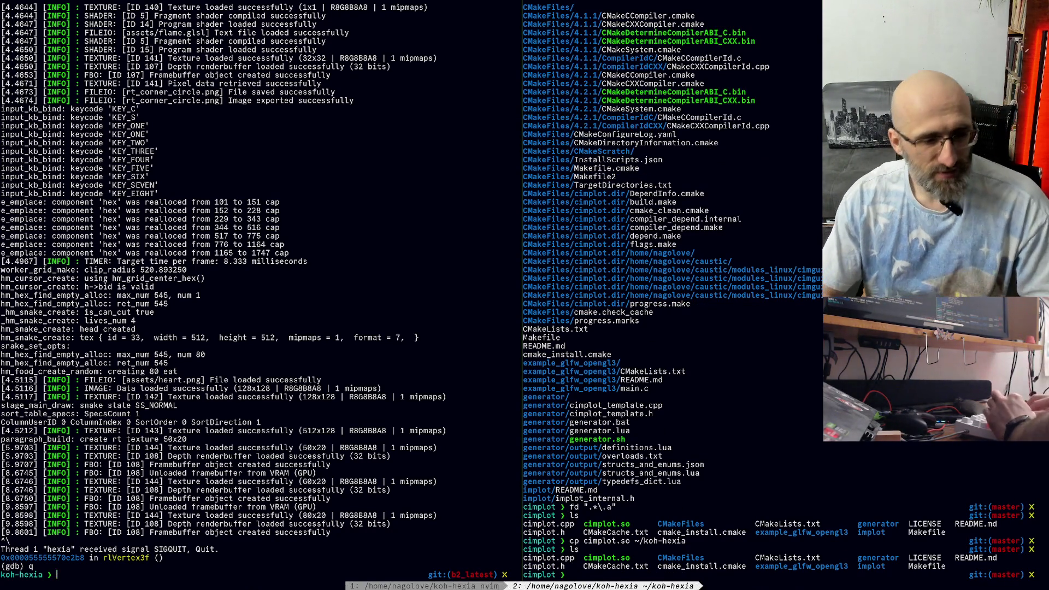
# Step: Confirm cimplot.so is in koh-hexia, then open cimplot.h with 'e cimplot.h' in the cimplot pane
pyautogui.write('ls')
pyautogui.press('Return')
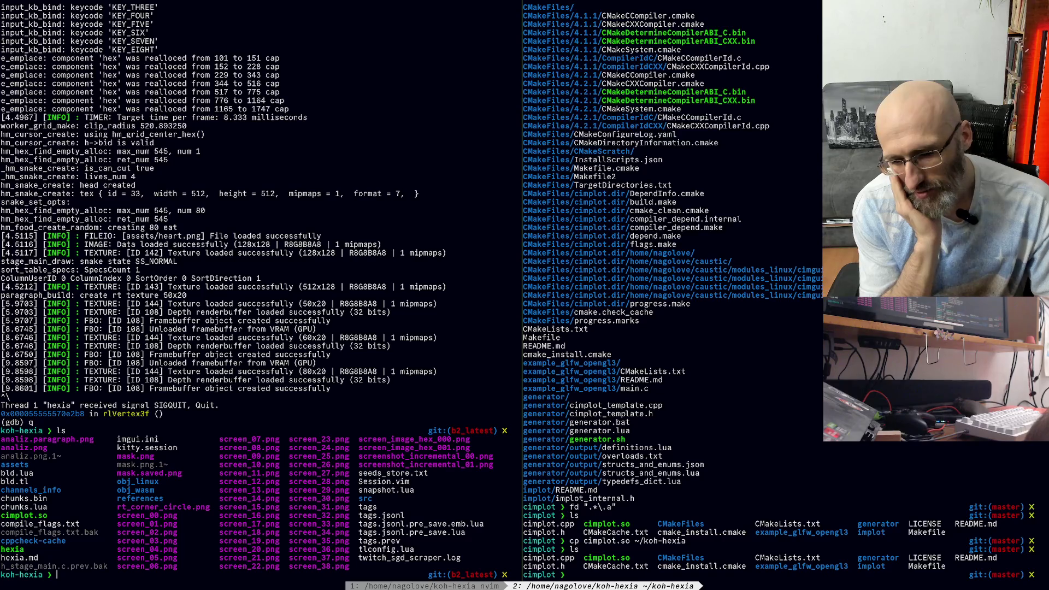
pyautogui.click(568, 574)
pyautogui.write('e cimplot.h')
pyautogui.press('Return')
pyautogui.press('Return')
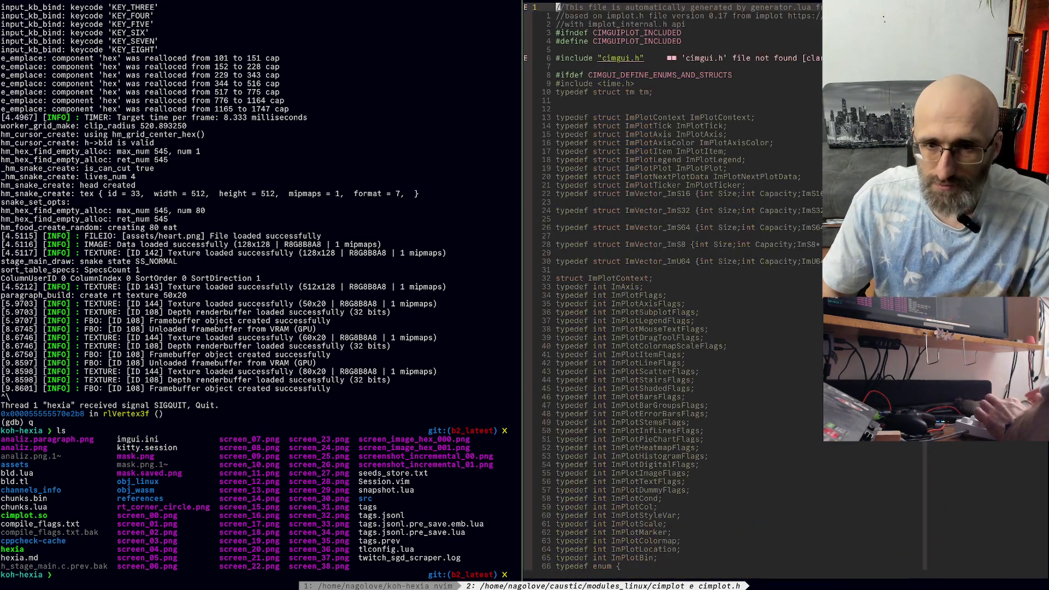
# Step: Browse through cimplot.h back to the CIMGUI_DEFINE_ENUMS block, then close it with :q
pyautogui.press('}')
pyautogui.press('}')
pyautogui.press('}')
pyautogui.press('}')
pyautogui.press('}')
pyautogui.press('}')
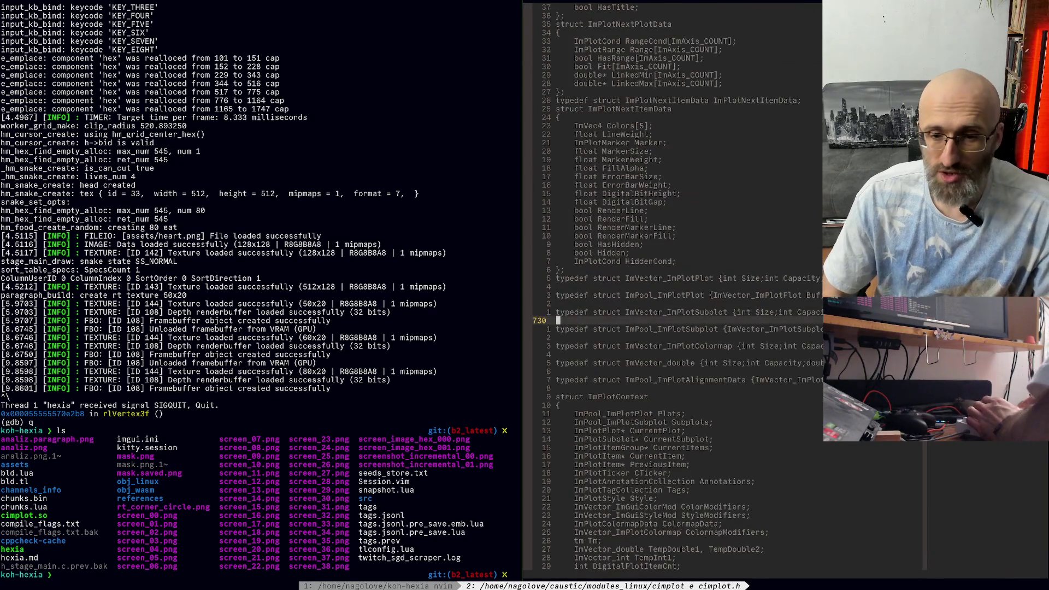
pyautogui.press('}')
pyautogui.press('}')
pyautogui.press('}')
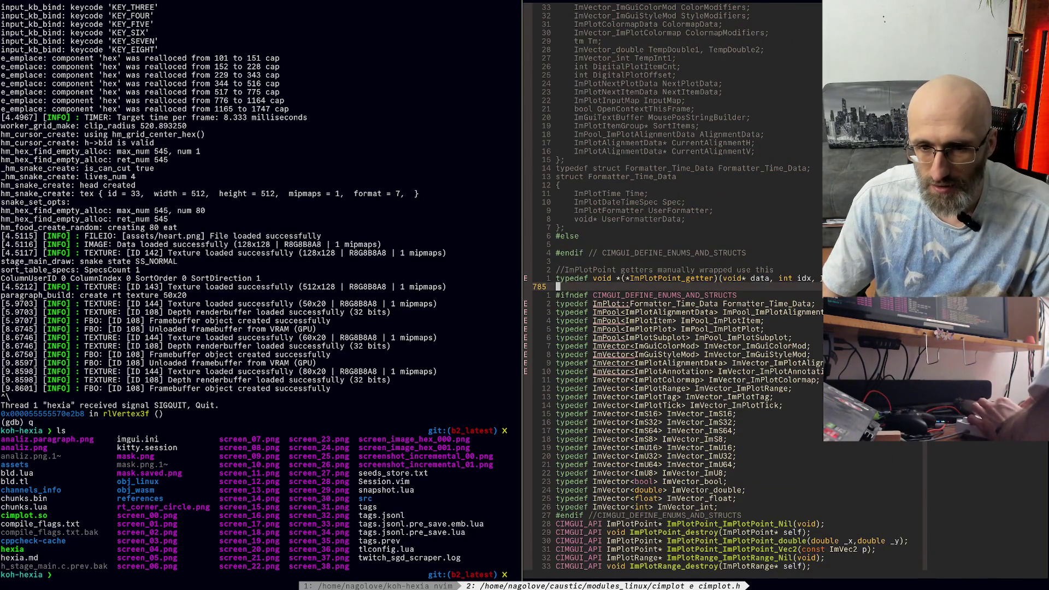
pyautogui.press('}')
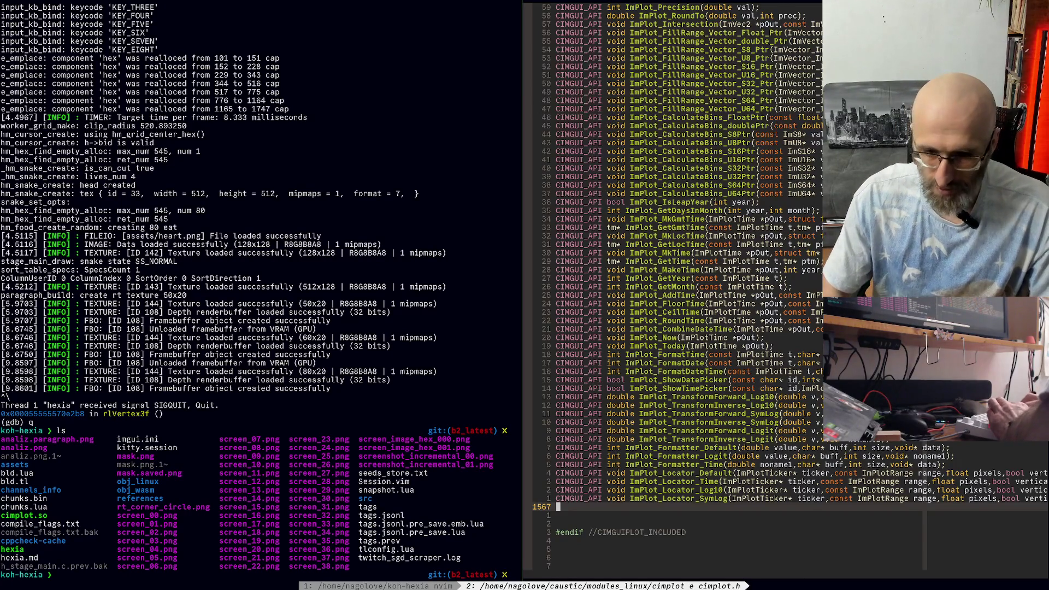
pyautogui.scroll(5, 786, 284)
pyautogui.scroll(6, 738, 304)
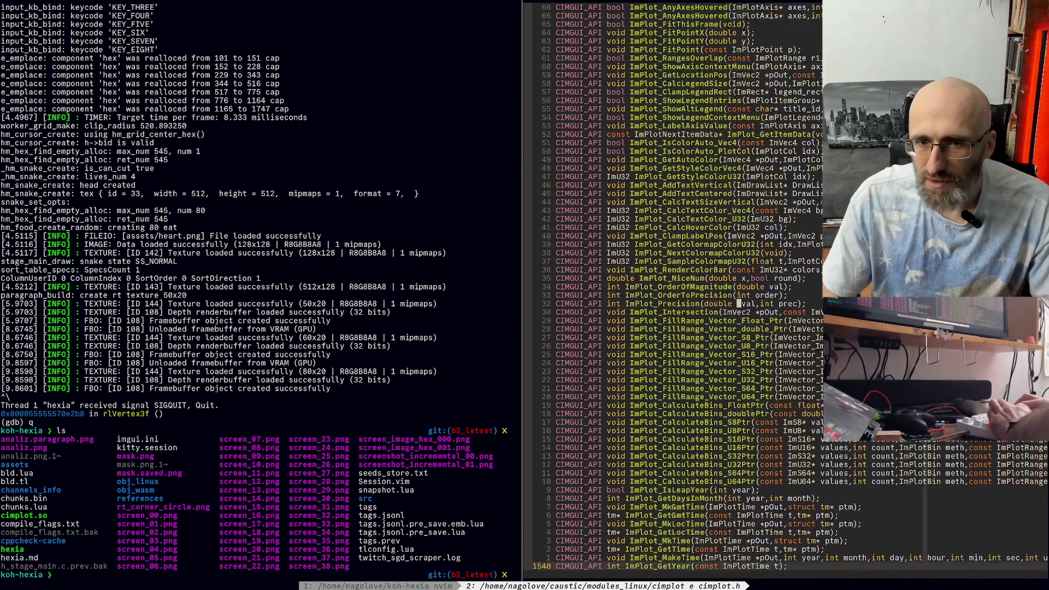
pyautogui.scroll(8, 739, 303)
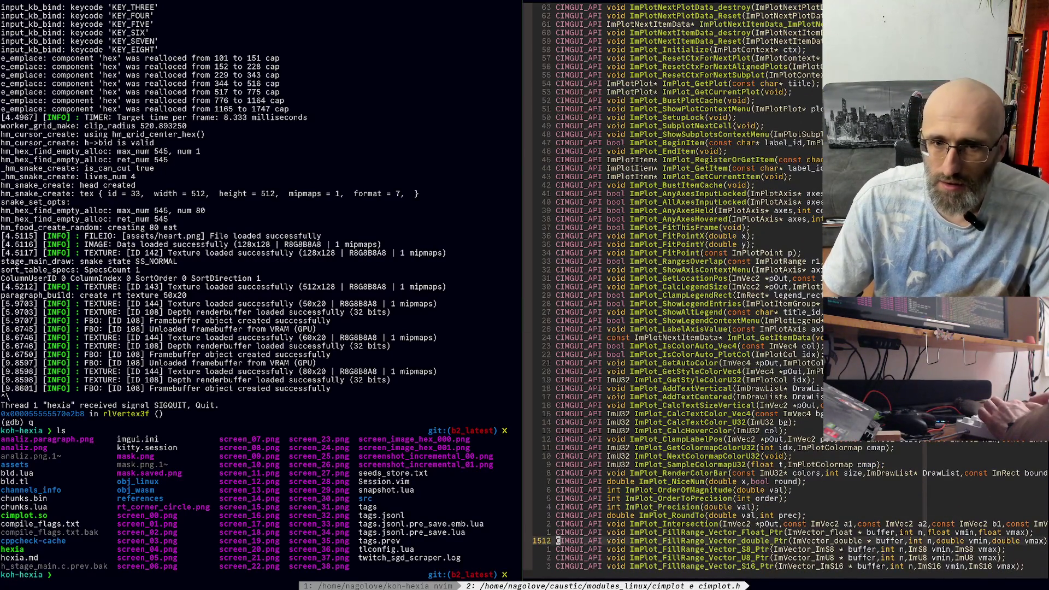
pyautogui.hotkey('ctrl', 'o')
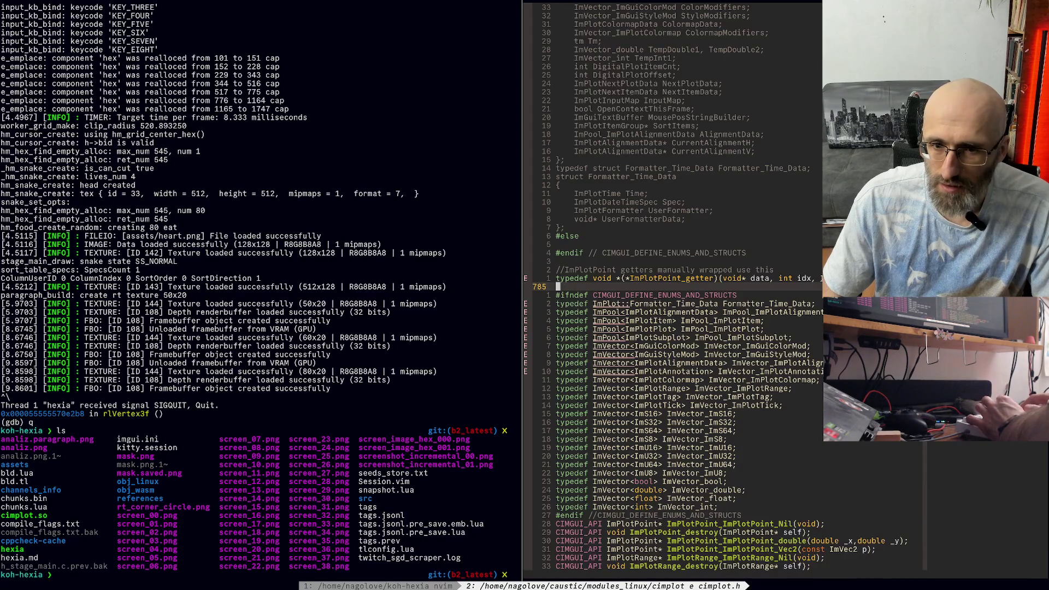
pyautogui.press('@')
pyautogui.hotkey('ctrl', 'space')
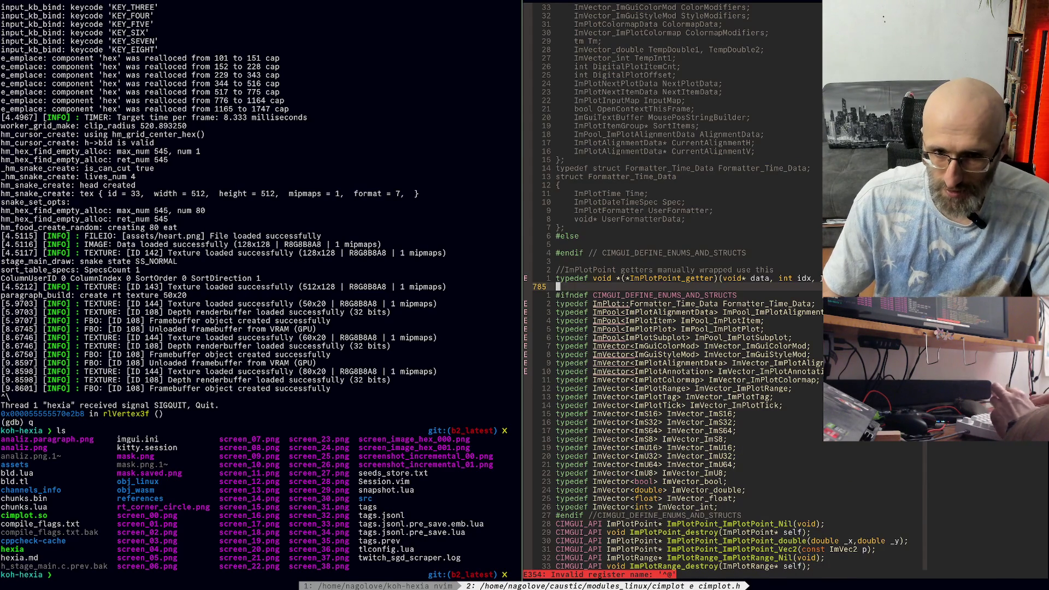
pyautogui.write(':q')
pyautogui.press('Return')
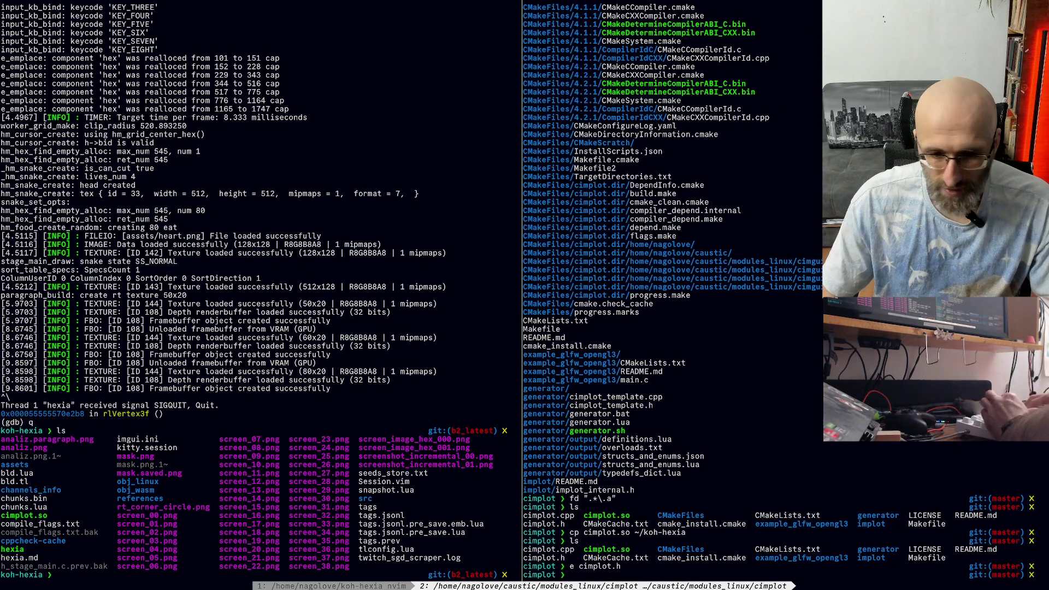
# Step: Launch lazygit with lg in koh-hexia and go through the changed files
pyautogui.hotkey('ctrl', 'h')
pyautogui.write('lg')
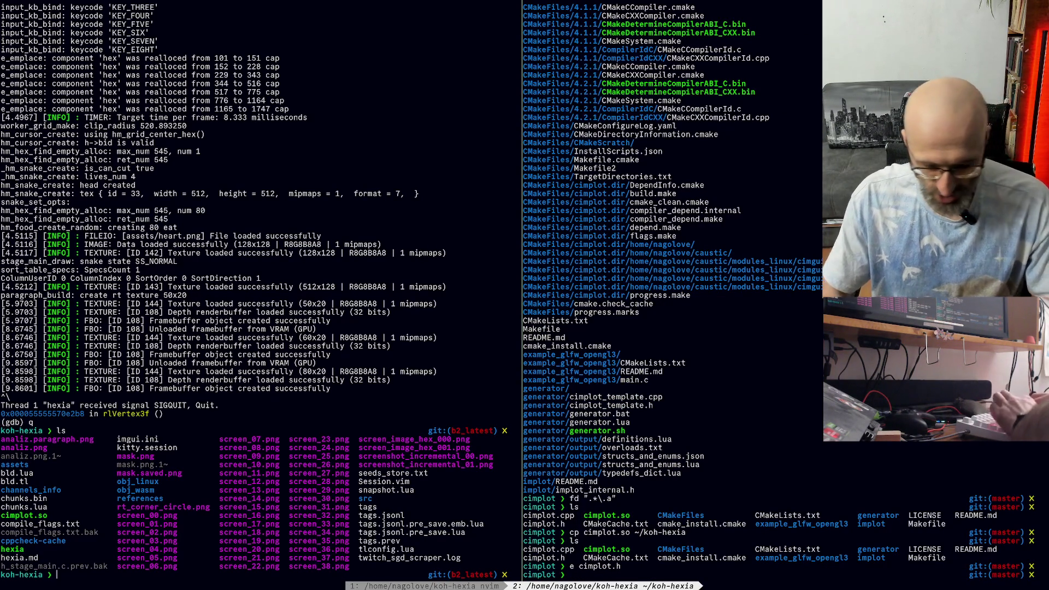
pyautogui.press('Return')
pyautogui.press('Down')
pyautogui.press('Return')
pyautogui.press('Down')
pyautogui.press('Down')
pyautogui.press('Down')
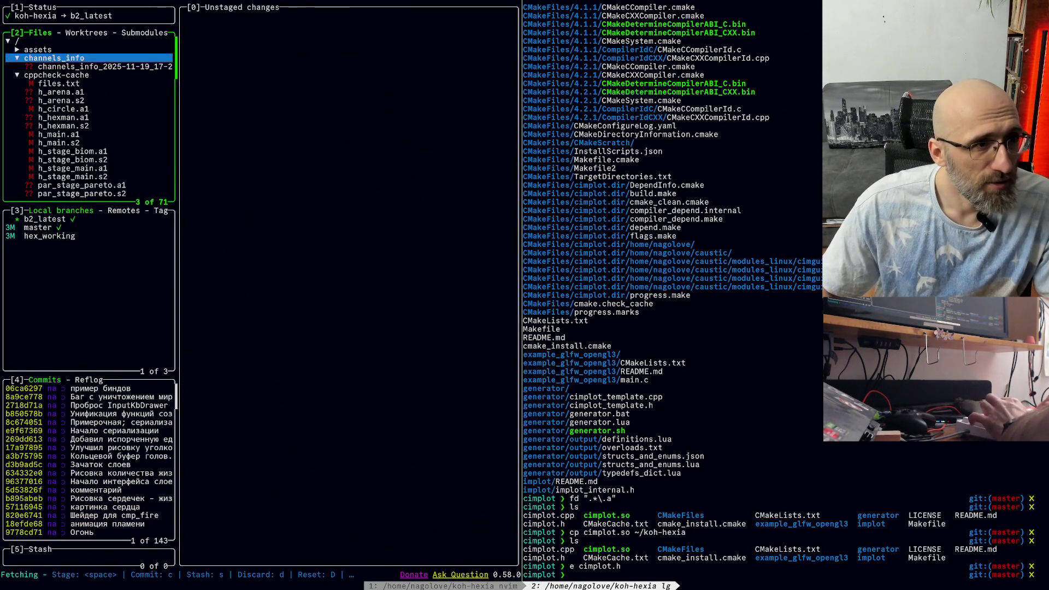
# Step: Stage bld.lua and bld.tl and commit them as "отключил cimplot"
pyautogui.press('Down')
pyautogui.press('Down')
pyautogui.press('Down')
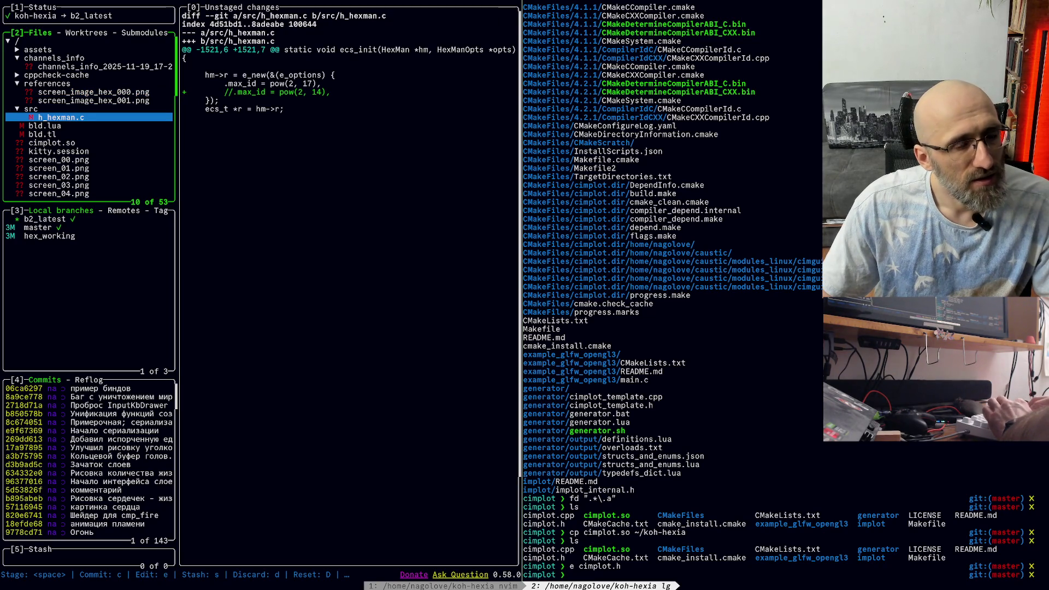
pyautogui.press('Down')
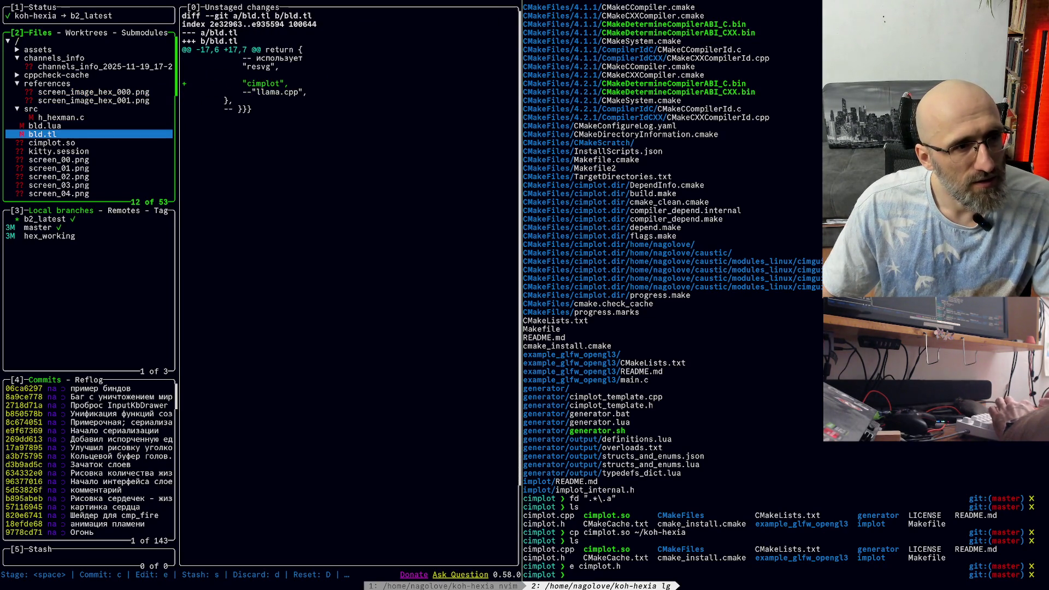
pyautogui.press('space')
pyautogui.press('Up')
pyautogui.press('space')
pyautogui.press('c')
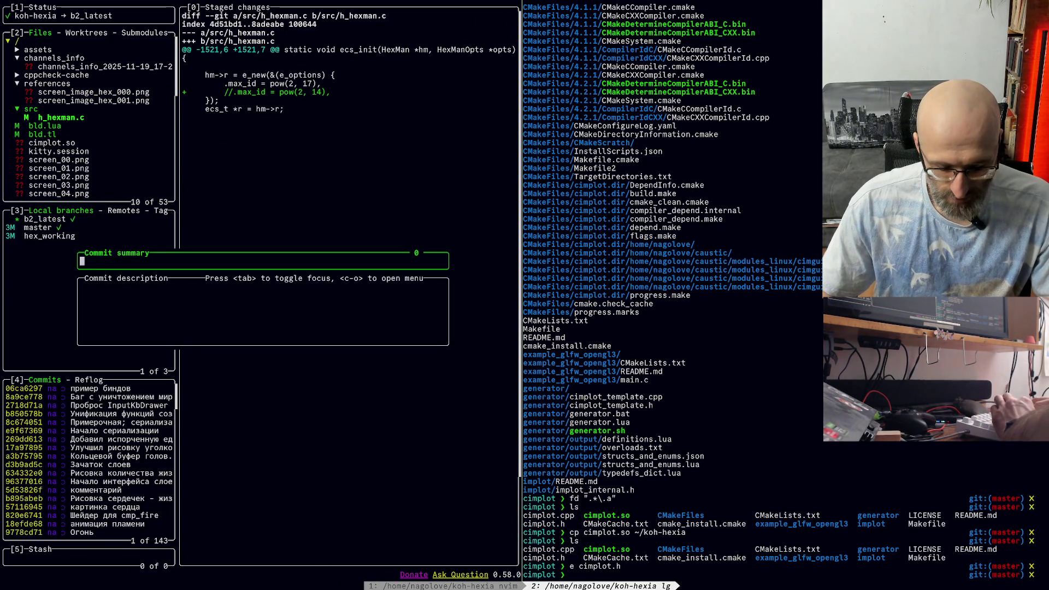
pyautogui.press('Escape')
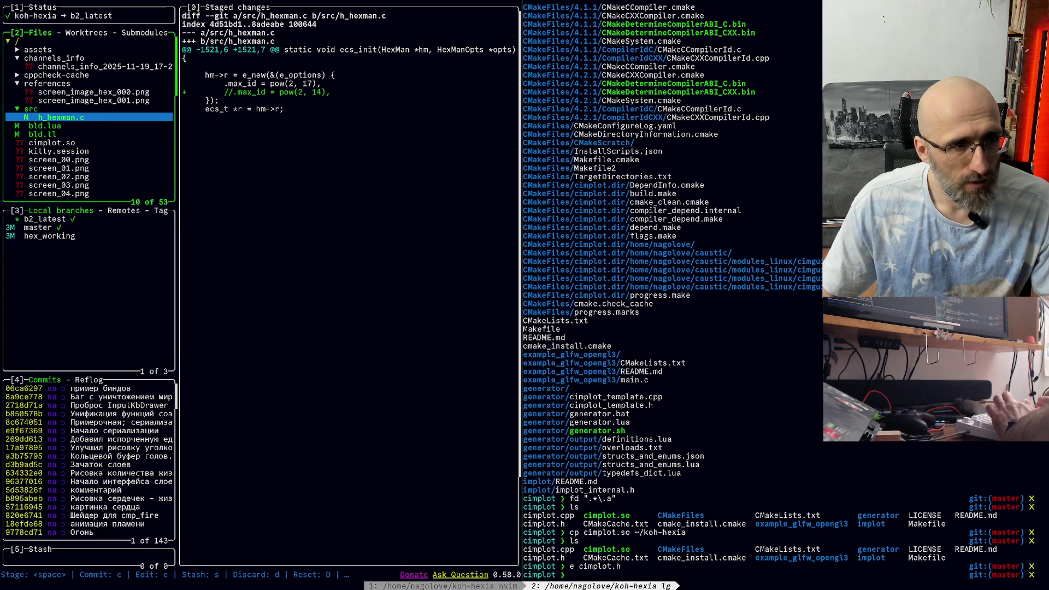
pyautogui.press('Down')
pyautogui.write('c')
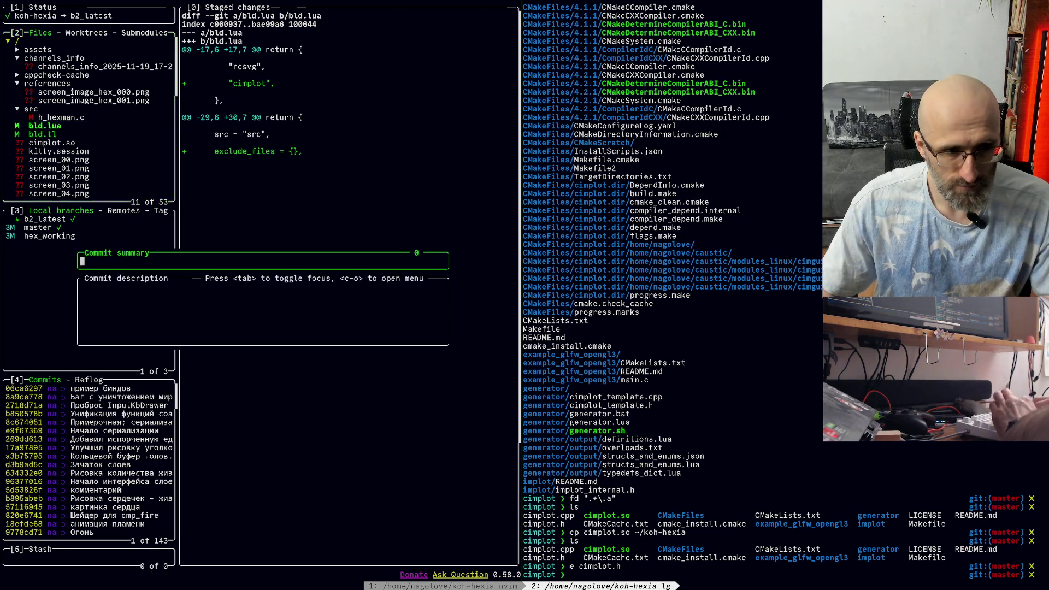
pyautogui.write('откб')
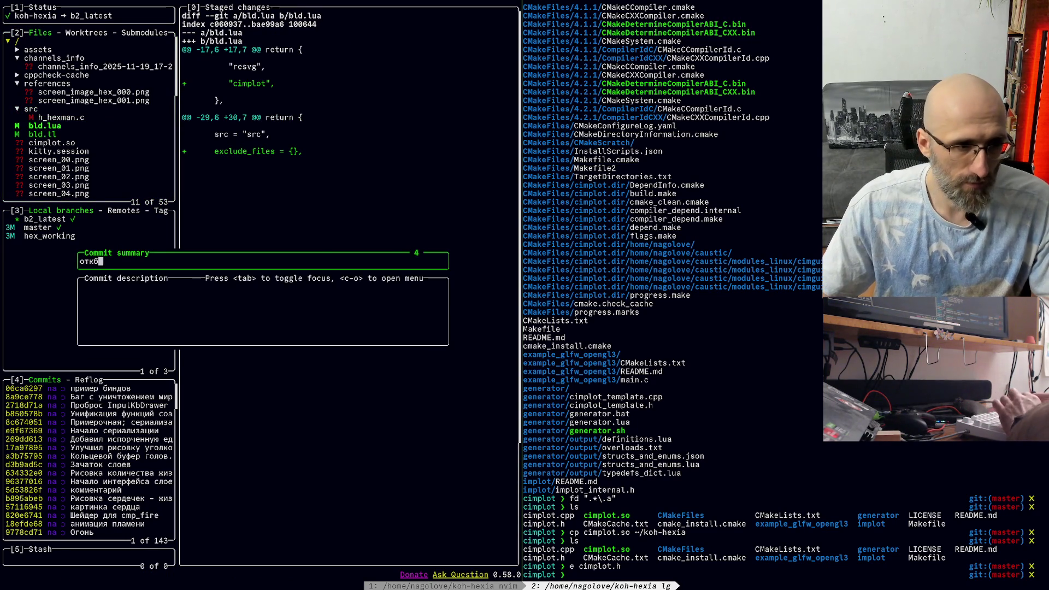
pyautogui.press('BackSpace')
pyautogui.write('лючил')
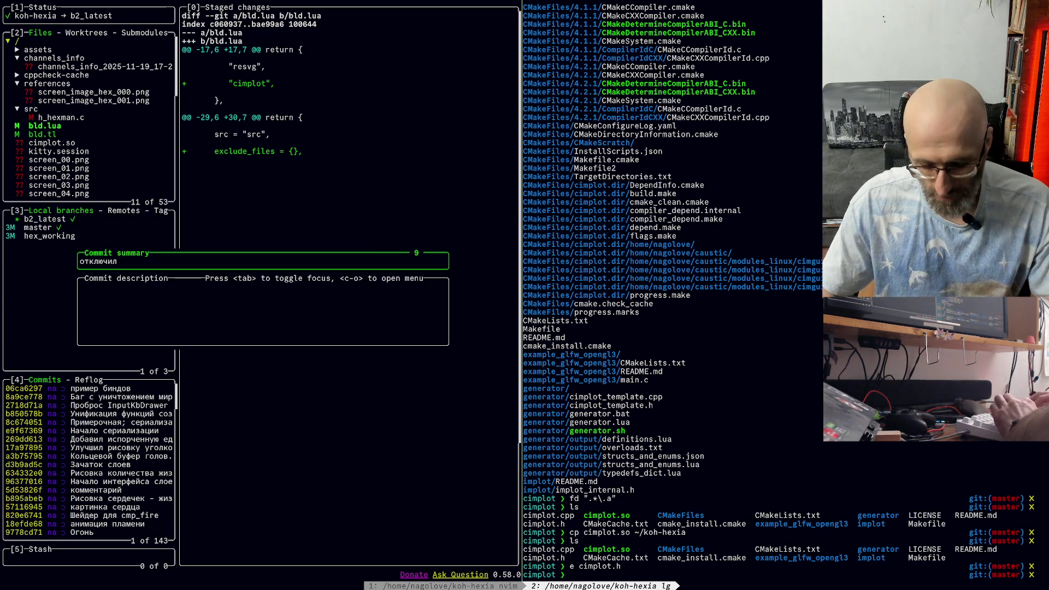
pyautogui.write('cimplot')
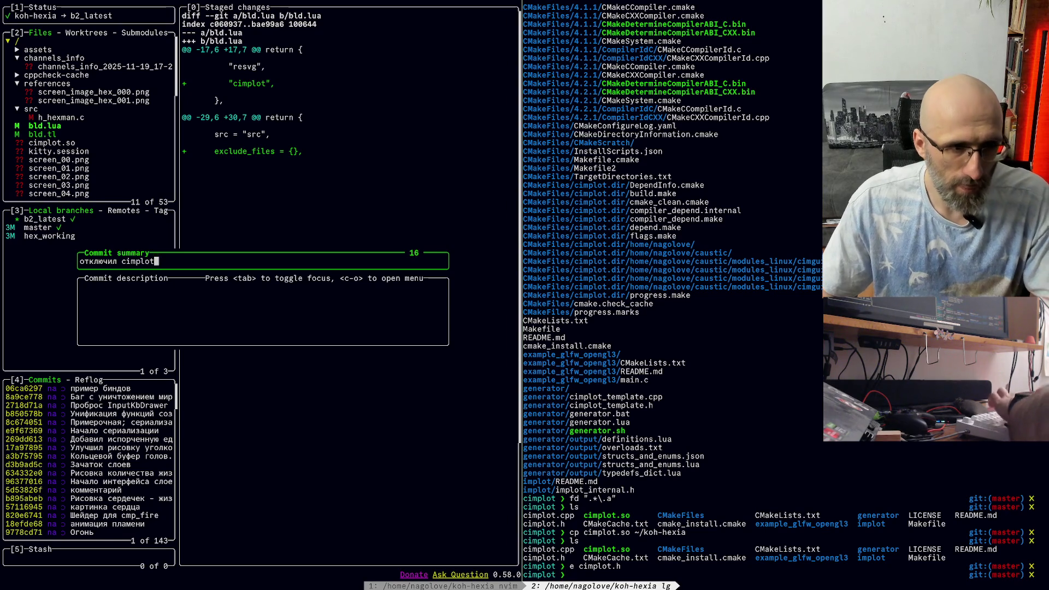
pyautogui.press('Return')
# Step: Commit the h_hexman.c change as "nope" and push b2_latest
pyautogui.press('Up')
pyautogui.press('space')
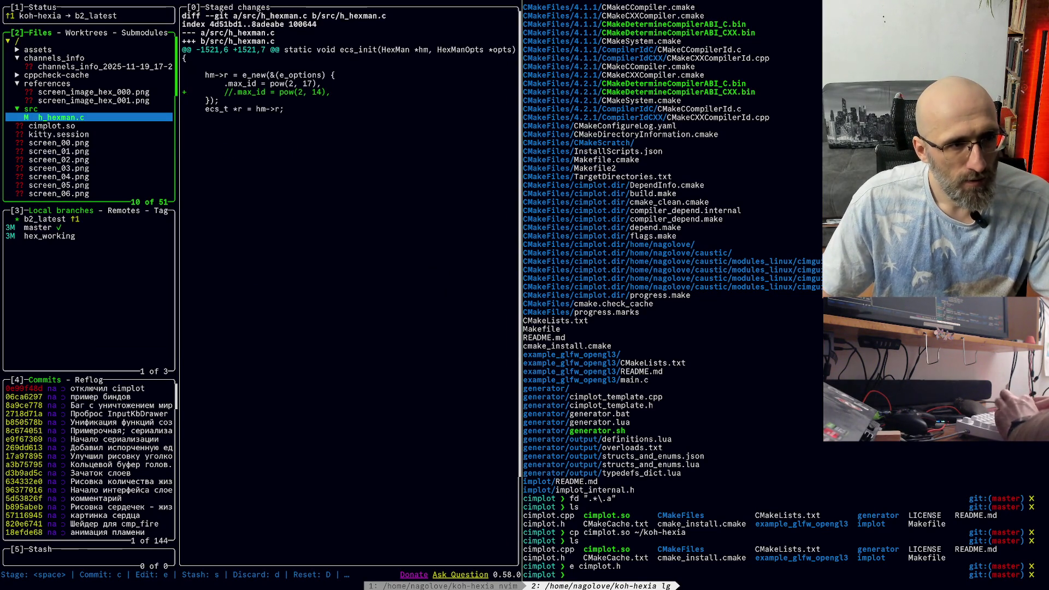
pyautogui.write('cm')
pyautogui.press('BackSpace')
pyautogui.write('nope')
pyautogui.press('Return')
pyautogui.press('P')
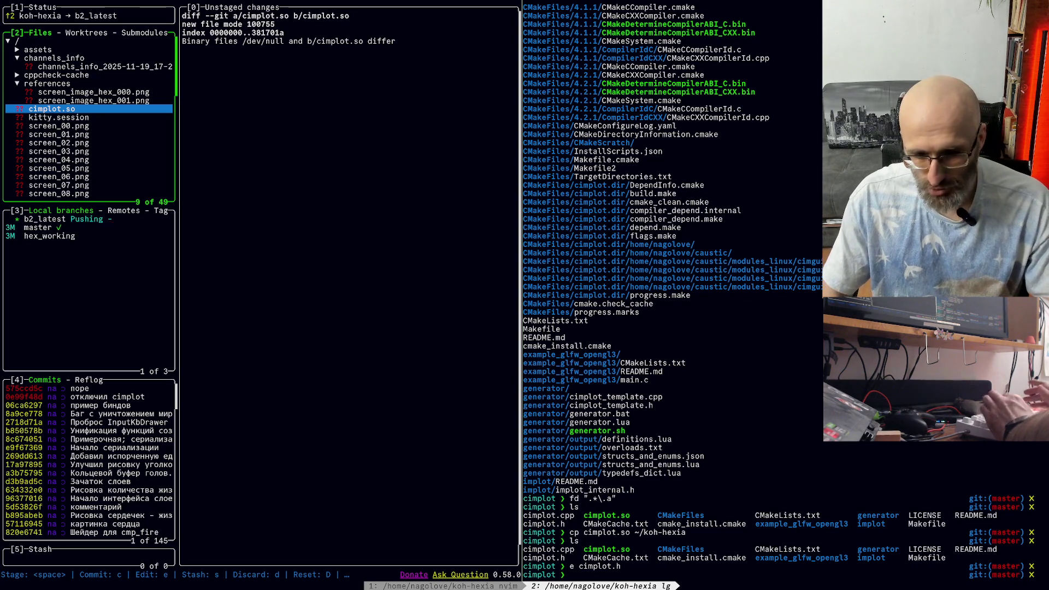
# Step: In the right terminal pane, go to the caustic repo and launch lazygit with lg
pyautogui.click(570, 574)
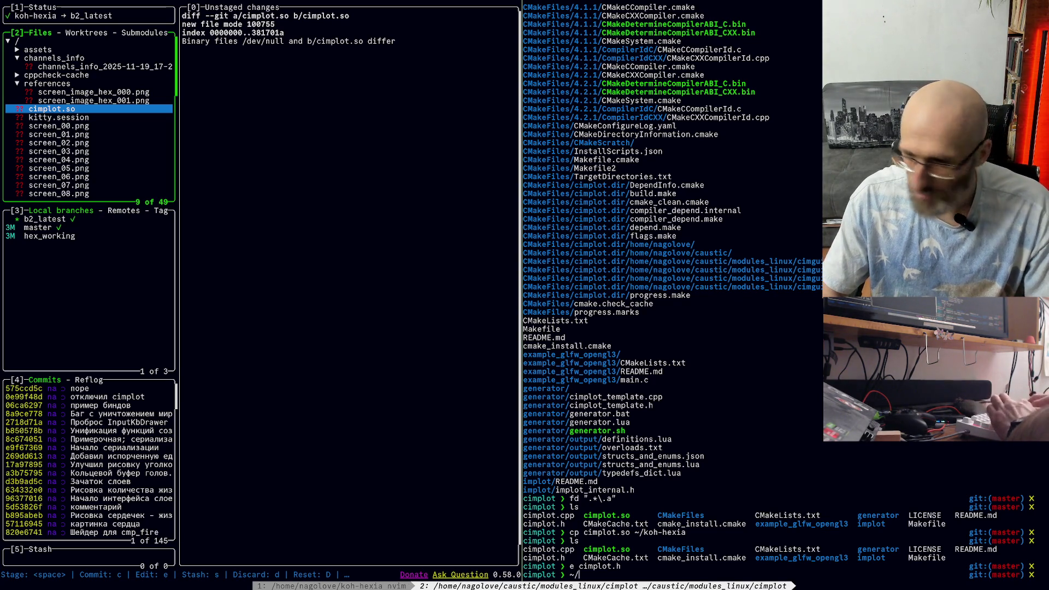
pyautogui.write('/caus')
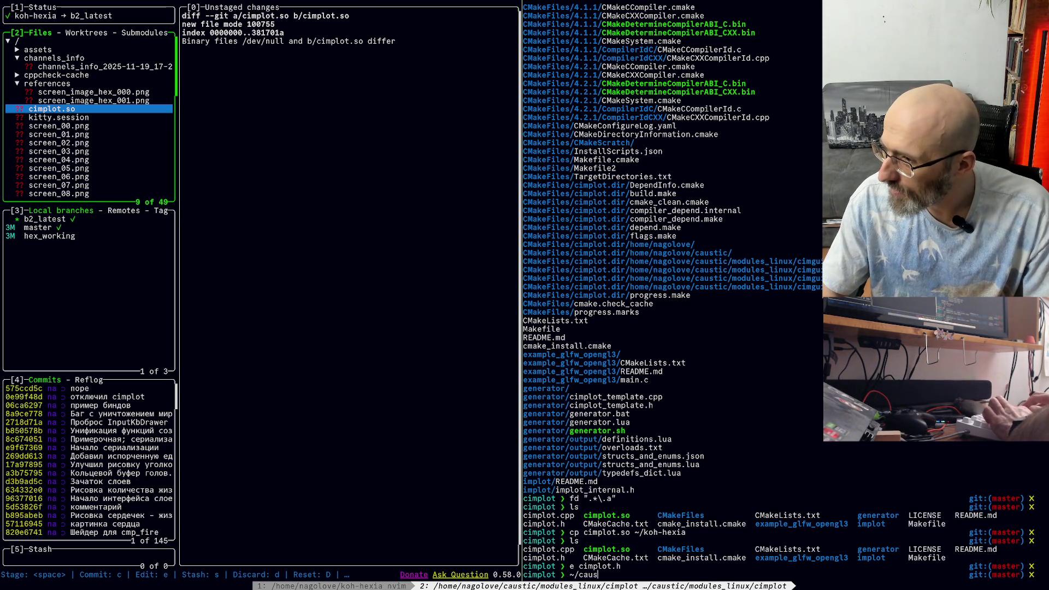
pyautogui.write('tic')
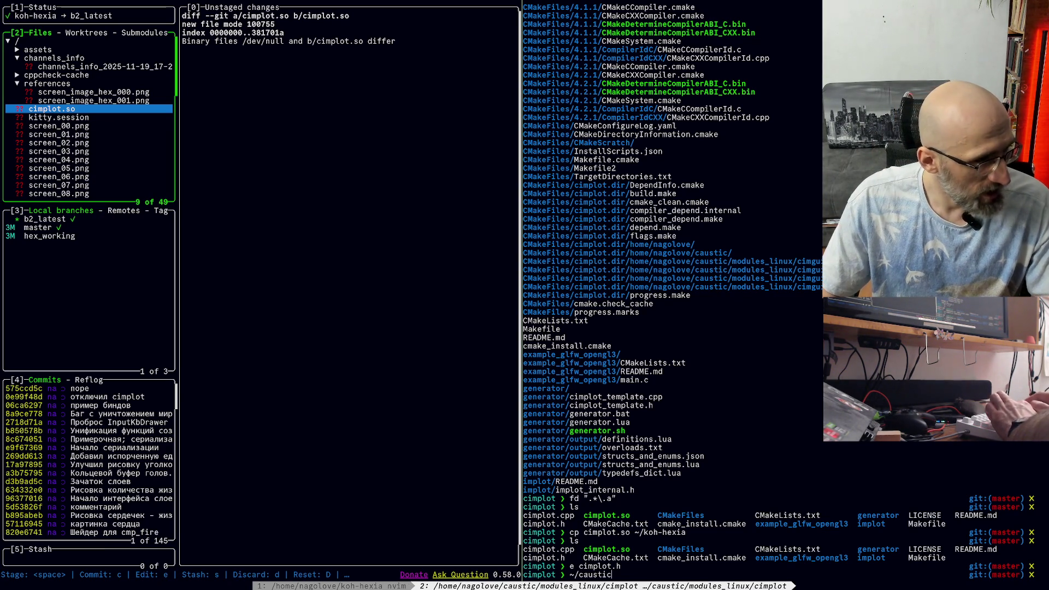
pyautogui.press('Return')
pyautogui.write('lg')
pyautogui.press('Return')
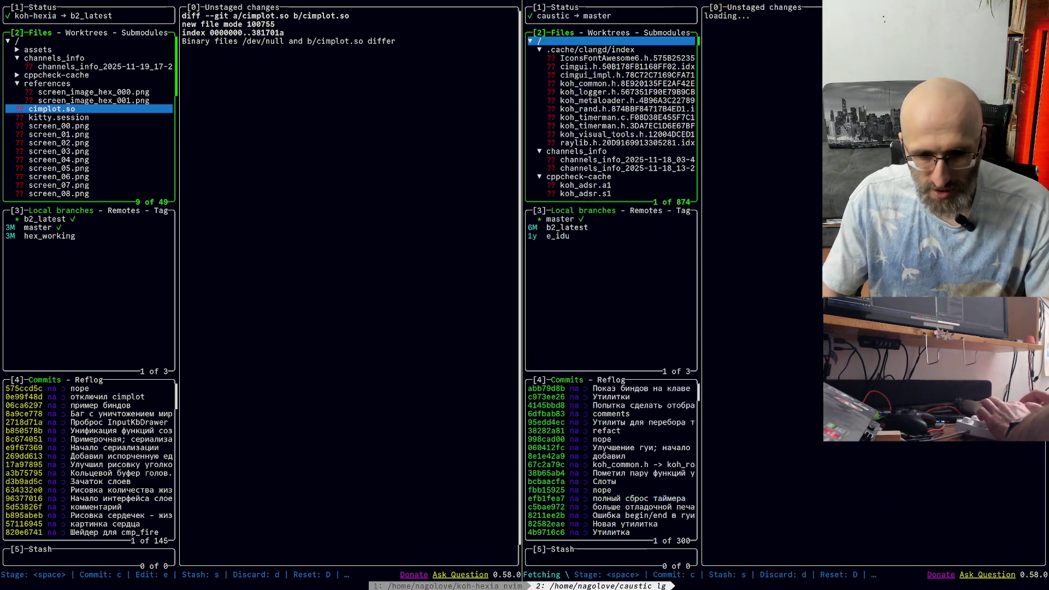
# Step: Collapse the cache folders, expand koh_src, and stage koh_ecs.c and koh_ecs.h
pyautogui.press('Down')
pyautogui.press('Return')
pyautogui.press('Down')
pyautogui.press('Return')
pyautogui.press('Down')
pyautogui.press('Return')
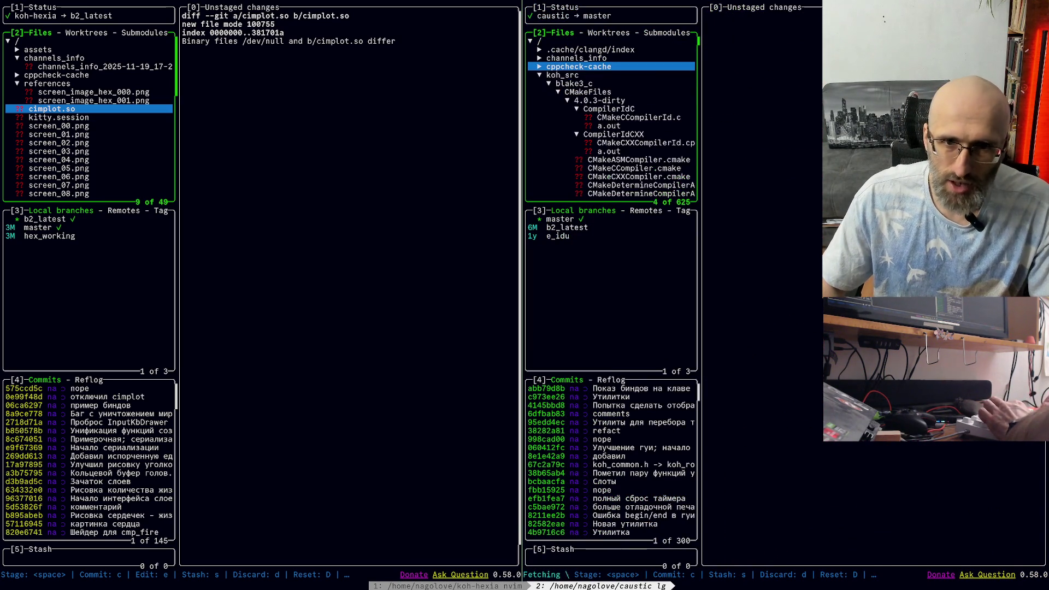
pyautogui.press('Down')
pyautogui.press('Return')
pyautogui.press('Down')
# Step: Review the koh_paragraph, koh_types and koh_table diffs, then stage koh_routine.h and koh_routine.c
pyautogui.press('Down')
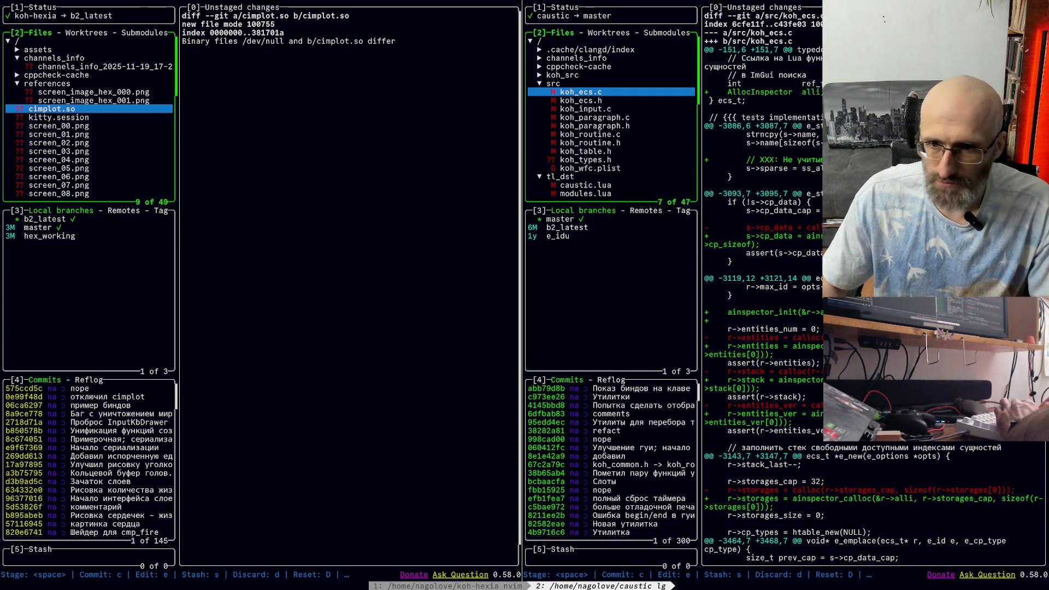
pyautogui.press('space')
pyautogui.press('Down')
pyautogui.press('space')
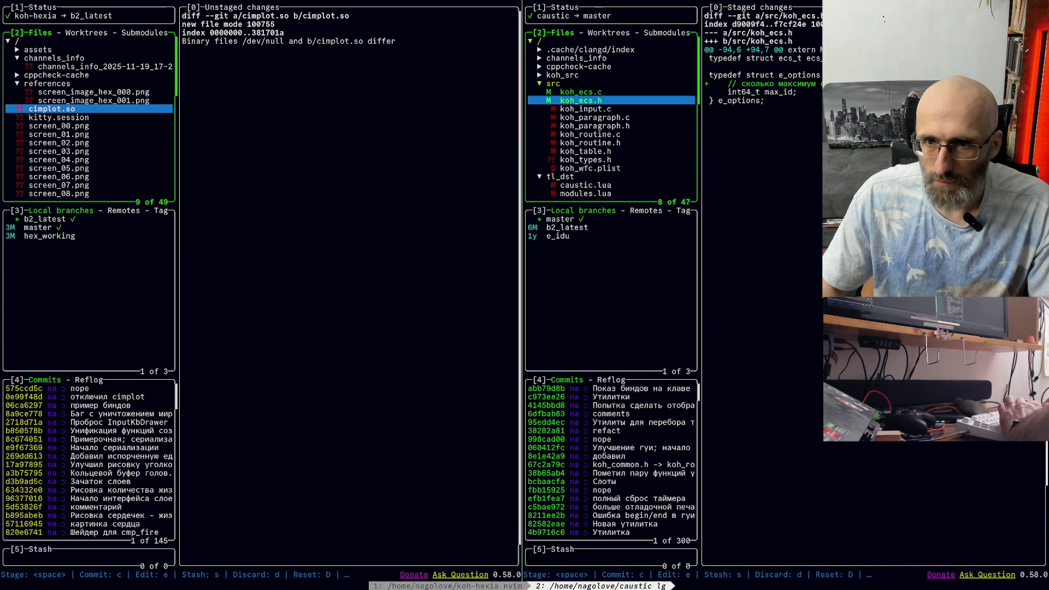
pyautogui.press('Up')
pyautogui.press('Down')
pyautogui.press('Down')
pyautogui.press('Down')
pyautogui.press('Down')
pyautogui.press('Down')
pyautogui.press('Down')
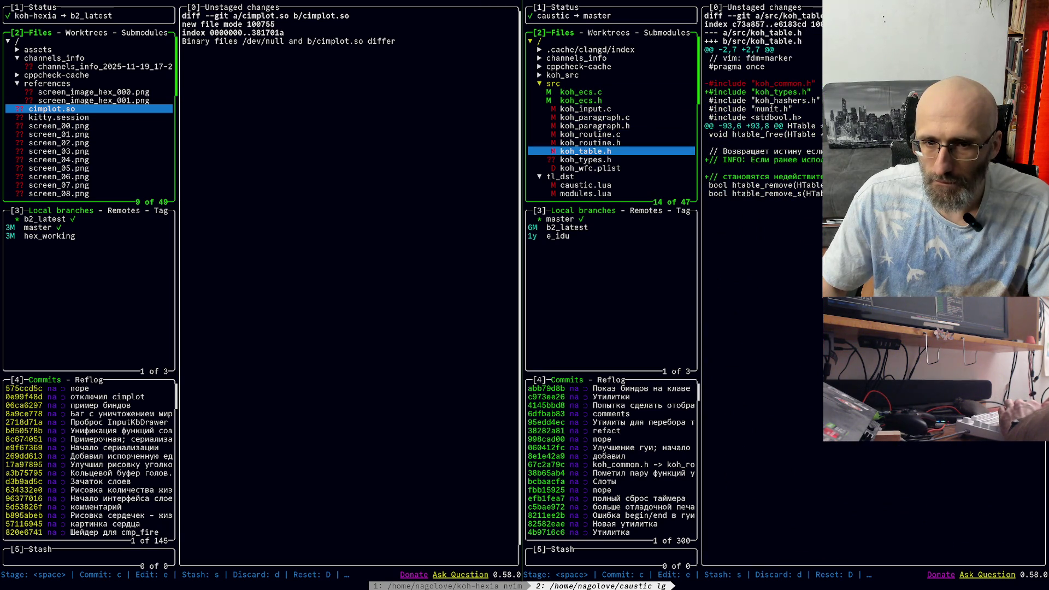
pyautogui.press('Down')
pyautogui.press('Up')
pyautogui.press('Up')
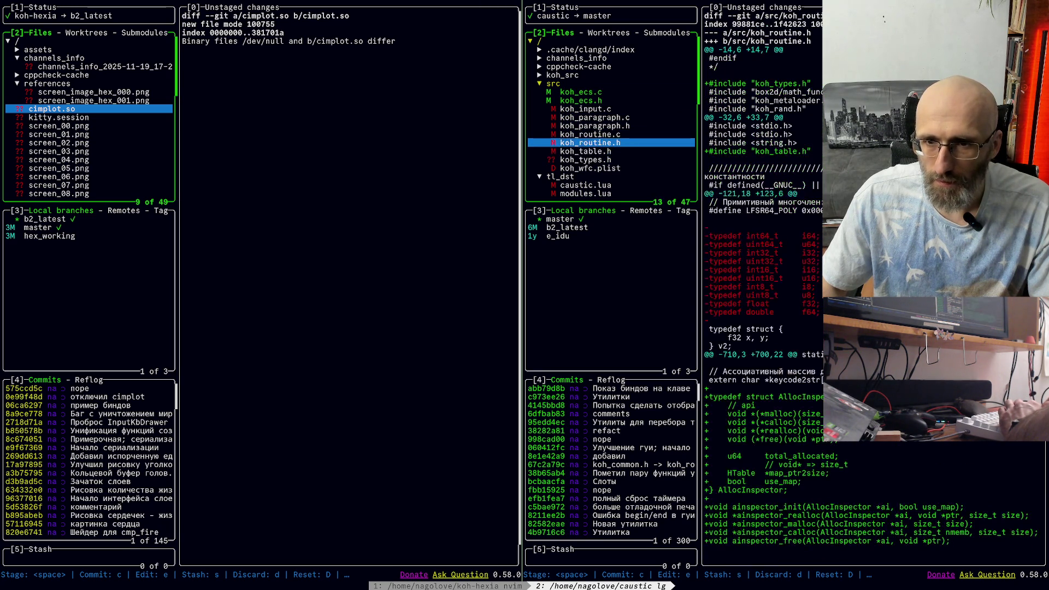
pyautogui.press('space')
pyautogui.press('Up')
pyautogui.press('space')
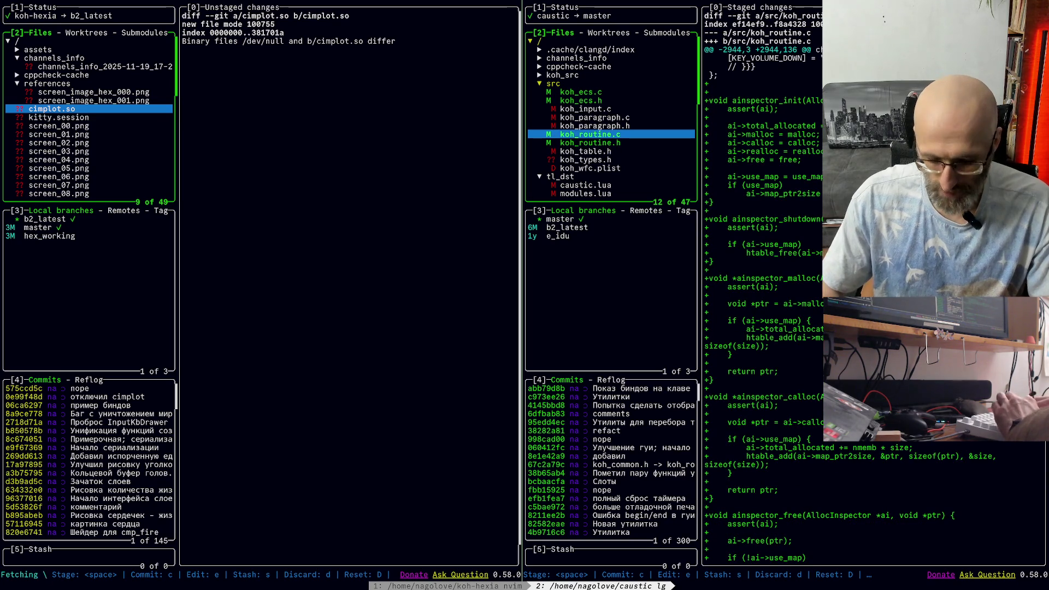
# Step: Commit the staged files with the summary 'Испектор по учету за аллокациями'
pyautogui.write('cУЦт')
pyautogui.press('BackSpace')
pyautogui.press('BackSpace')
pyautogui.write('чет ')
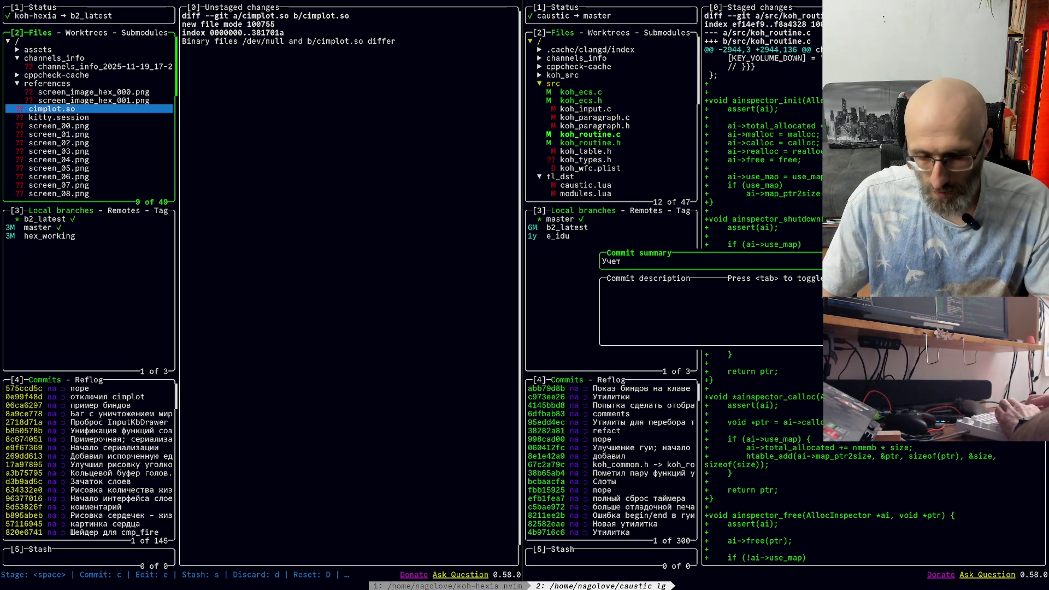
pyautogui.write('количества')
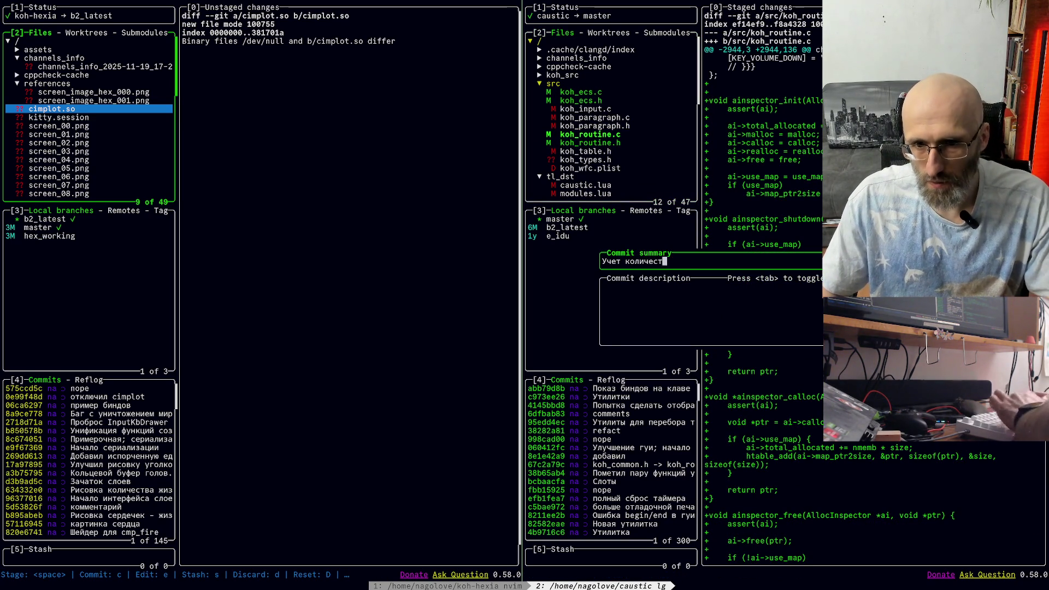
pyautogui.press('BackSpace')
pyautogui.press('BackSpace')
pyautogui.press('BackSpace')
pyautogui.hotkey('ctrl', 'w')
pyautogui.hotkey('ctrl', 'w')
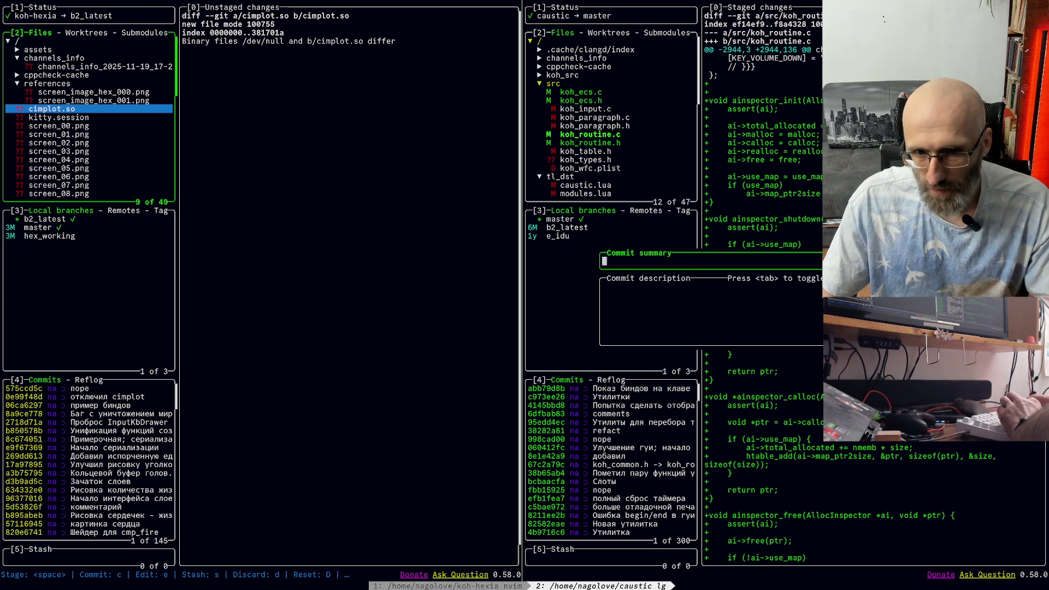
pyautogui.write('Испектор')
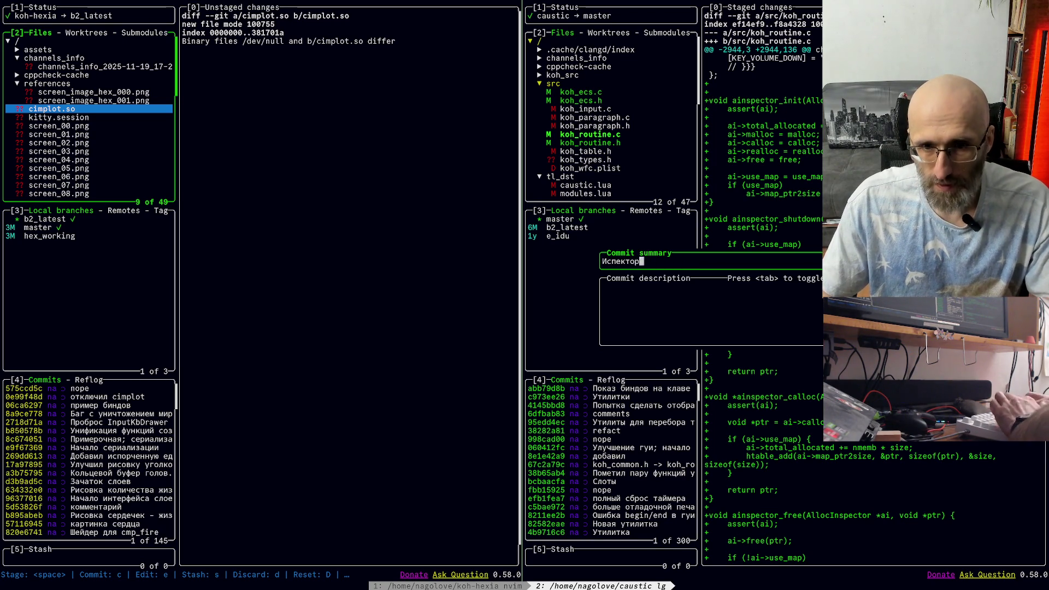
pyautogui.write(' по учету з')
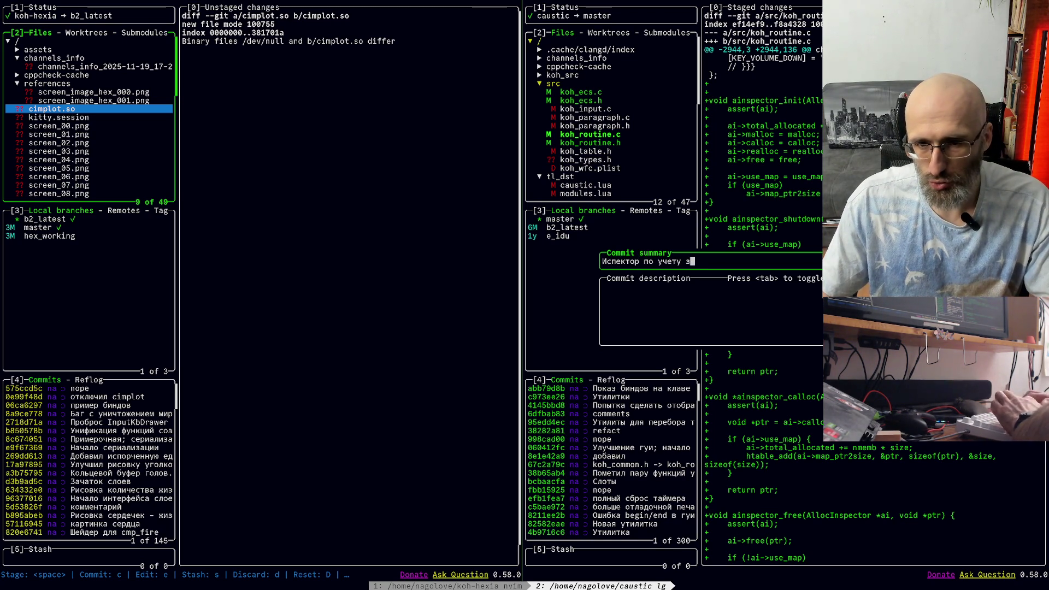
pyautogui.write('а аллок')
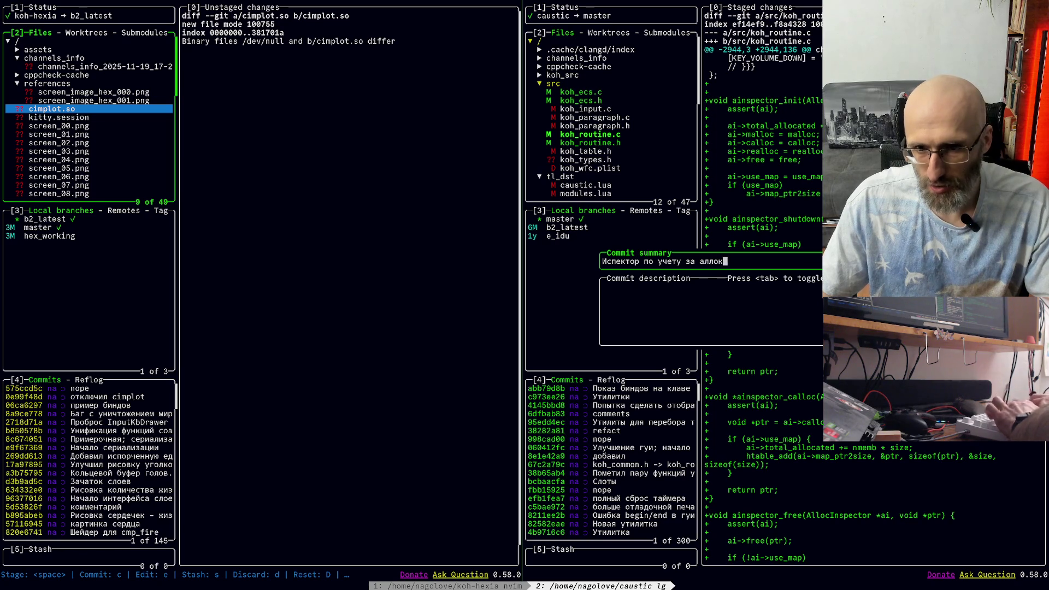
pyautogui.write('ациями')
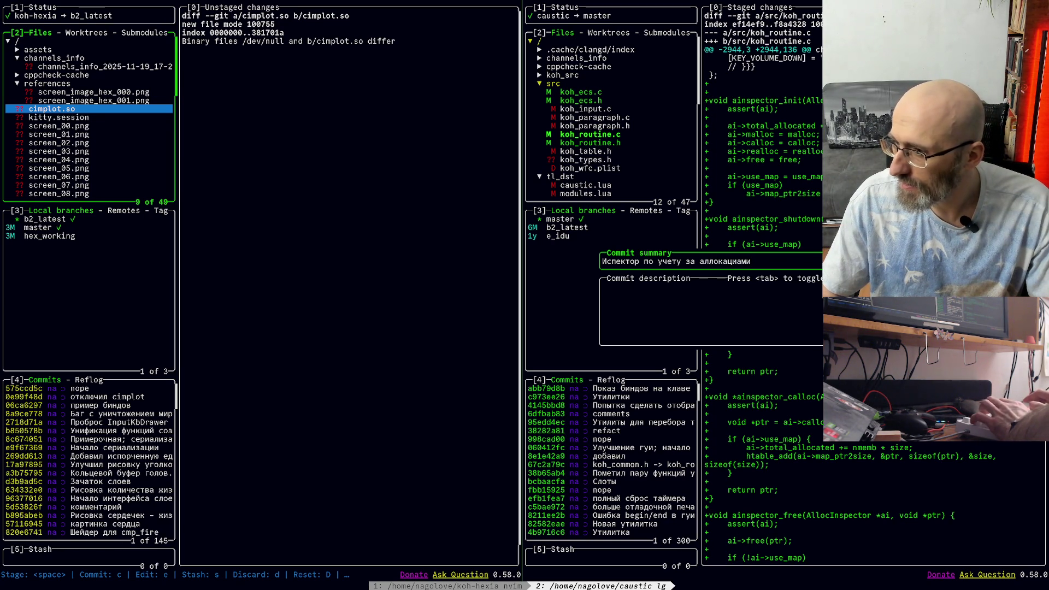
pyautogui.press('Return')
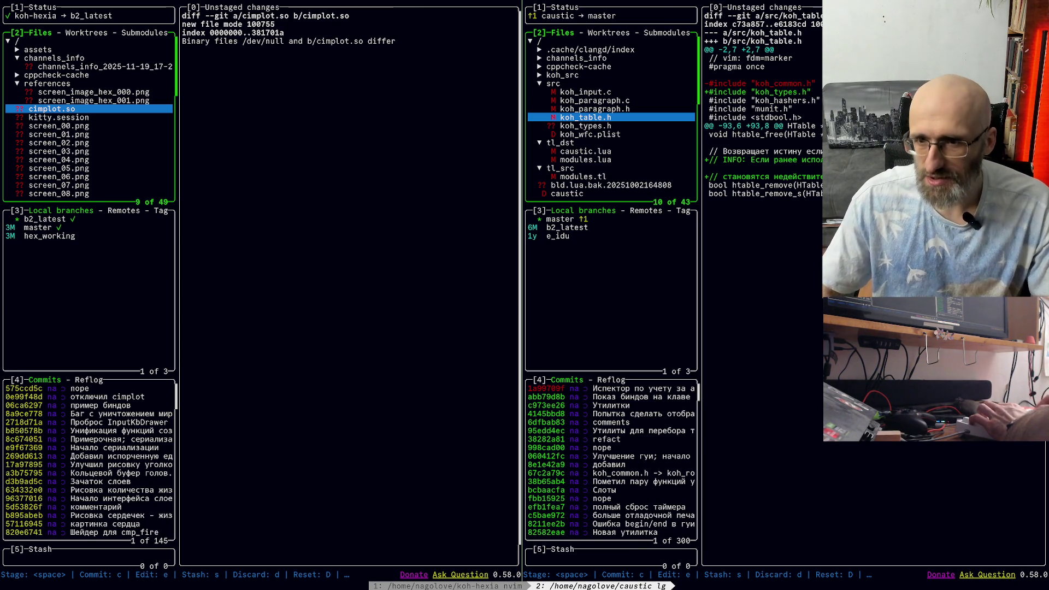
# Step: Stage koh_paragraph.c and koh_paragraph.h, leaving koh_table.h unstaged
pyautogui.press('space')
pyautogui.press('Up')
pyautogui.press('Up')
pyautogui.press('Down')
pyautogui.press('space')
pyautogui.press('Up')
pyautogui.press('space')
pyautogui.press('Down')
pyautogui.press('Down')
pyautogui.press('space')
pyautogui.press('Up')
pyautogui.press('Up')
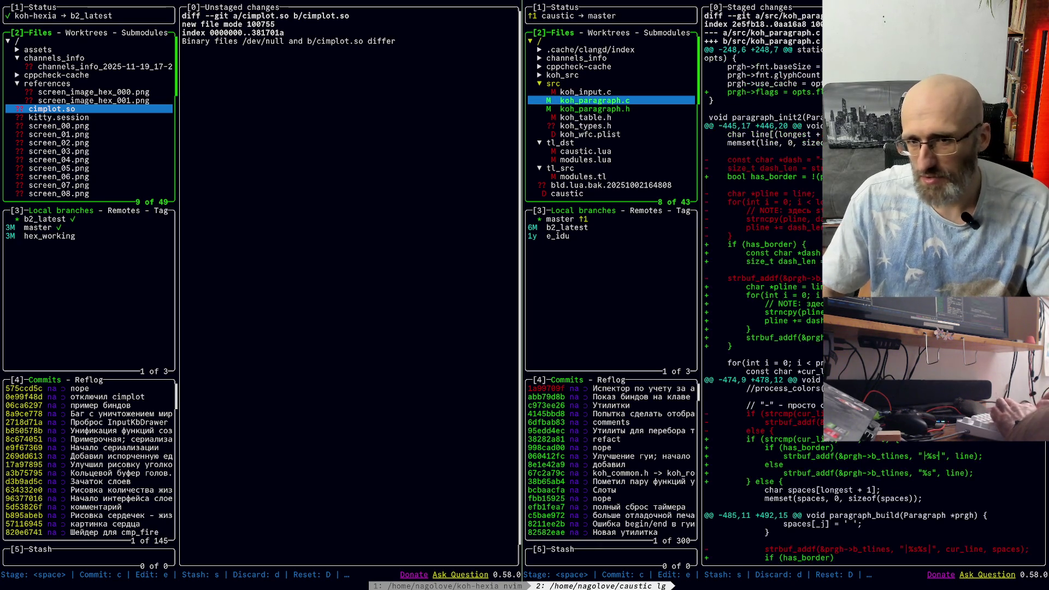
# Step: Review the staged koh_paragraph diffs and commit them as 'Опции бордюра параграфа'
pyautogui.scroll(-1, 873, 284)
pyautogui.scroll(-1, 765, 273)
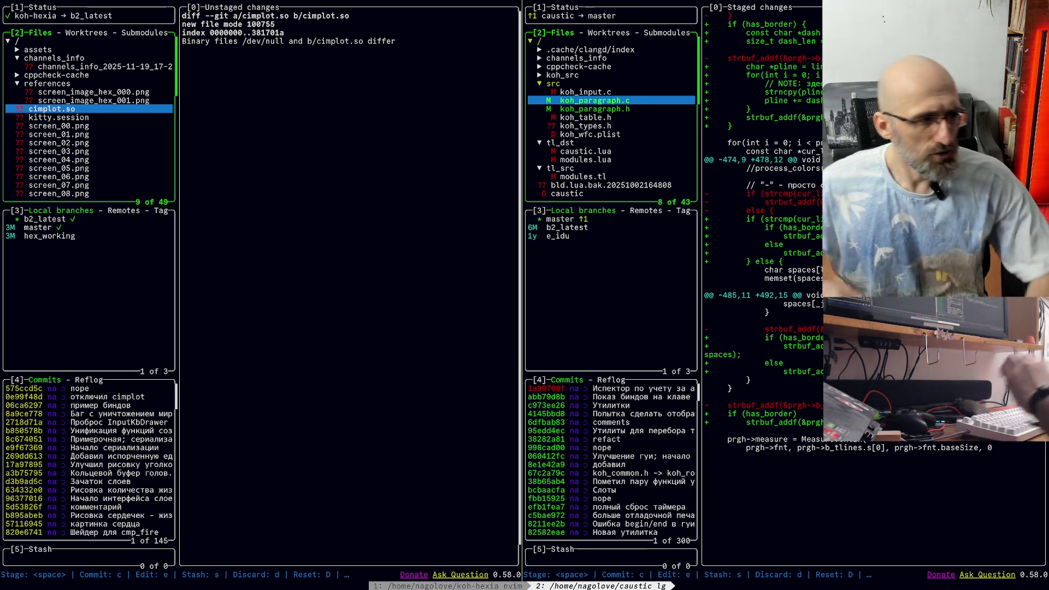
pyautogui.press('f')
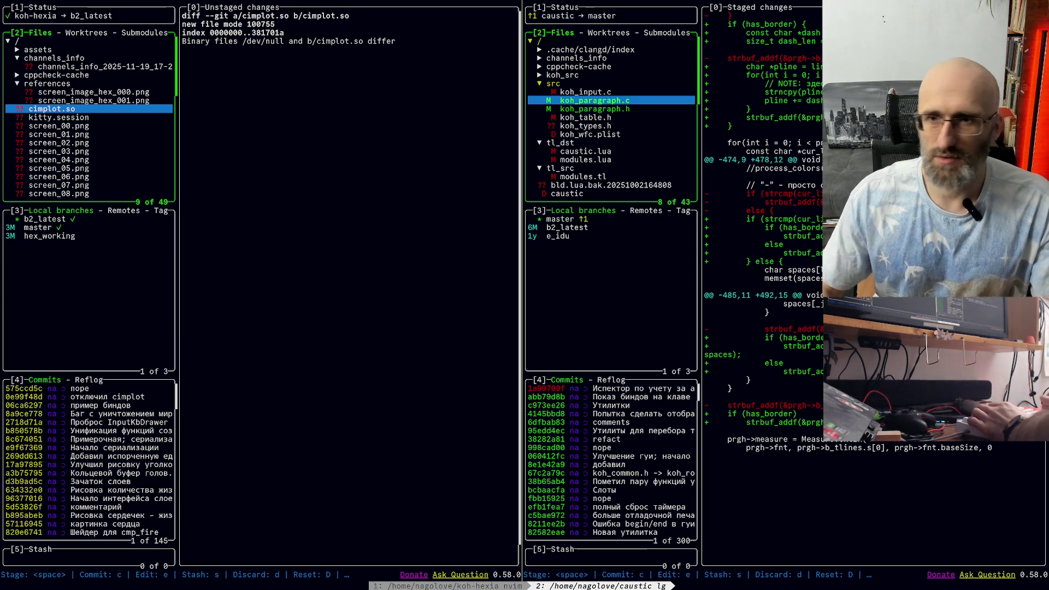
pyautogui.press('Down')
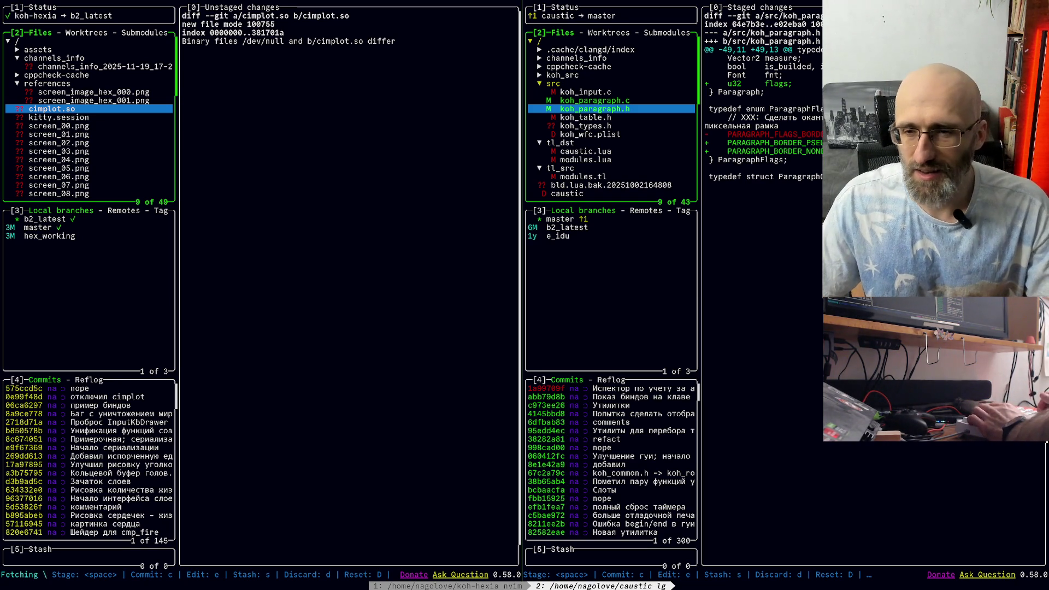
pyautogui.press('Down')
pyautogui.press('Up')
pyautogui.press('Up')
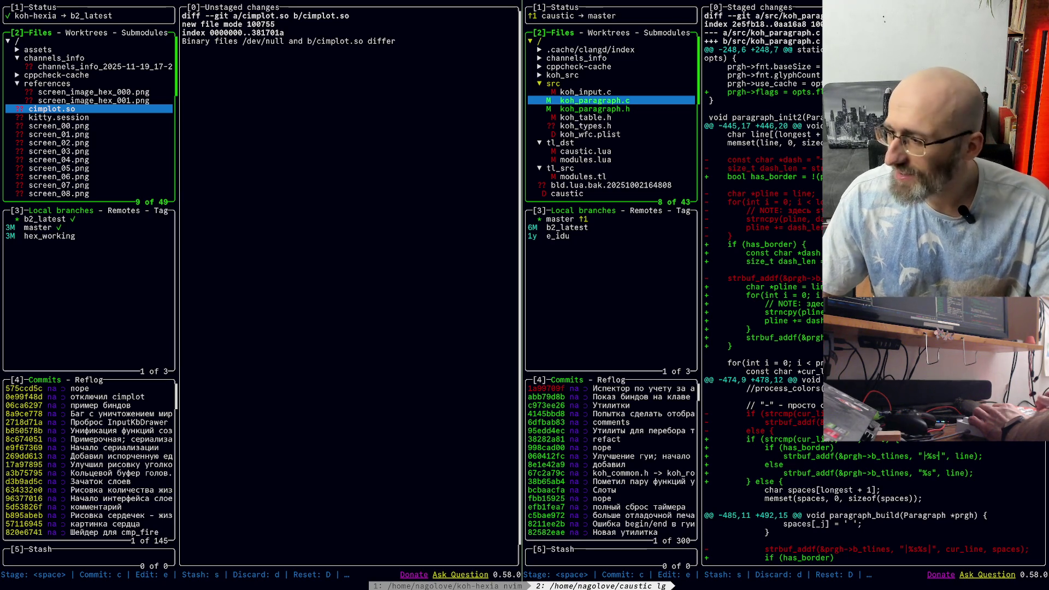
pyautogui.scroll(-1, 874, 284)
pyautogui.scroll(-8, 874, 284)
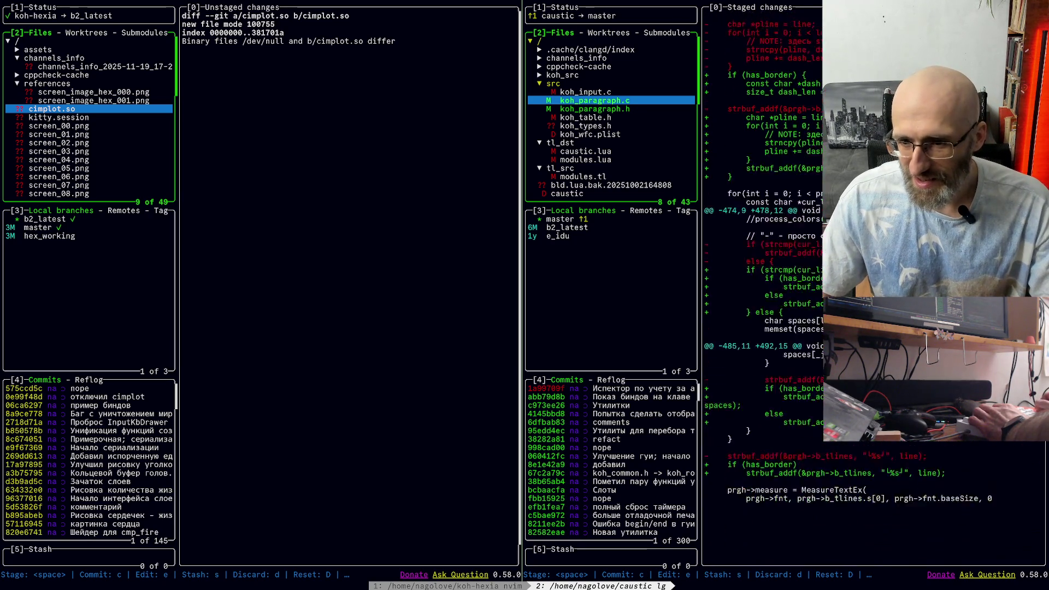
pyautogui.scroll(7, 874, 284)
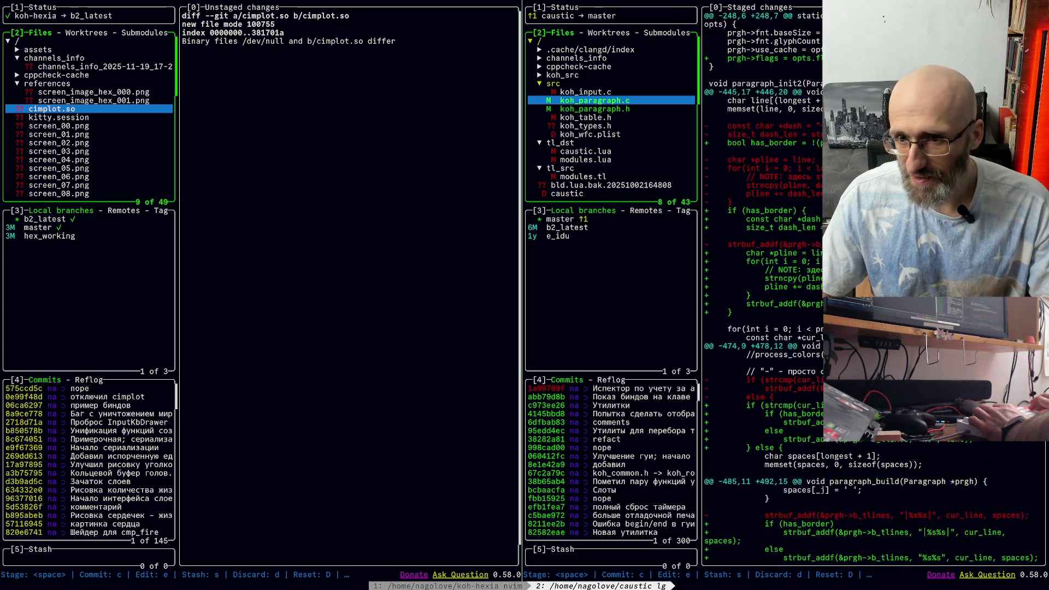
pyautogui.click(594, 109)
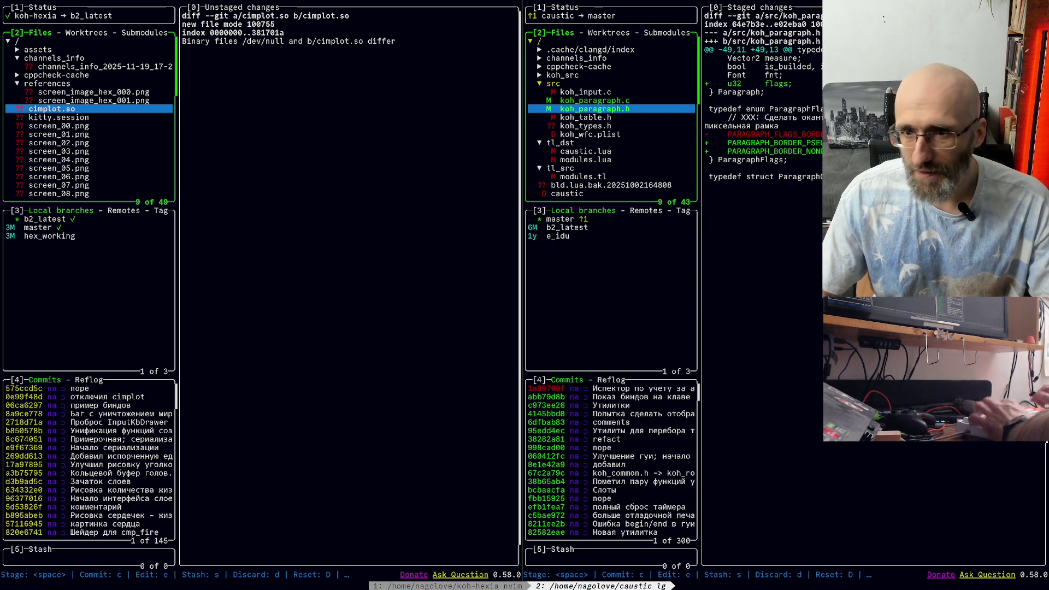
pyautogui.press('c')
pyautogui.write('Опции бордюра параграфа')
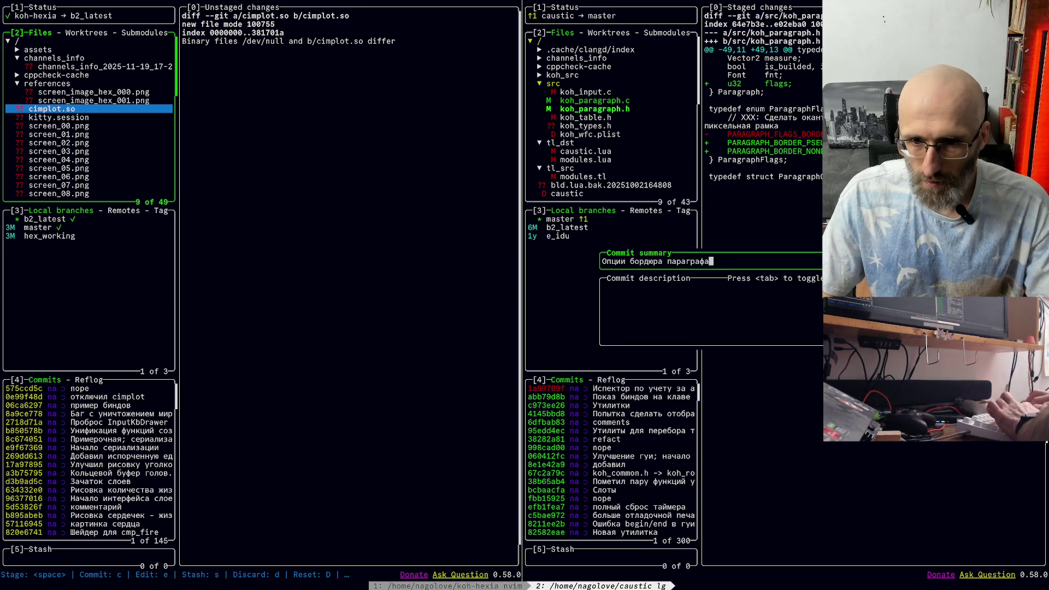
pyautogui.press('Return')
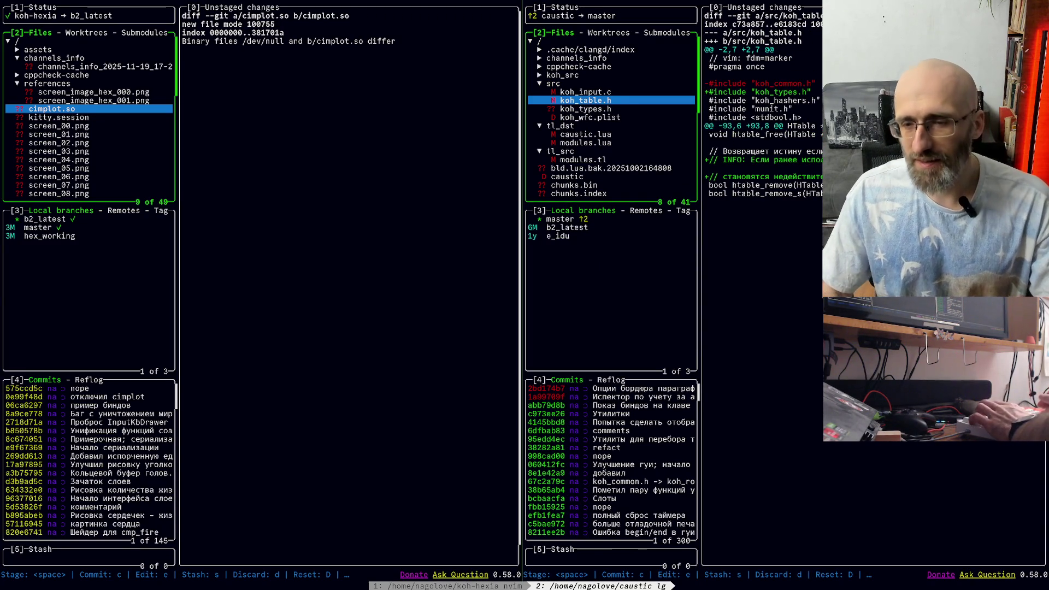
# Step: Commit the staged koh_table.h as 'comment', then scroll through koh_input.c's staged diff
pyautogui.press('c')
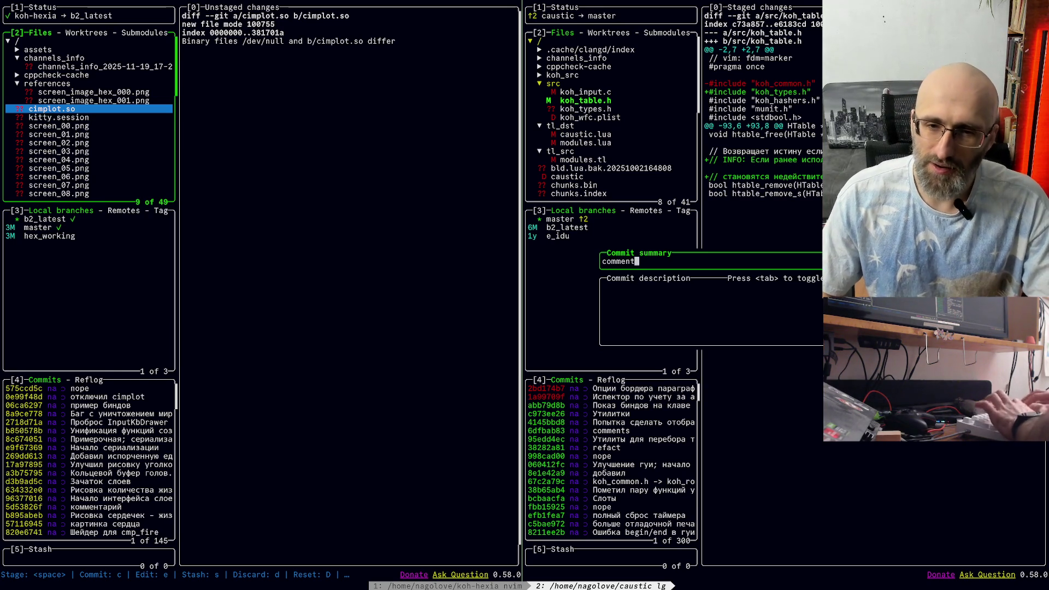
pyautogui.press('Return')
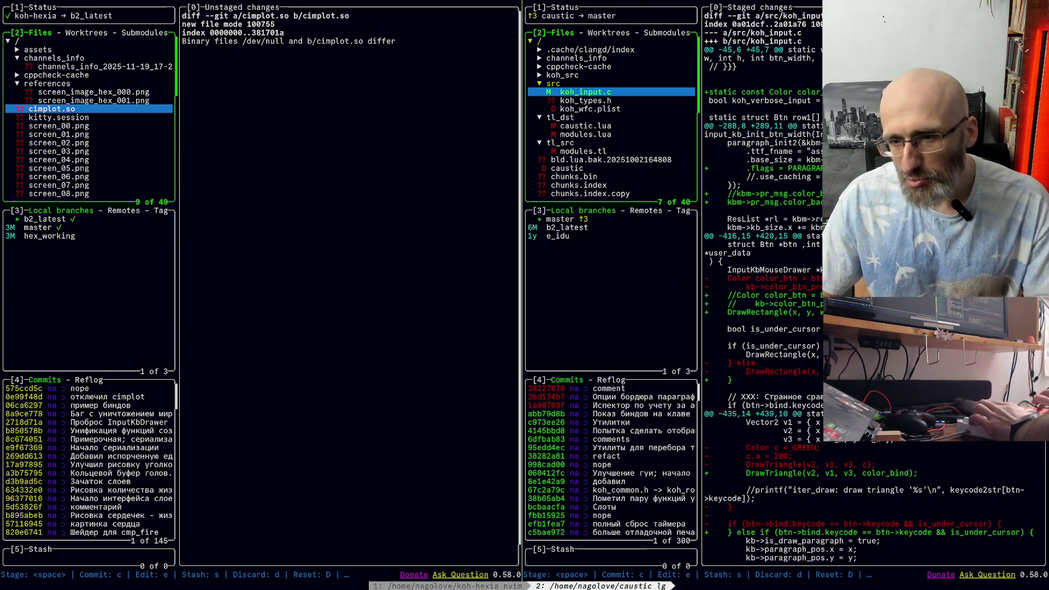
pyautogui.scroll(-1, 873, 284)
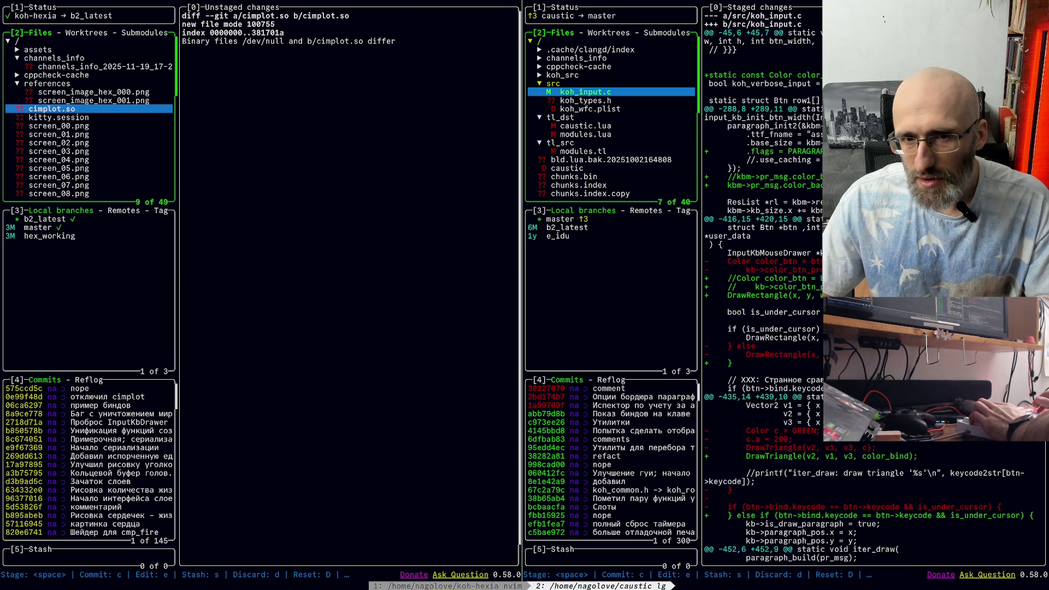
pyautogui.scroll(-20, 873, 284)
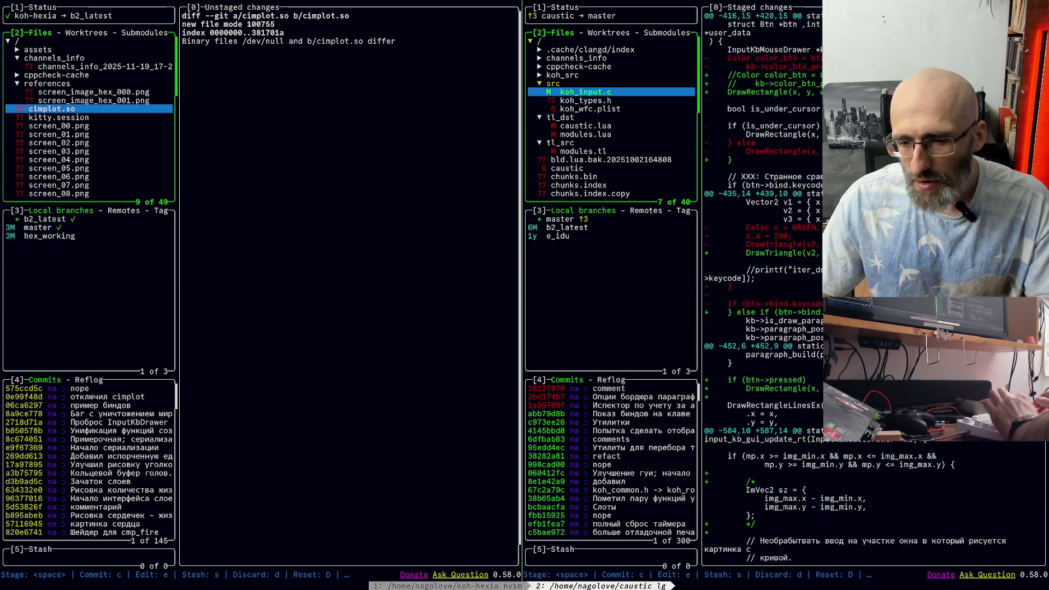
pyautogui.scroll(20, 873, 284)
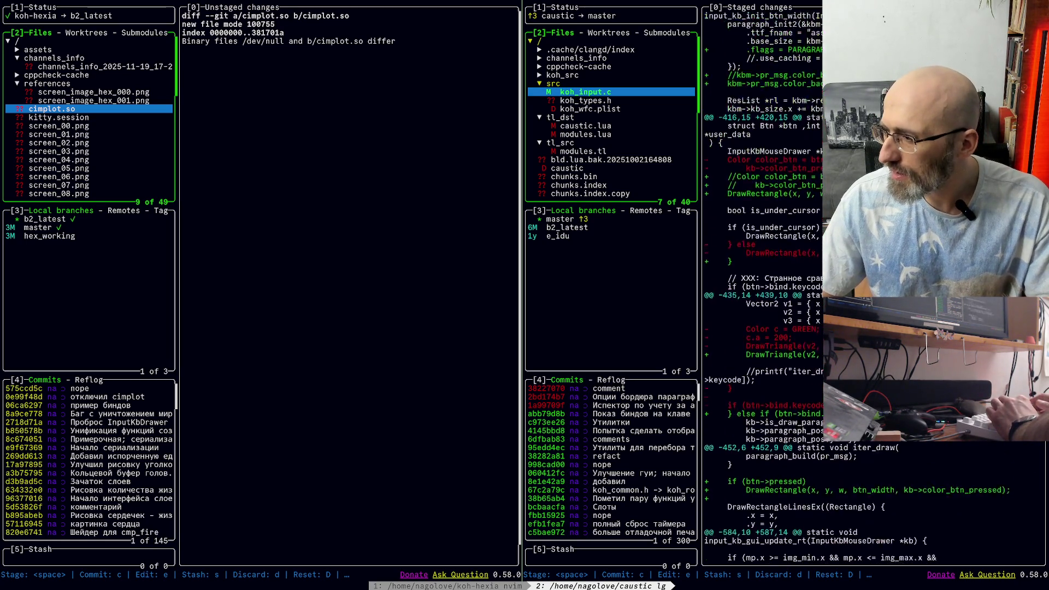
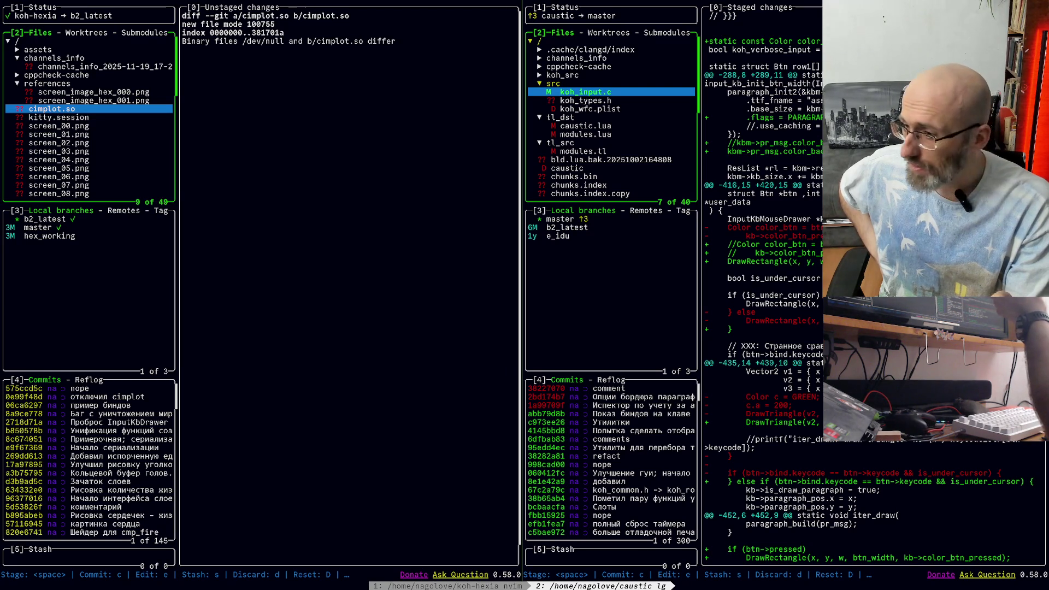
# Step: Pull the newest remote changes into the koh-hexia repository from lazygit
pyautogui.press('f')
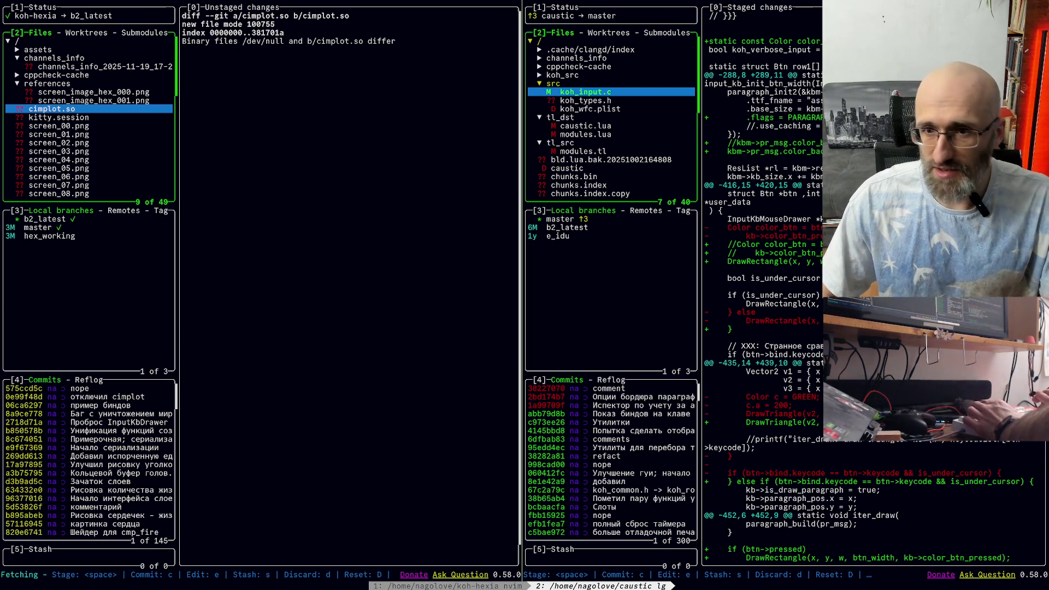
# Step: Review the staged koh_input.c diff and commit it as 'Подсветка под курсором'
pyautogui.scroll(-15, 874, 284)
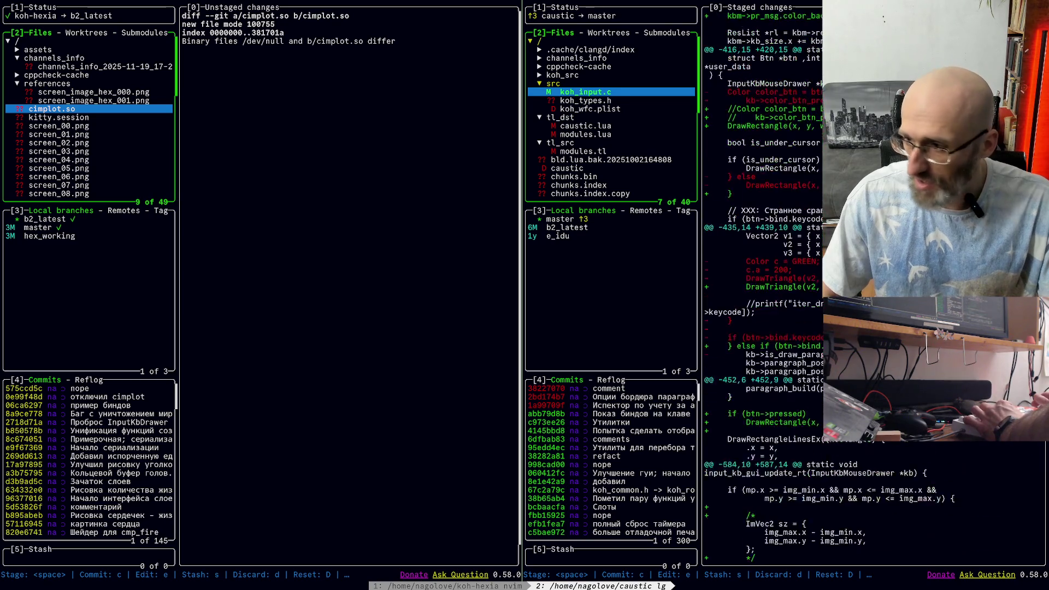
pyautogui.scroll(-2, 765, 218)
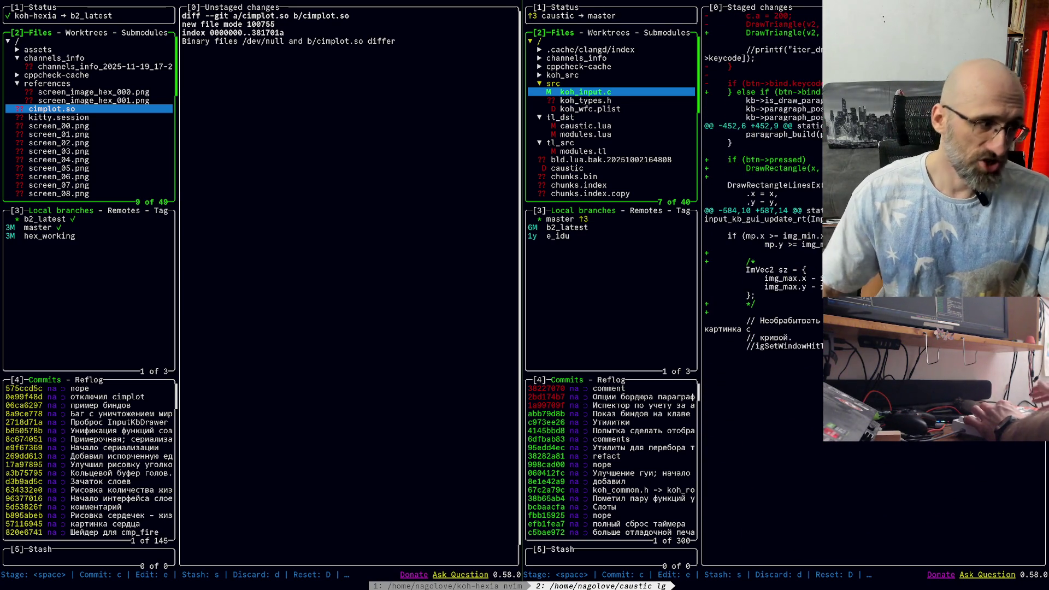
pyautogui.scroll(15, 874, 284)
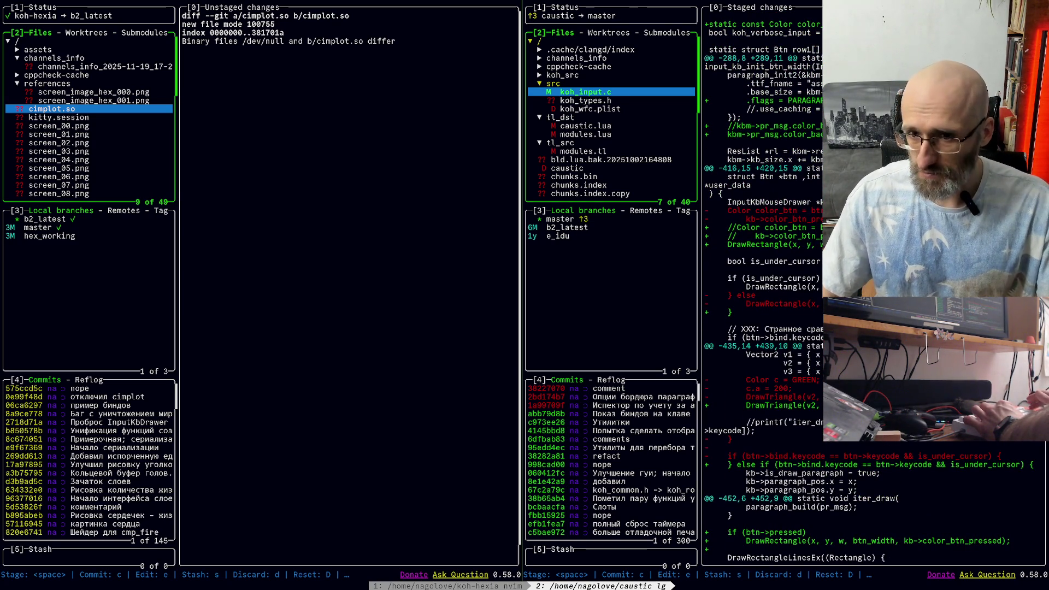
pyautogui.press('c')
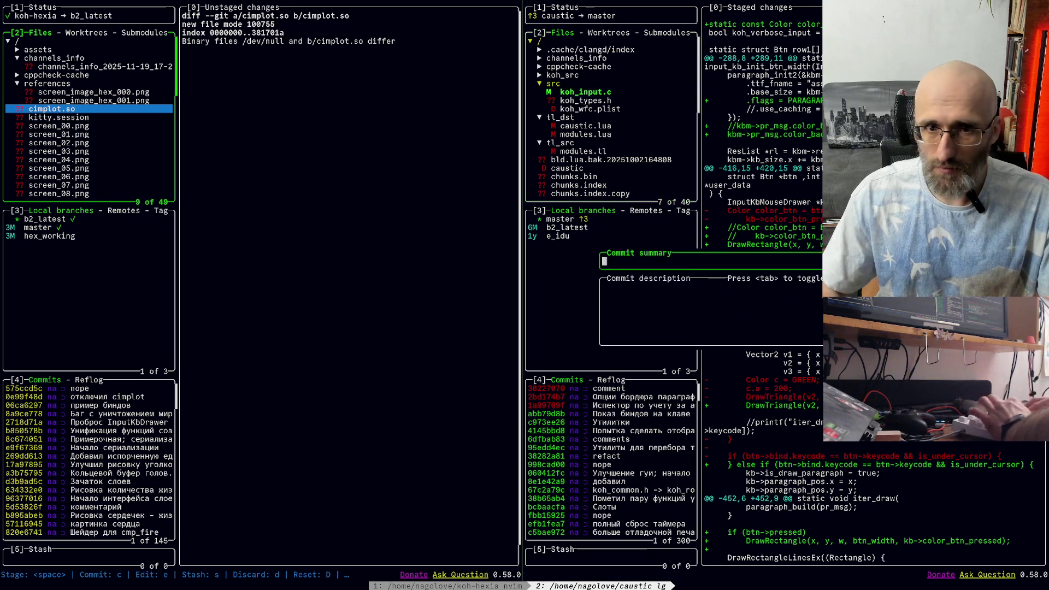
pyautogui.write('одсветка ')
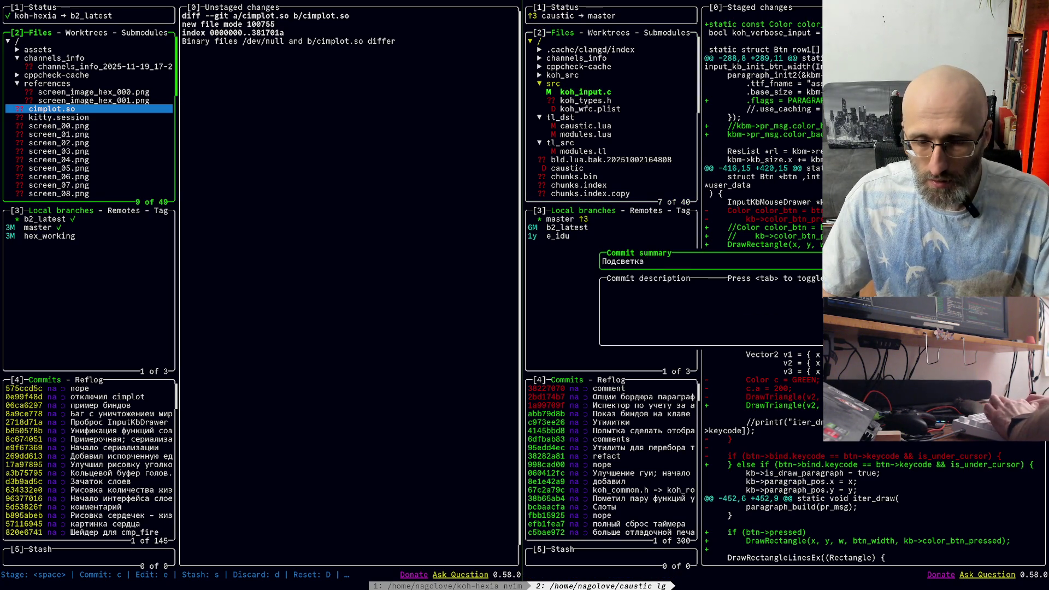
pyautogui.write('под курсором')
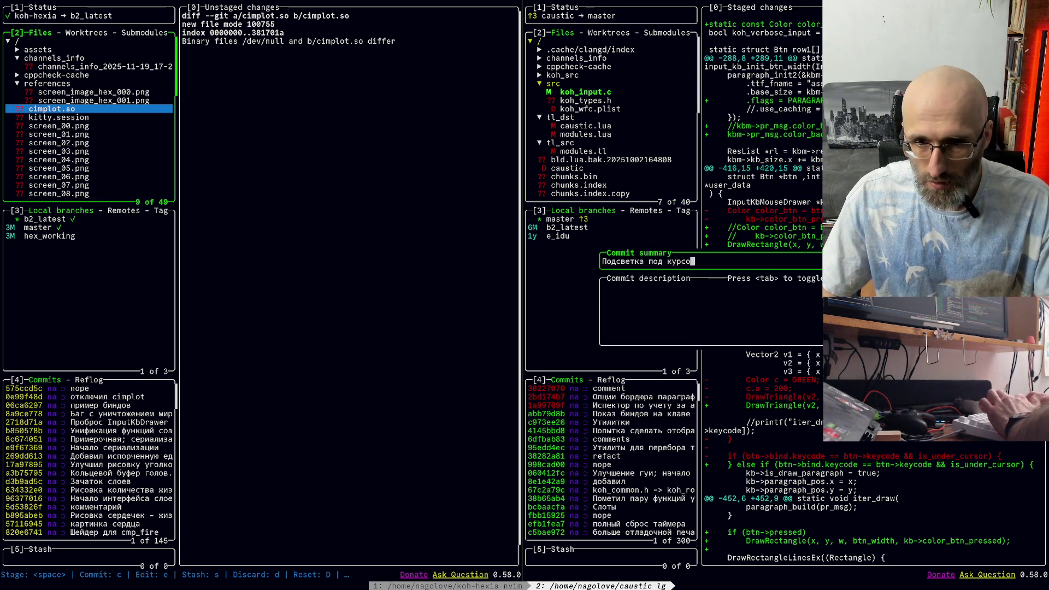
pyautogui.press('Return')
# Step: Push caustic's master, select modules.tl in Files, and exit lazygit
pyautogui.press('P')
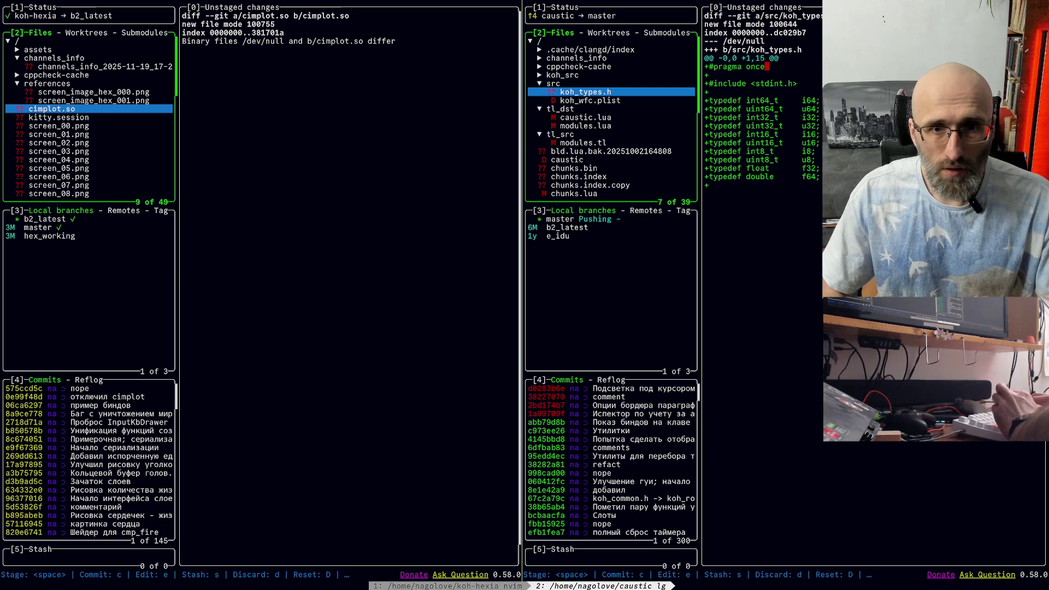
pyautogui.press('Down')
pyautogui.press('Down')
pyautogui.press('Down')
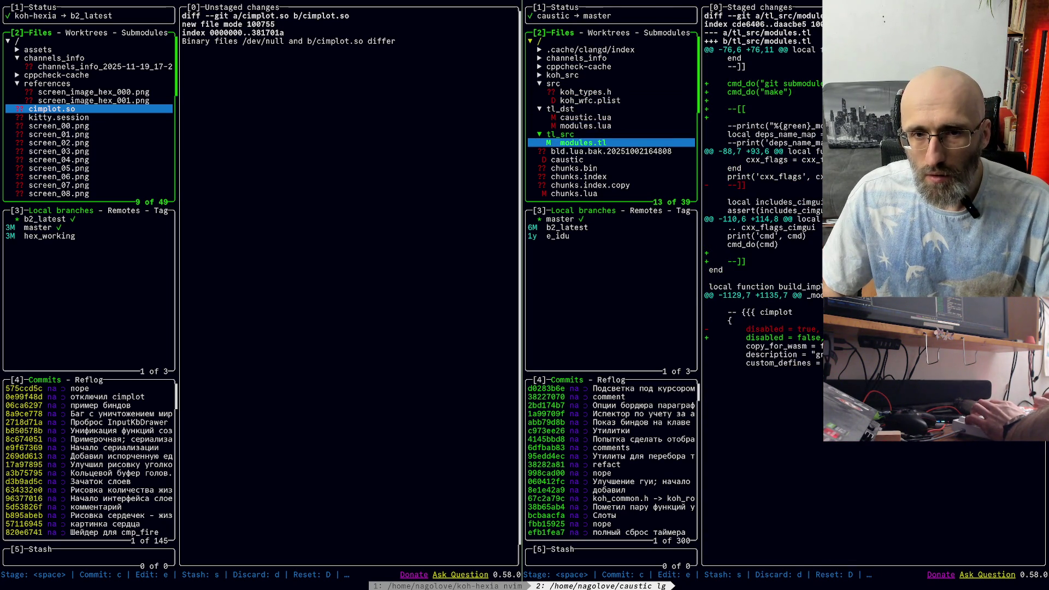
pyautogui.press('q')
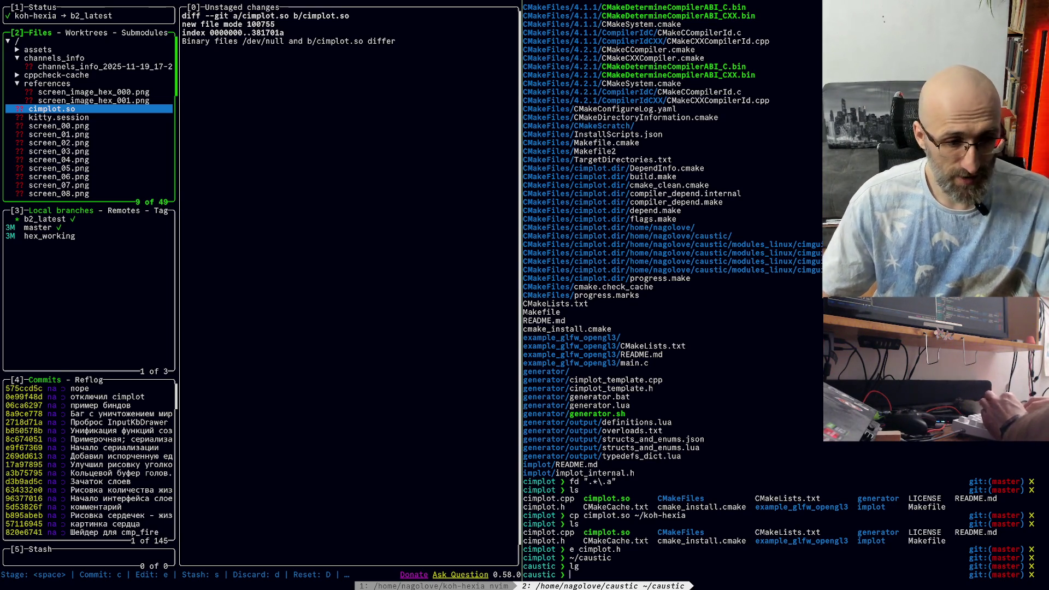
# Step: Quit lazygit in the koh-hexia pane and bring focus back to that pane
pyautogui.hotkey('ctrl', 'h')
pyautogui.press('q')
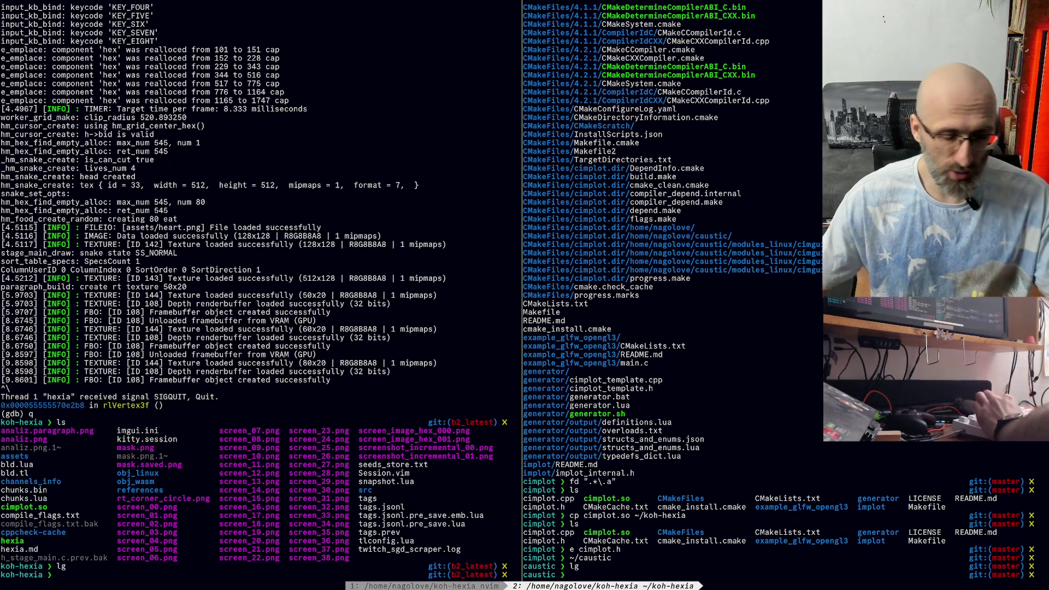
pyautogui.hotkey('ctrl', 'l')
pyautogui.hotkey('ctrl', 'h')
# Step: Glance at the other open windows, then run 'koh run' to build and launch hexia
pyautogui.hotkey('alt', 'Tab')
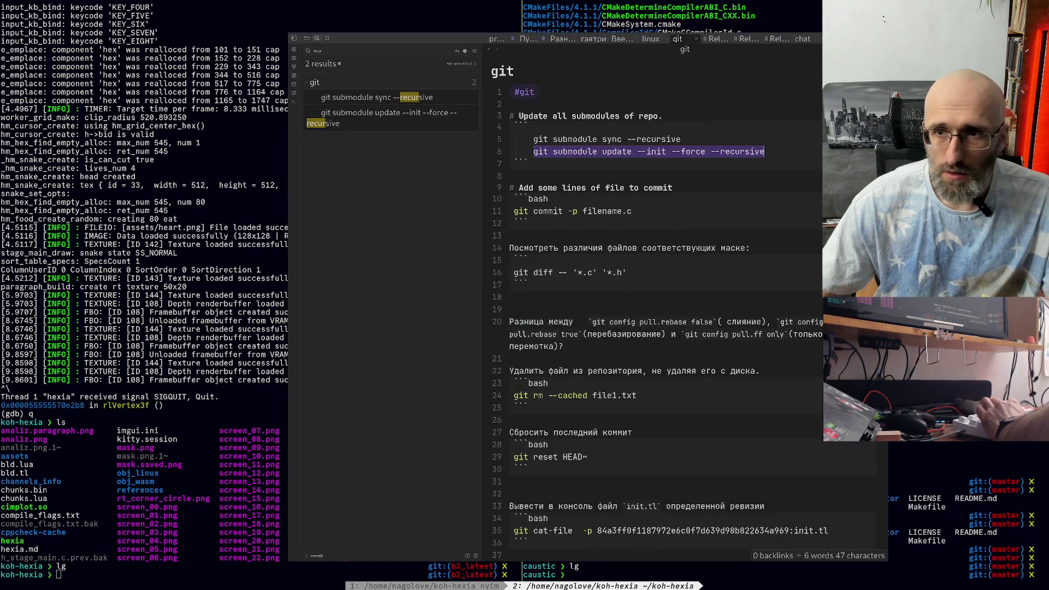
pyautogui.press('Escape')
pyautogui.hotkey('alt', 'Tab')
pyautogui.press('Escape')
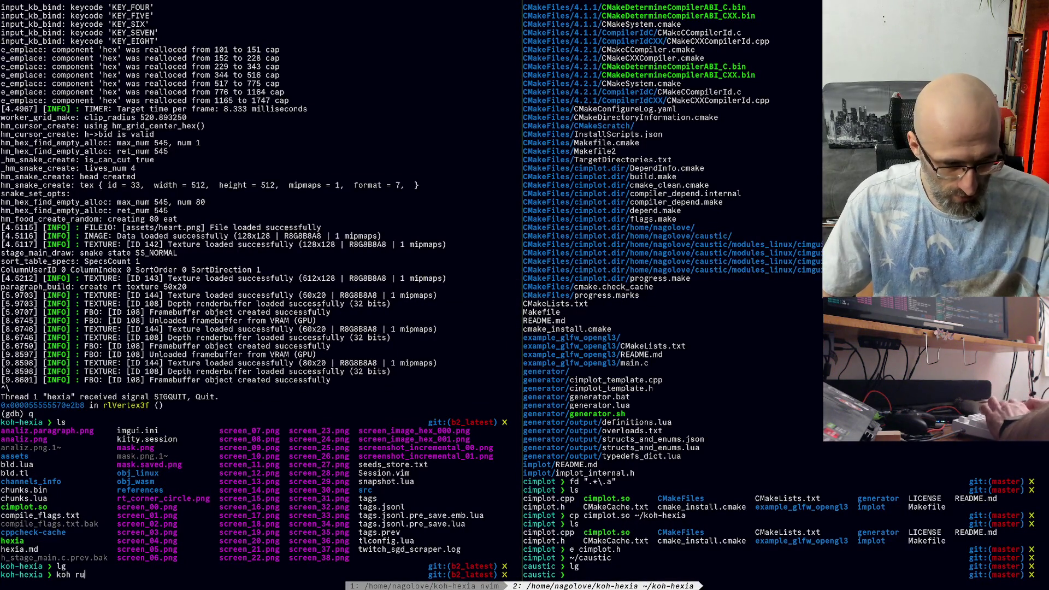
pyautogui.press('Return')
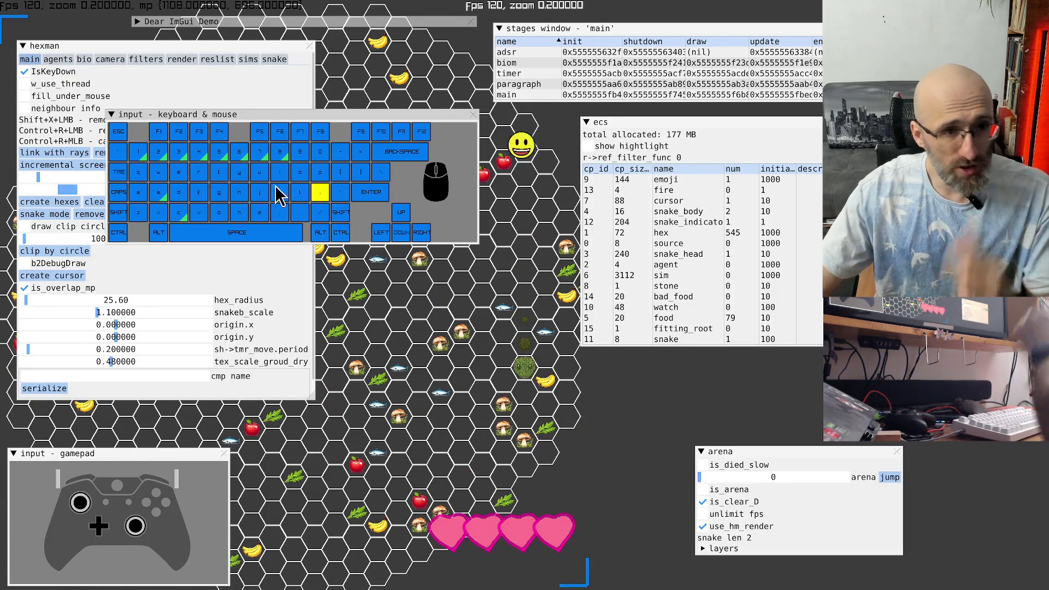
# Step: Collapse the hexman panel and move the ecs panel lower and left
pyautogui.click(27, 47)
pyautogui.click(26, 45)
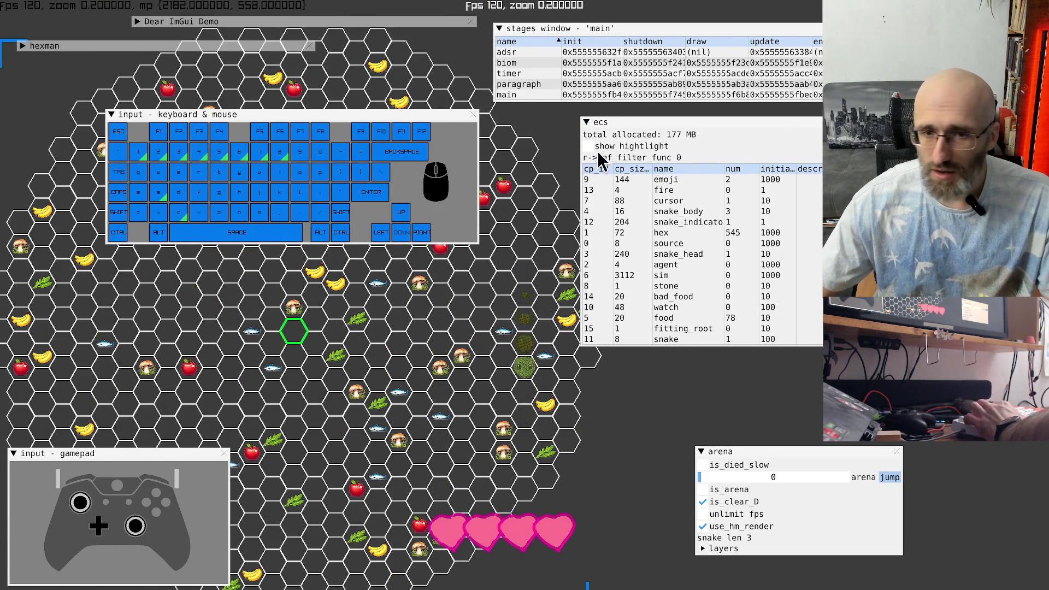
pyautogui.moveTo(630, 123)
pyautogui.mouseDown()
pyautogui.moveTo(552, 191)
pyautogui.moveTo(569, 185)
pyautogui.moveTo(333, 209)
pyautogui.mouseUp()
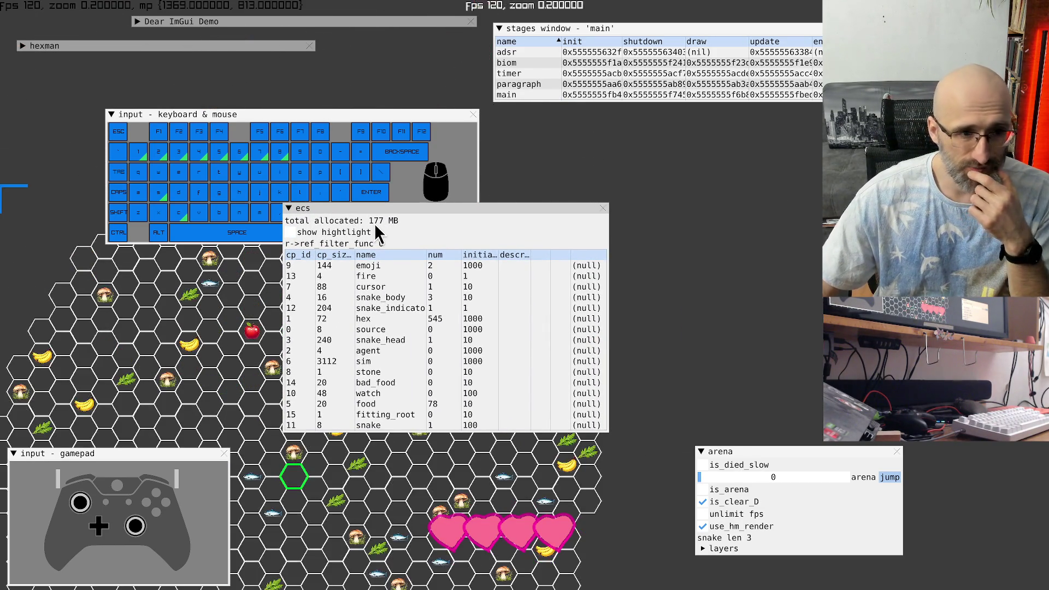
pyautogui.moveTo(369, 221); pyautogui.dragTo(377, 221)
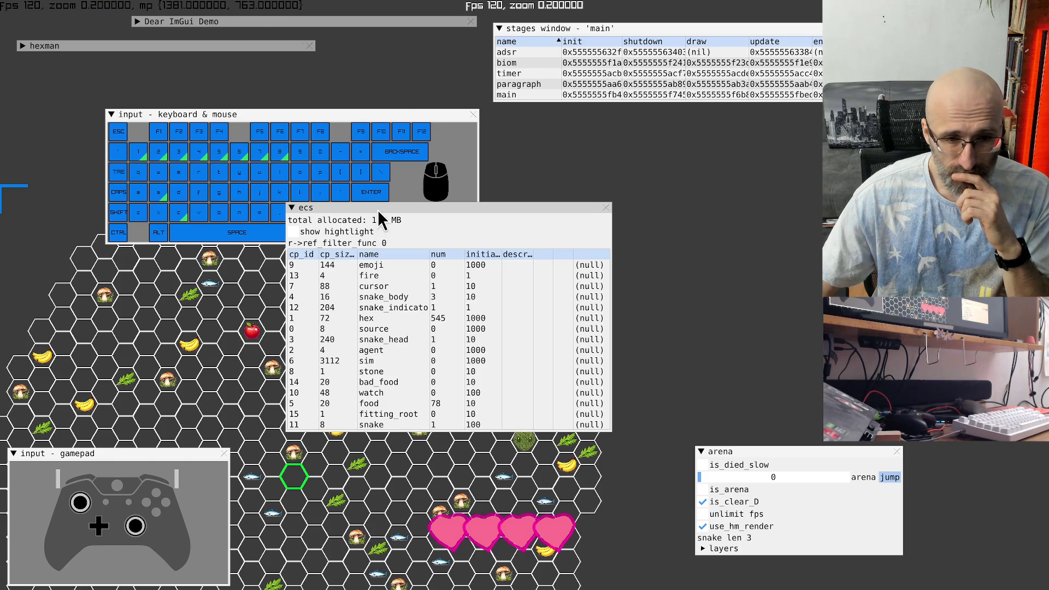
# Step: Select the emoji component row, set arena to 3, and hide all debug windows
pyautogui.click(440, 268)
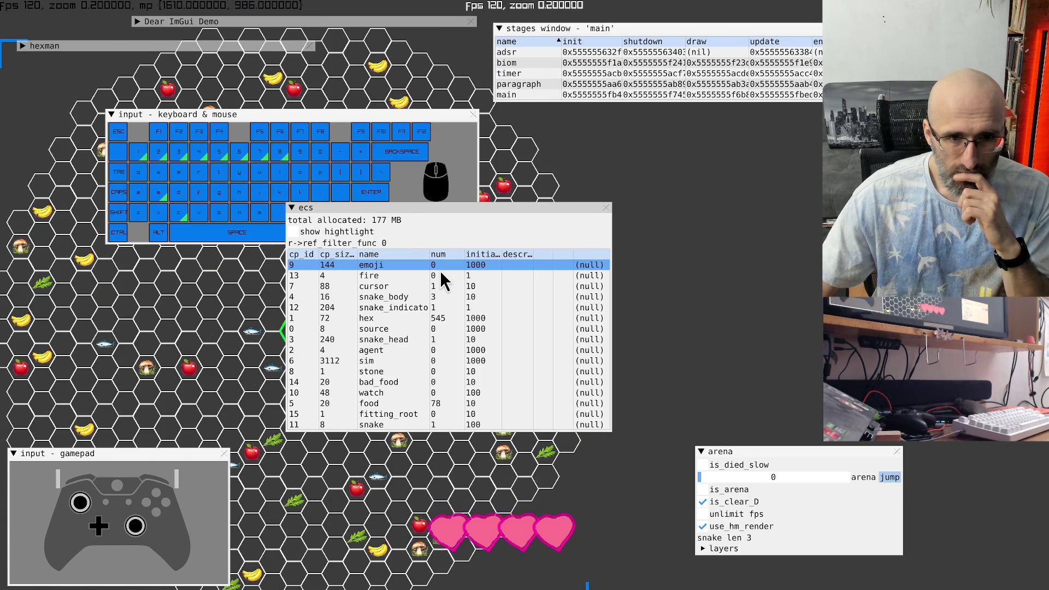
pyautogui.moveTo(705, 479); pyautogui.dragTo(706, 485)
pyautogui.press('F1')
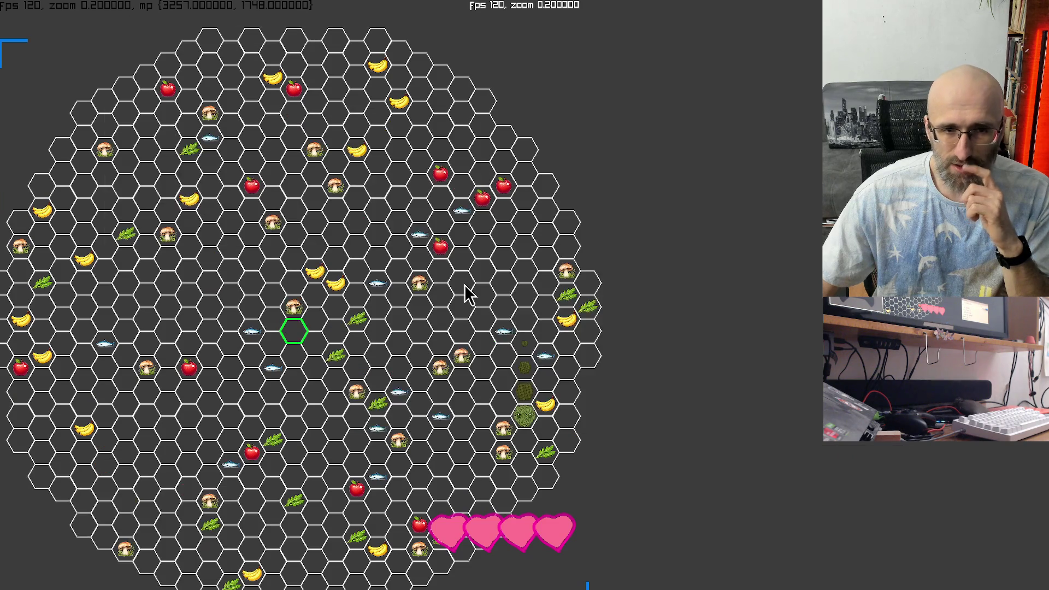
# Step: Show the debug windows again, rebuild the 3992-hex diagonal arena, and move the ecs panel right
pyautogui.press('F1')
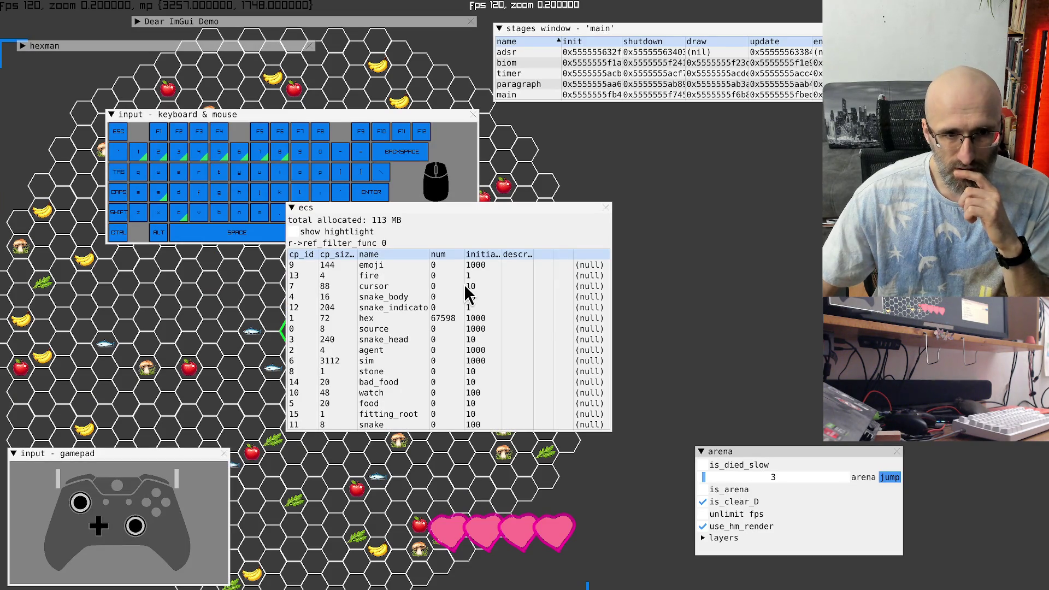
pyautogui.press('space')
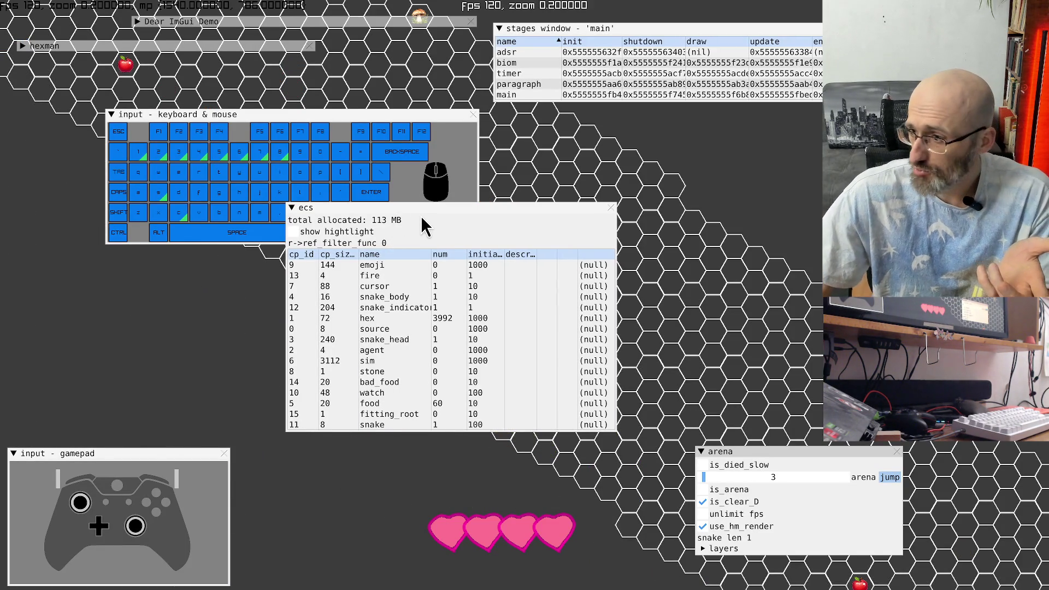
pyautogui.moveTo(430, 206)
pyautogui.mouseDown()
pyautogui.moveTo(512, 216)
pyautogui.moveTo(687, 158)
pyautogui.mouseUp()
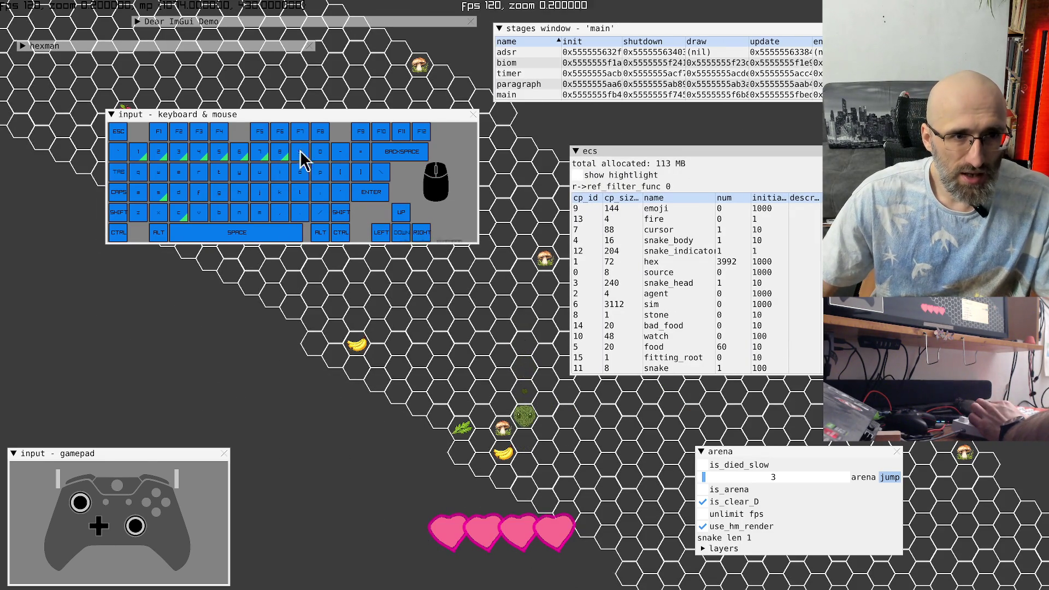
# Step: Enlarge the on-screen keyboard panel to scale 150 and shift it left
pyautogui.moveTo(115, 257)
pyautogui.mouseDown()
pyautogui.moveTo(146, 316)
pyautogui.moveTo(186, 505)
pyautogui.mouseUp()
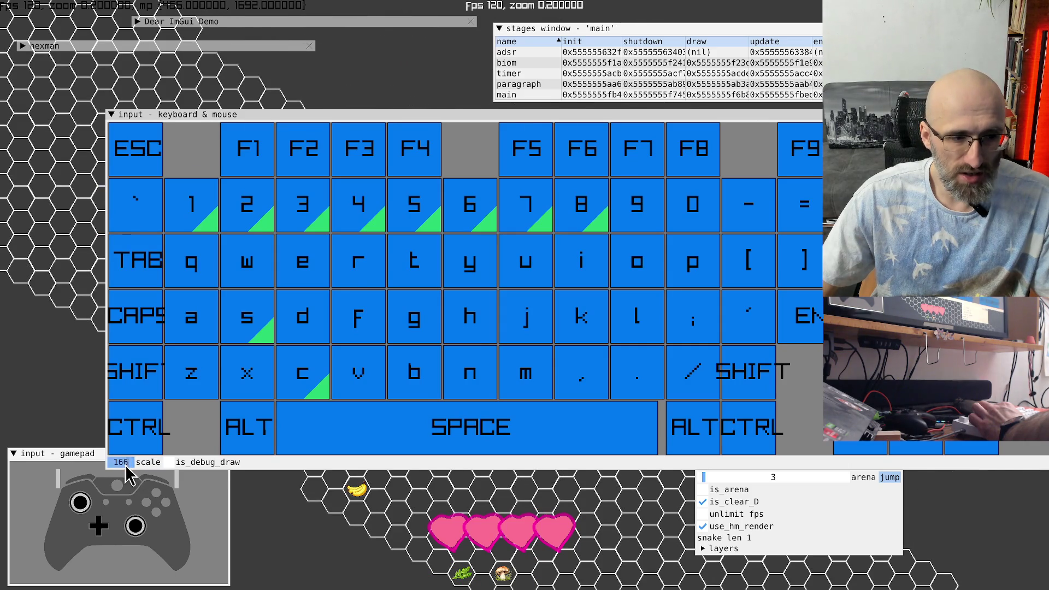
pyautogui.write('150')
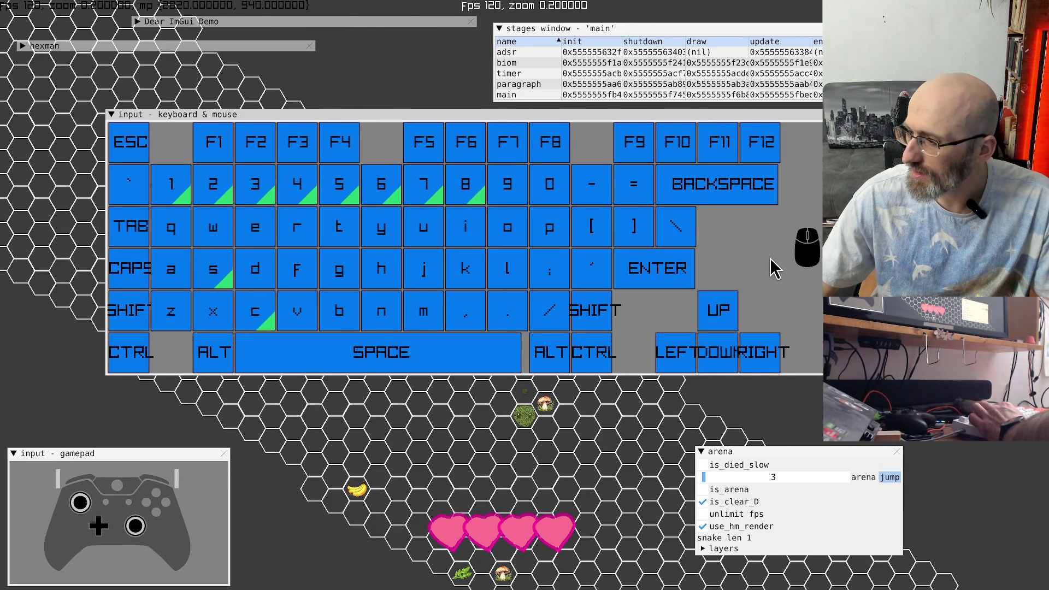
pyautogui.moveTo(682, 124)
pyautogui.mouseDown()
pyautogui.moveTo(635, 126)
pyautogui.moveTo(647, 126)
pyautogui.mouseUp()
pyautogui.press('F11')
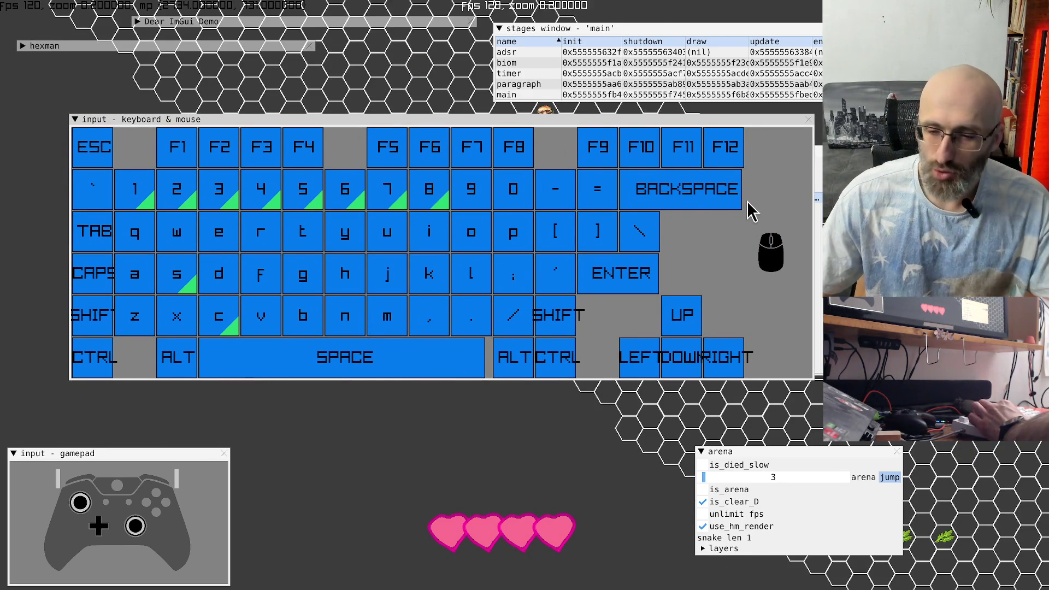
# Step: Collapse the arena panel, rearrange the ecs and keyboard panels, and select the hex component row
pyautogui.click(700, 452)
pyautogui.moveTo(818, 142)
pyautogui.mouseDown()
pyautogui.moveTo(664, 225)
pyautogui.moveTo(590, 344)
pyautogui.moveTo(500, 299)
pyautogui.moveTo(660, 332)
pyautogui.mouseUp()
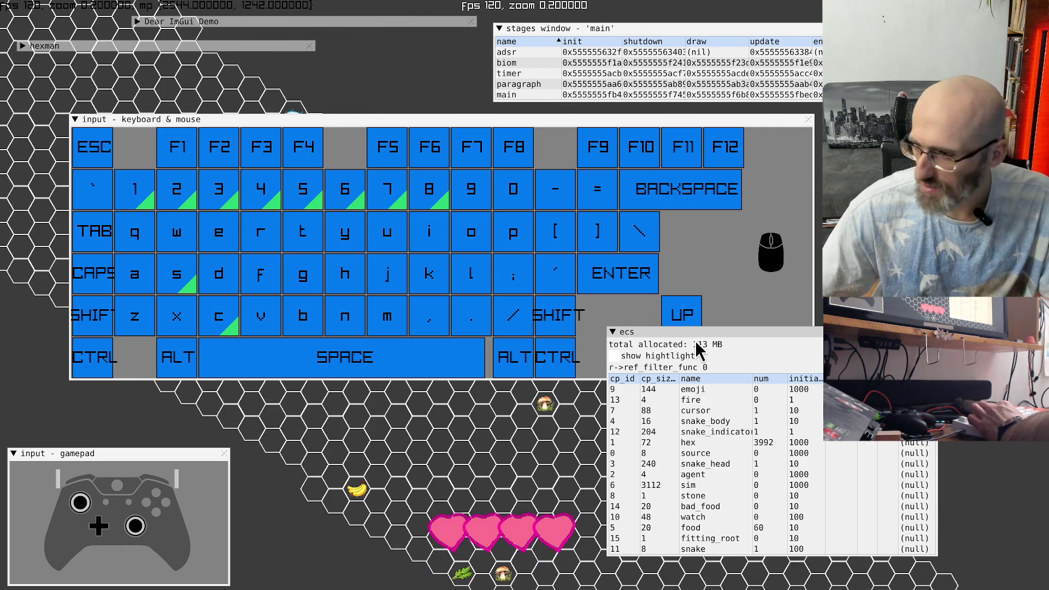
pyautogui.moveTo(483, 119); pyautogui.dragTo(490, 143)
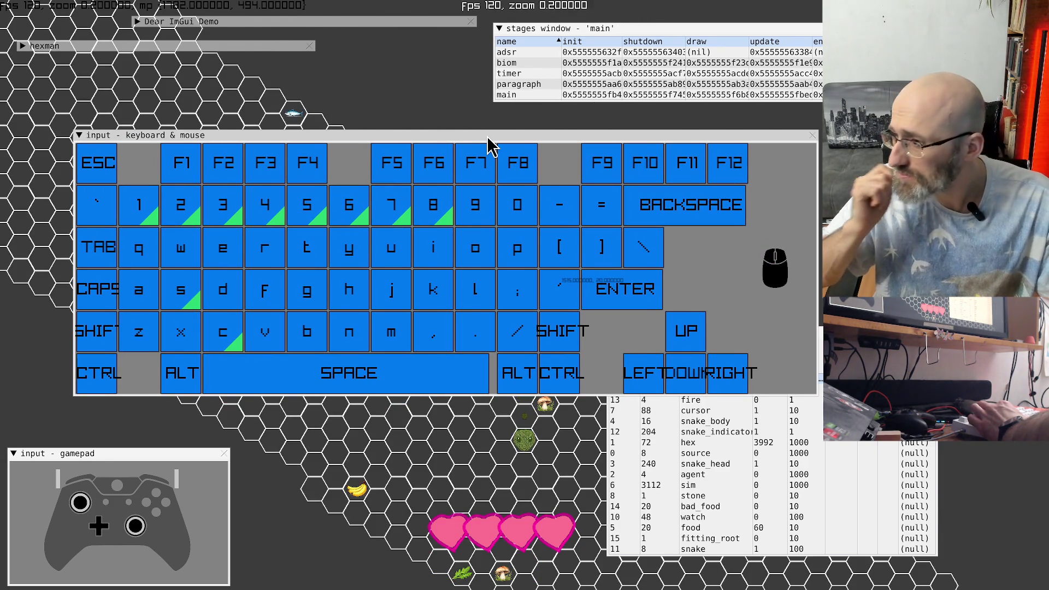
pyautogui.moveTo(487, 136); pyautogui.dragTo(461, 58)
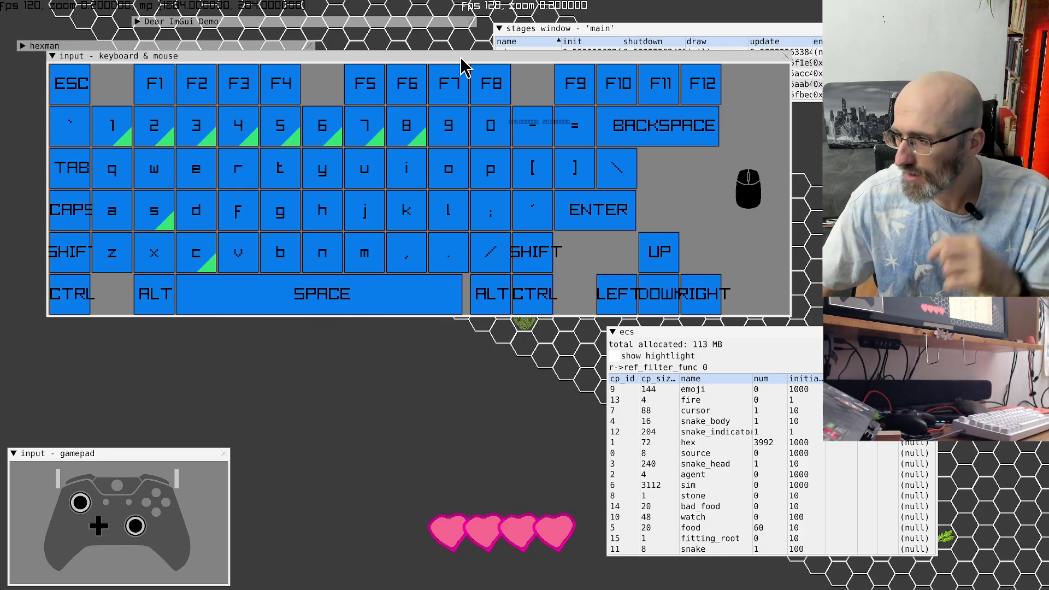
pyautogui.moveTo(866, 332); pyautogui.dragTo(741, 285)
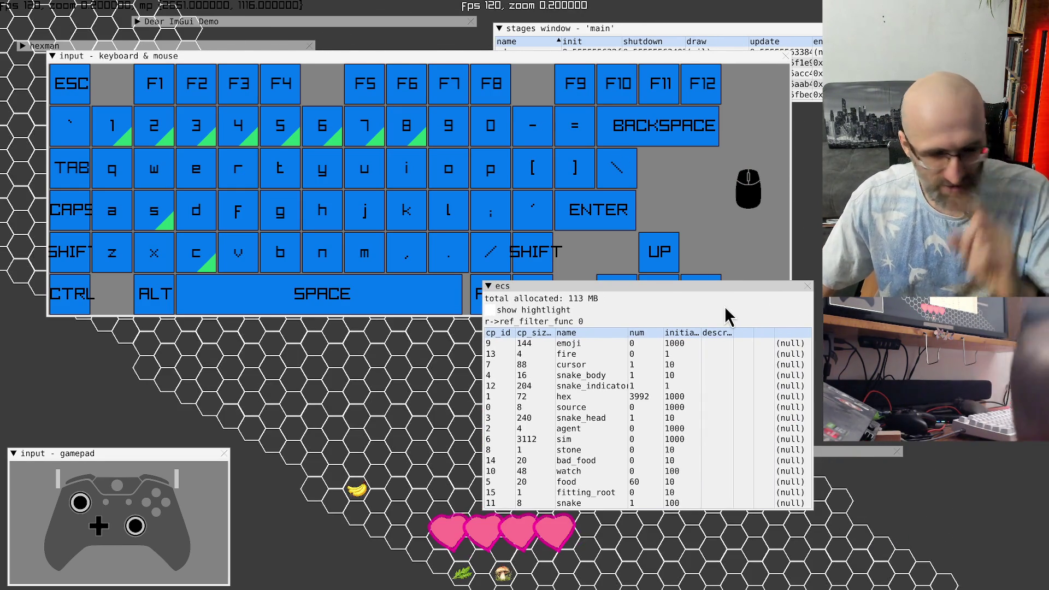
pyautogui.click(689, 398)
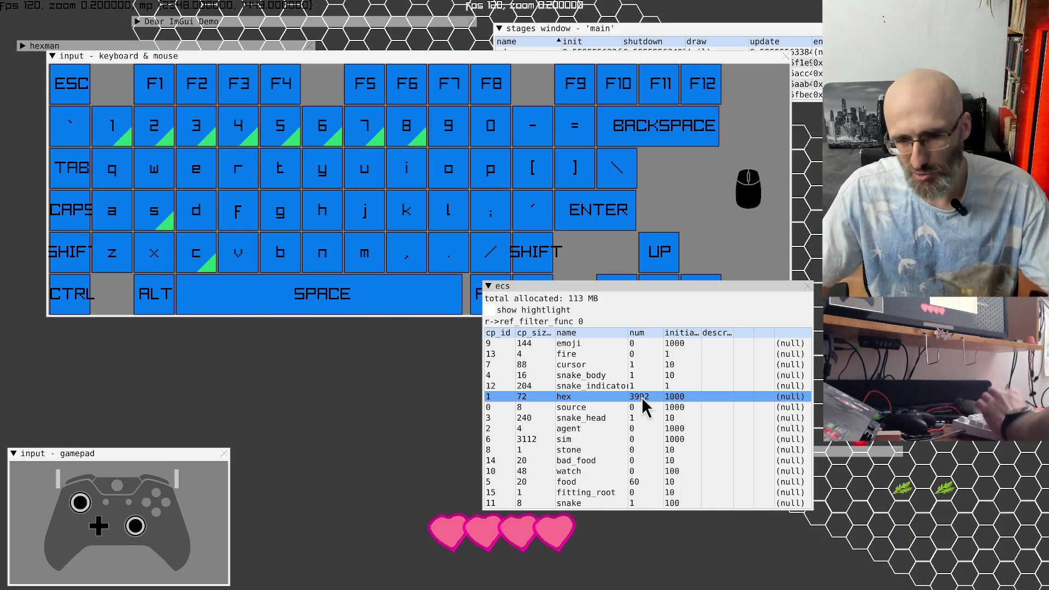
# Step: Collapse the ECS component table and drag the keyboard visualiser further down
pyautogui.moveTo(629, 285)
pyautogui.mouseDown()
pyautogui.moveTo(809, 323)
pyautogui.moveTo(812, 338)
pyautogui.mouseUp()
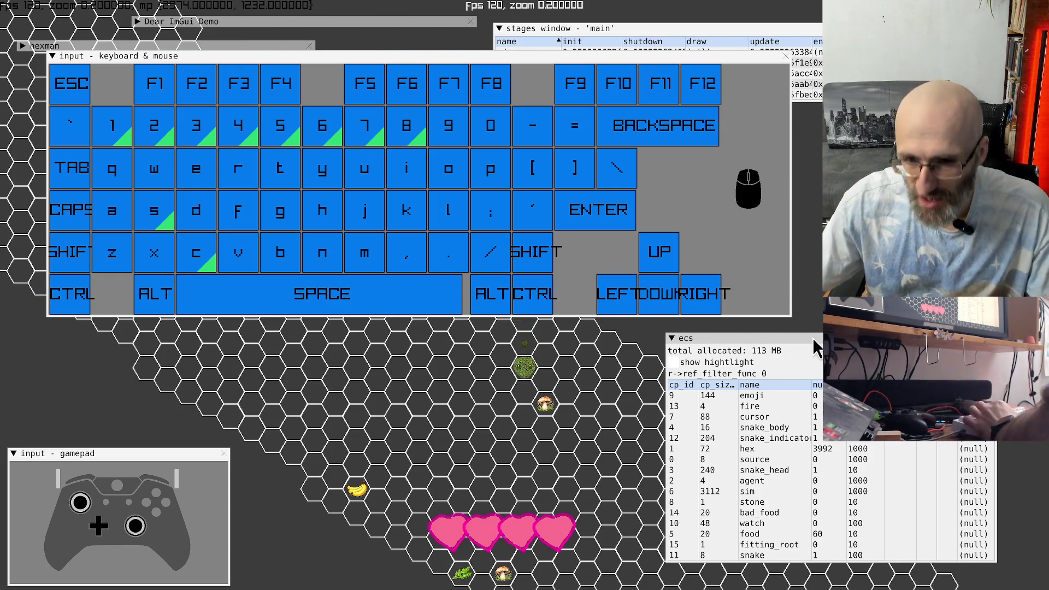
pyautogui.moveTo(812, 338); pyautogui.dragTo(640, 339)
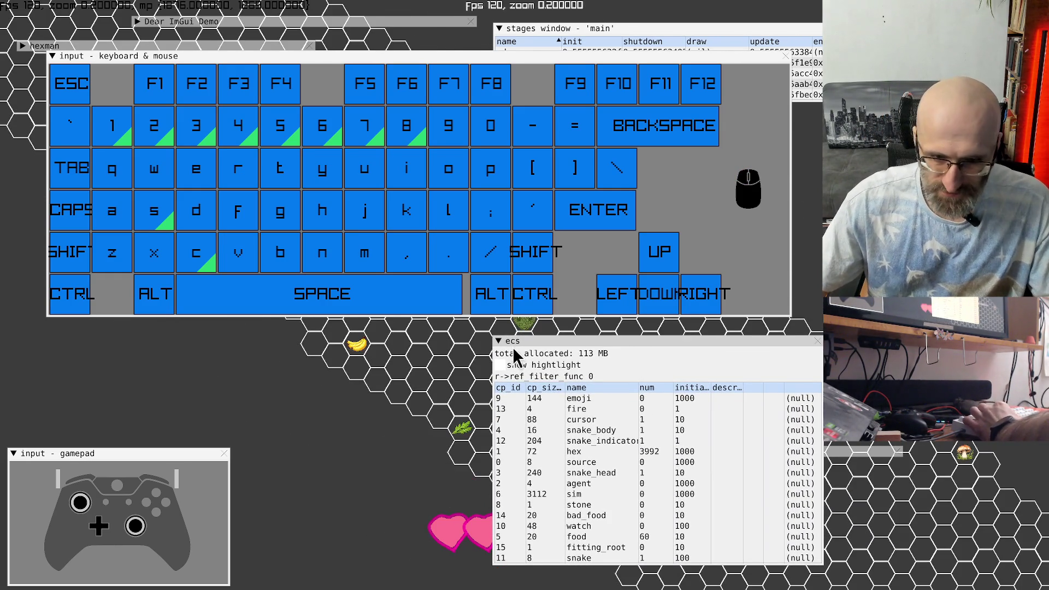
pyautogui.click(498, 341)
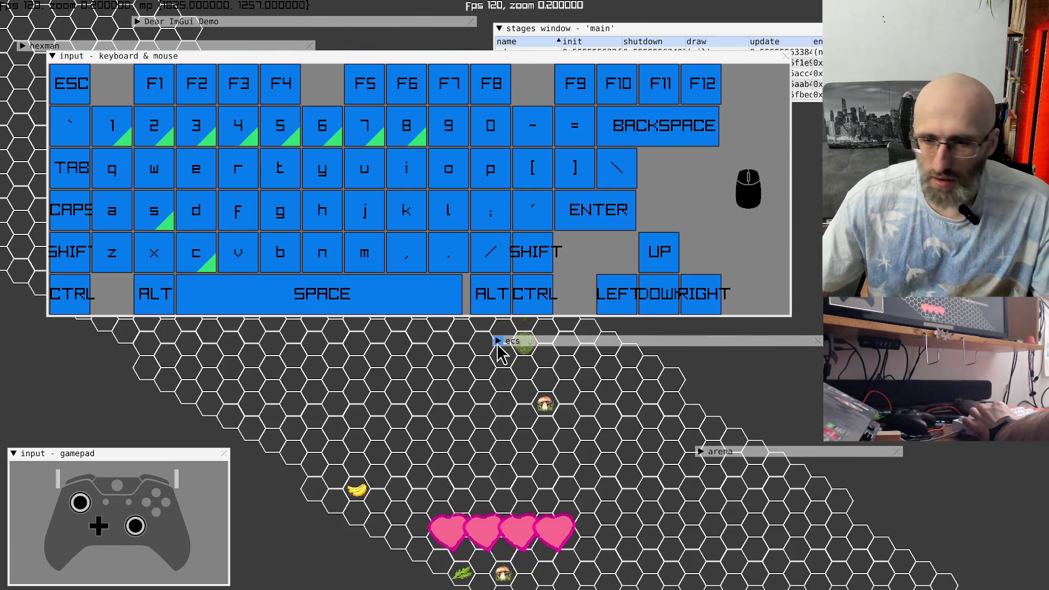
pyautogui.moveTo(506, 57); pyautogui.dragTo(516, 172)
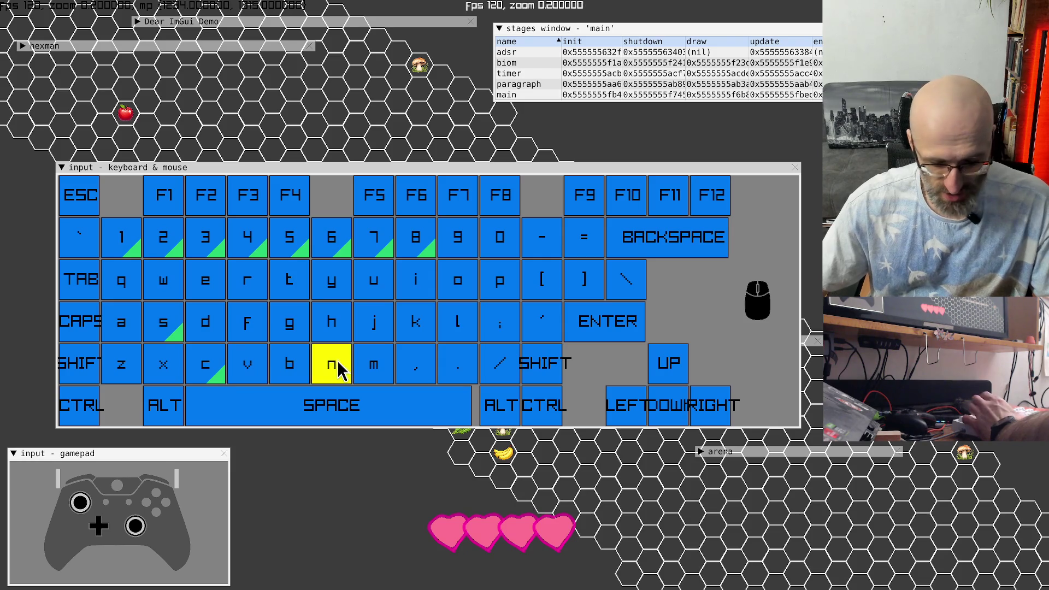
# Step: Trigger the fire action with 1 and toggle snake mode twice with s
pyautogui.press('1')
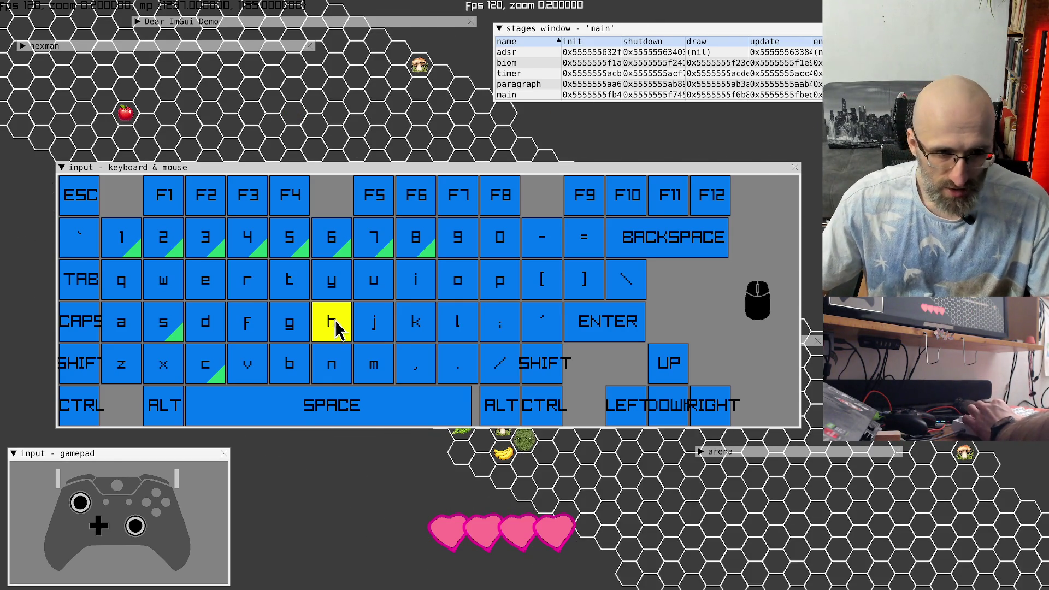
pyautogui.press('s')
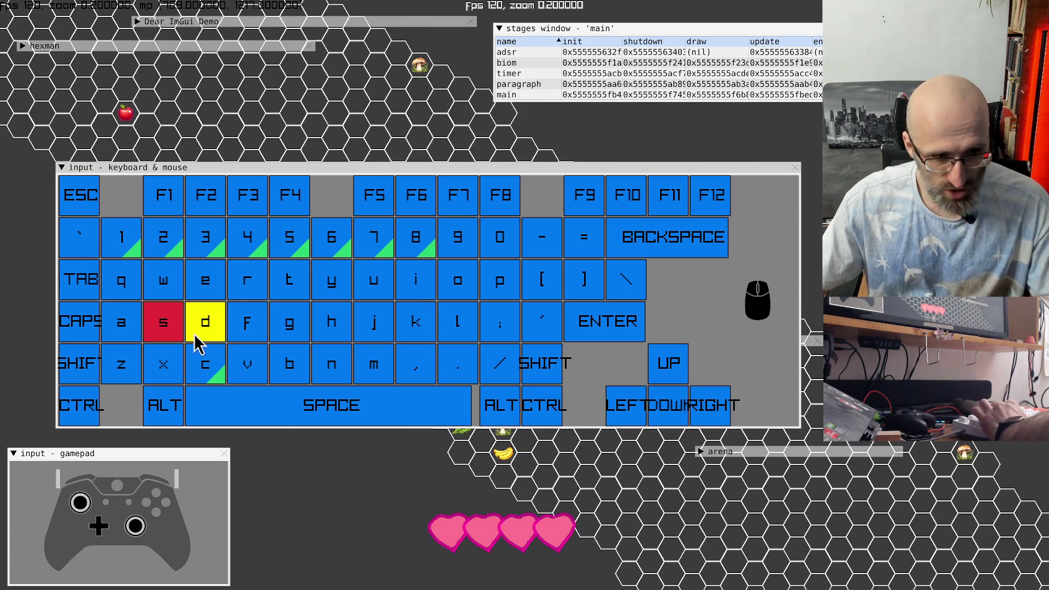
pyautogui.press('s')
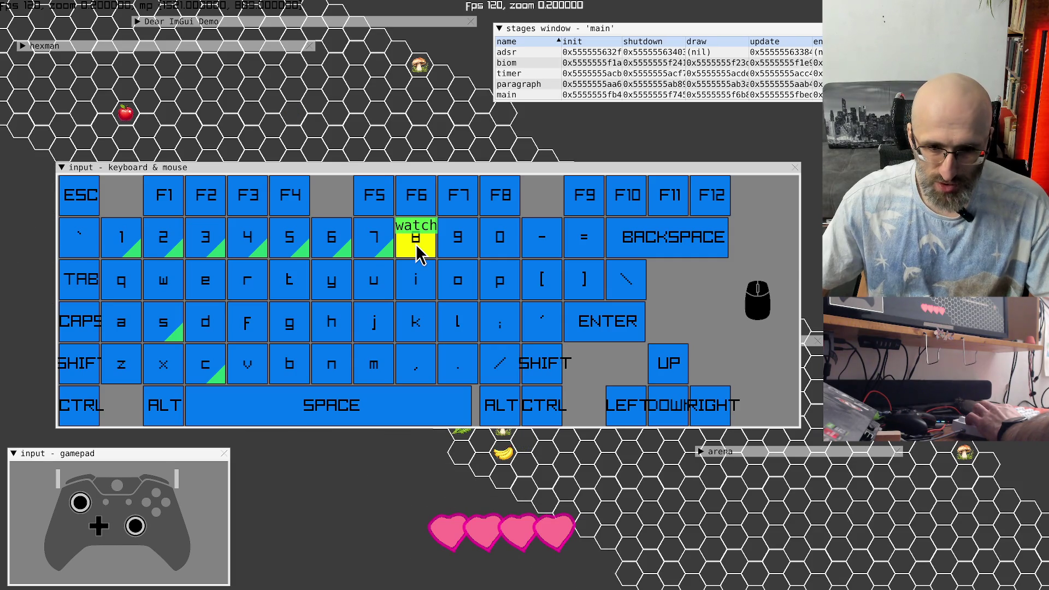
# Step: Launch Krita from the rofi run launcher by typing 'krit'
pyautogui.press('super+r')
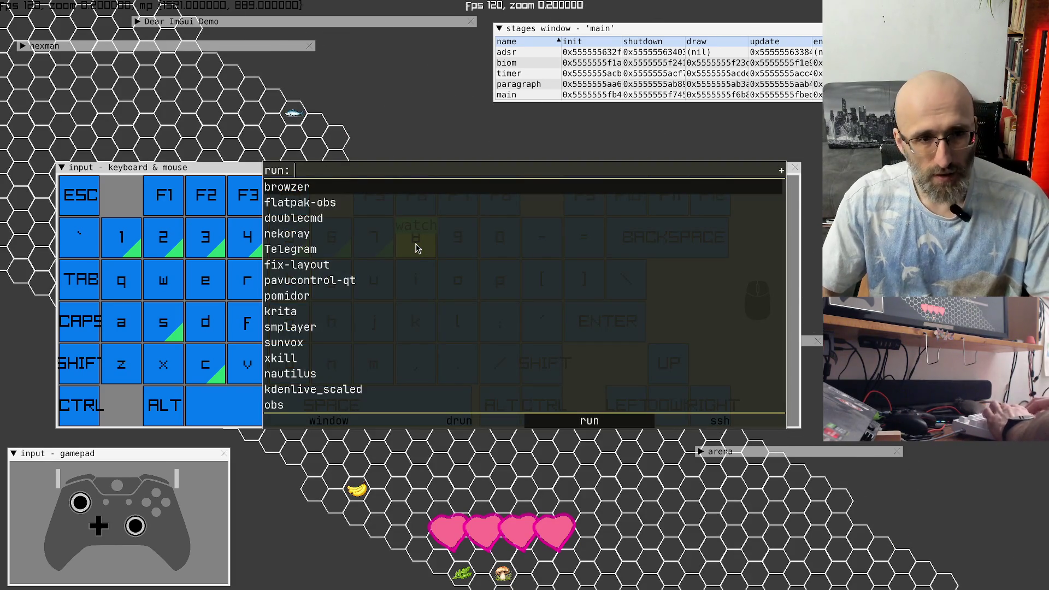
pyautogui.write('krit')
pyautogui.press('Return')
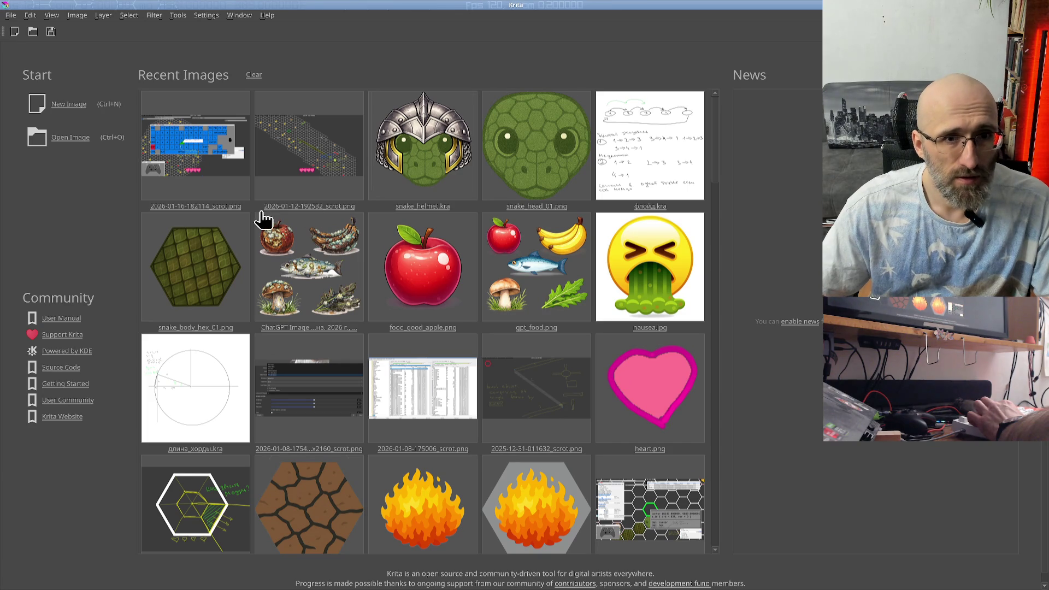
# Step: Back out of the snake_helmet.kra autosave prompt and create a new 2048×2048 image
pyautogui.click(426, 146)
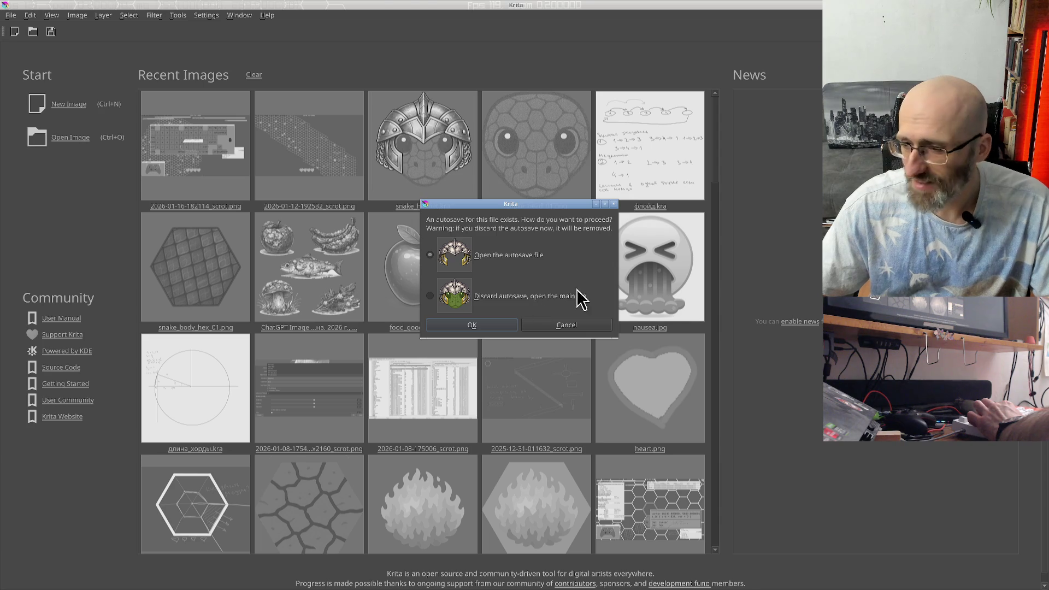
pyautogui.click(587, 324)
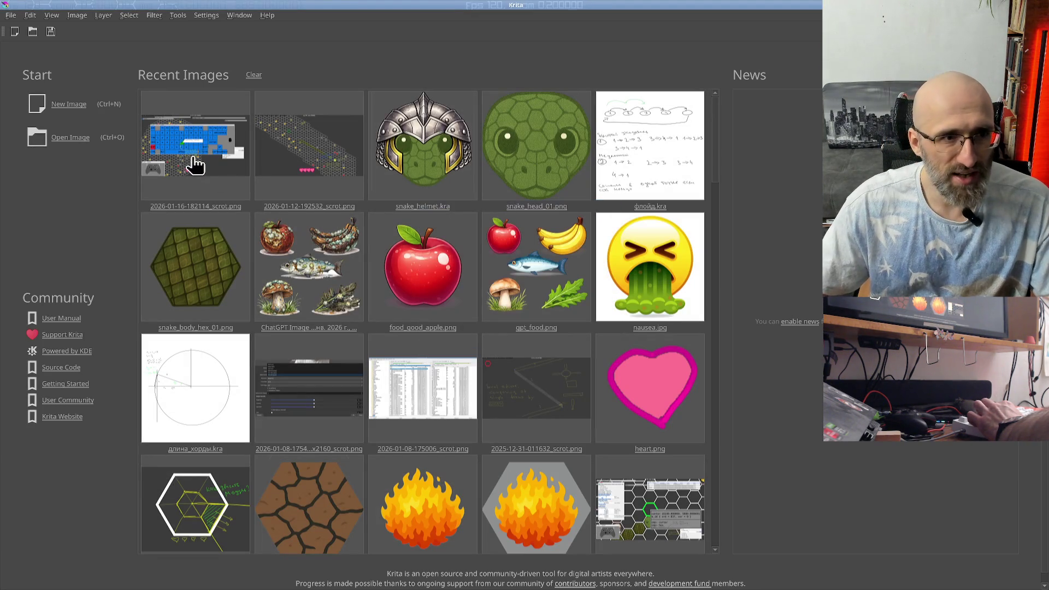
pyautogui.click(67, 107)
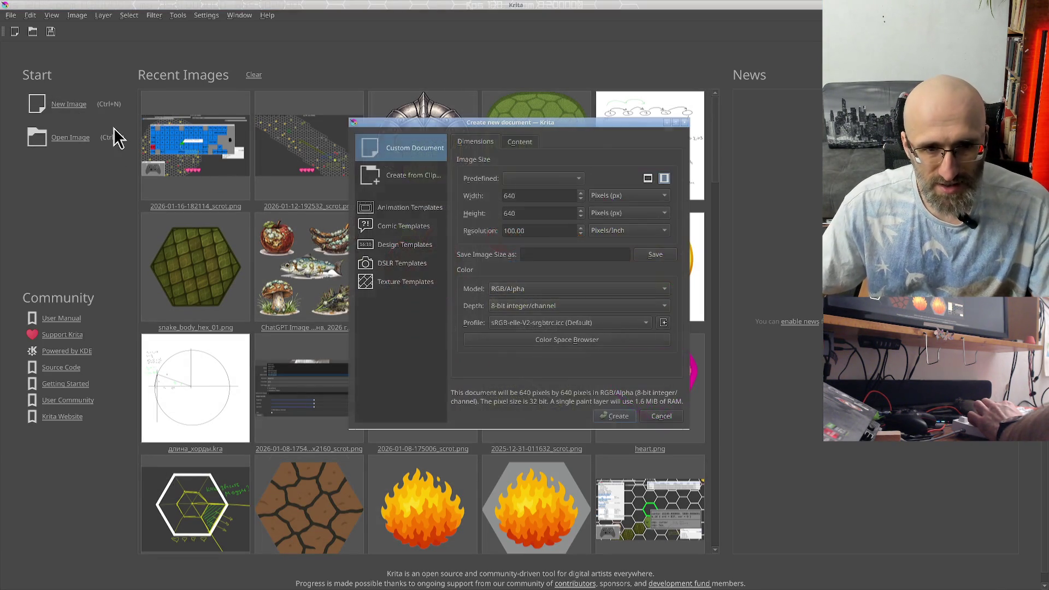
pyautogui.doubleClick(539, 195)
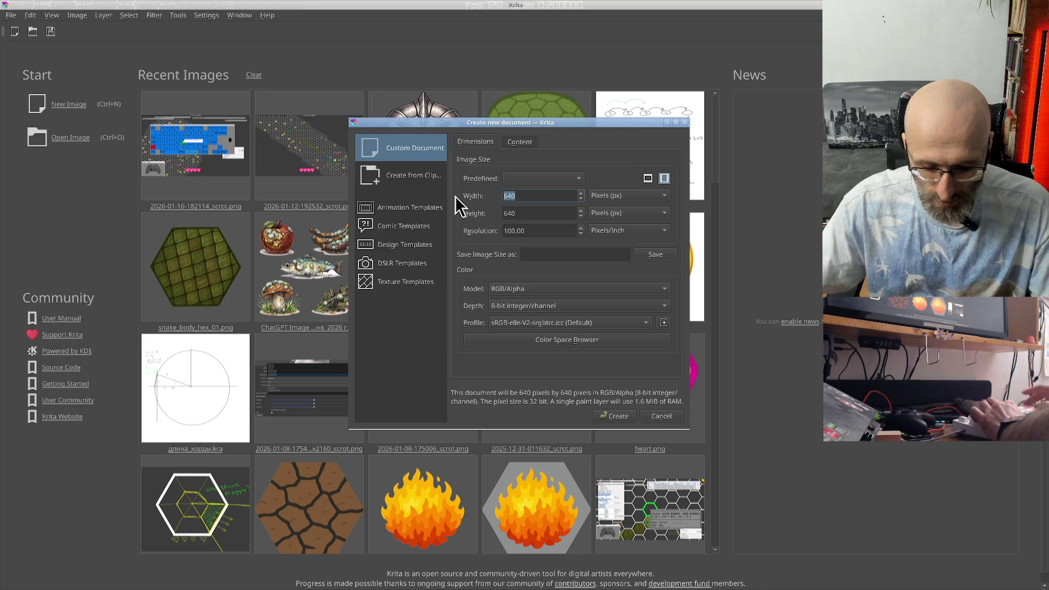
pyautogui.write('2048')
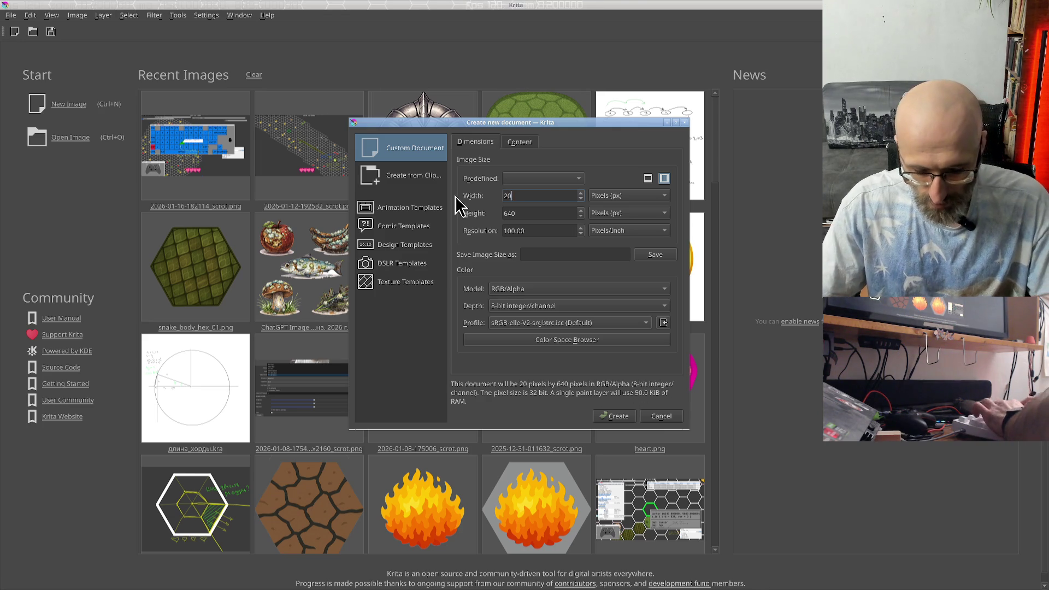
pyautogui.doubleClick(531, 214)
pyautogui.write('2048')
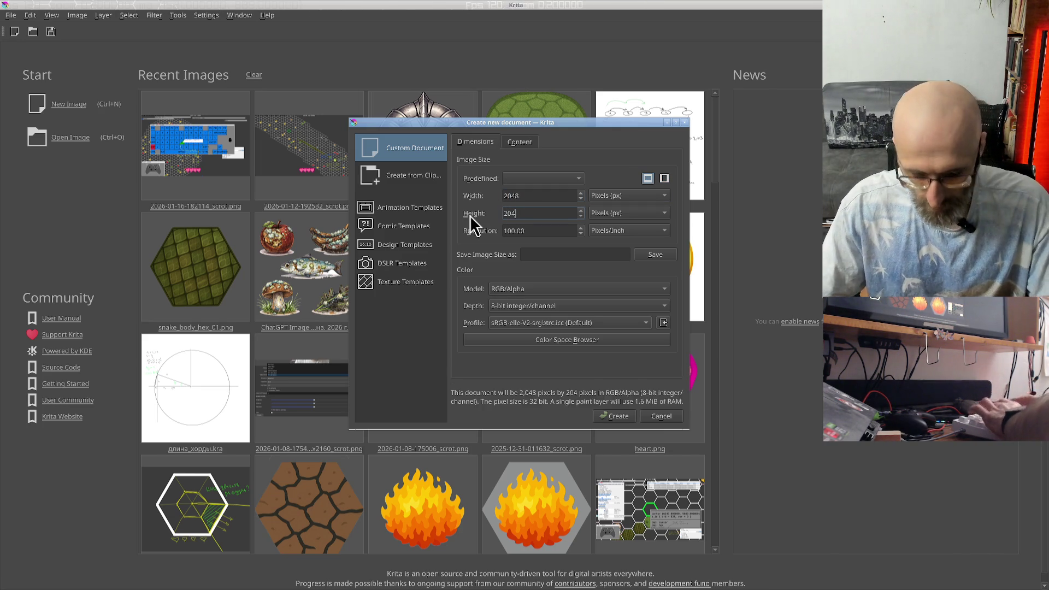
pyautogui.click(619, 418)
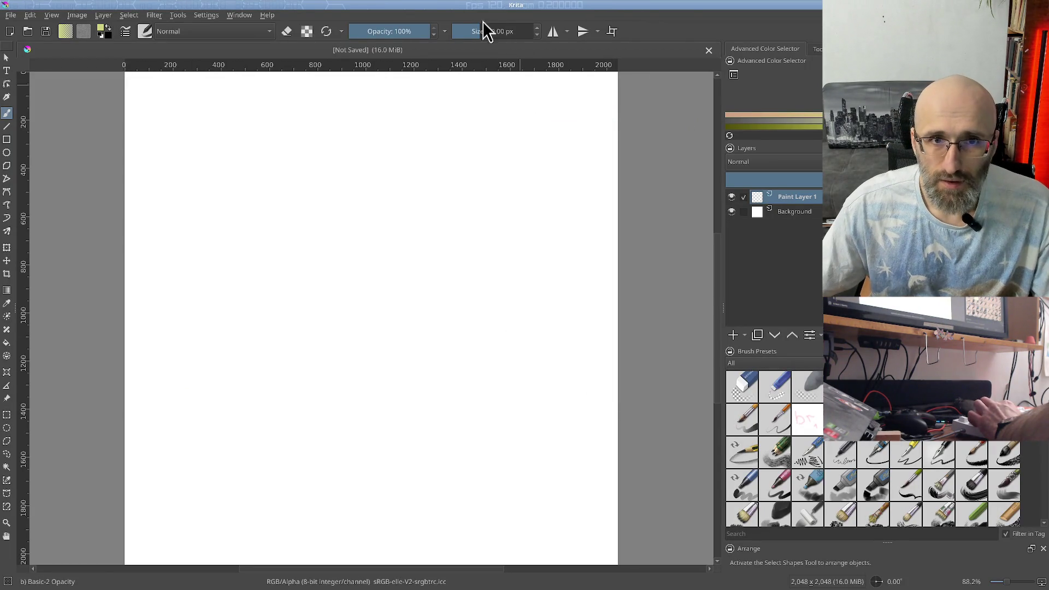
# Step: Draw a test stroke on the canvas, undo it, and return to the hex-snake game
pyautogui.moveTo(393, 247)
pyautogui.mouseDown()
pyautogui.moveTo(325, 317)
pyautogui.moveTo(400, 405)
pyautogui.mouseUp()
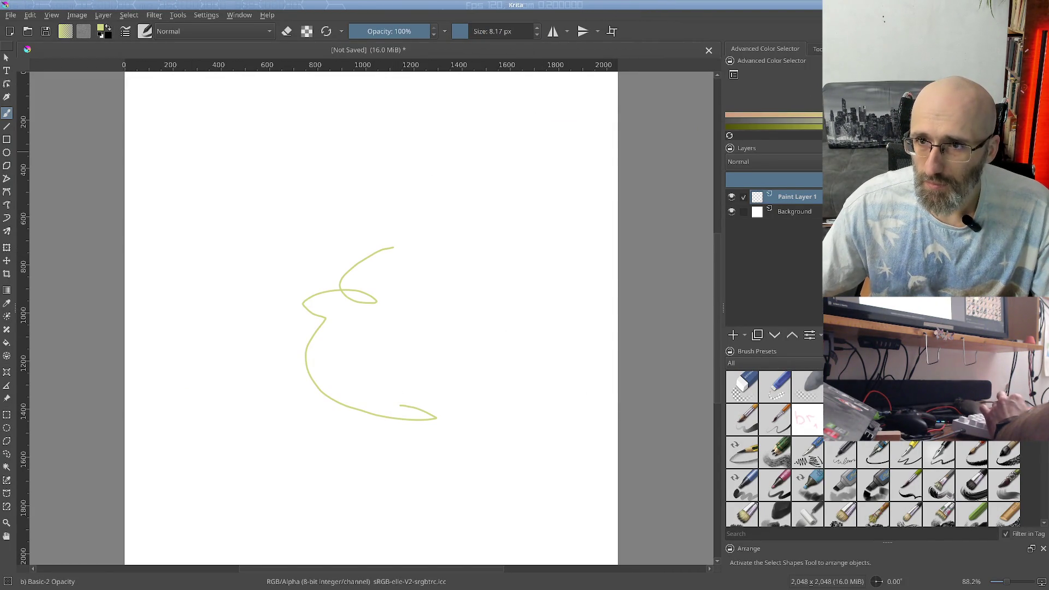
pyautogui.hotkey('ctrl', 'z')
pyautogui.hotkey('alt', 'Tab')
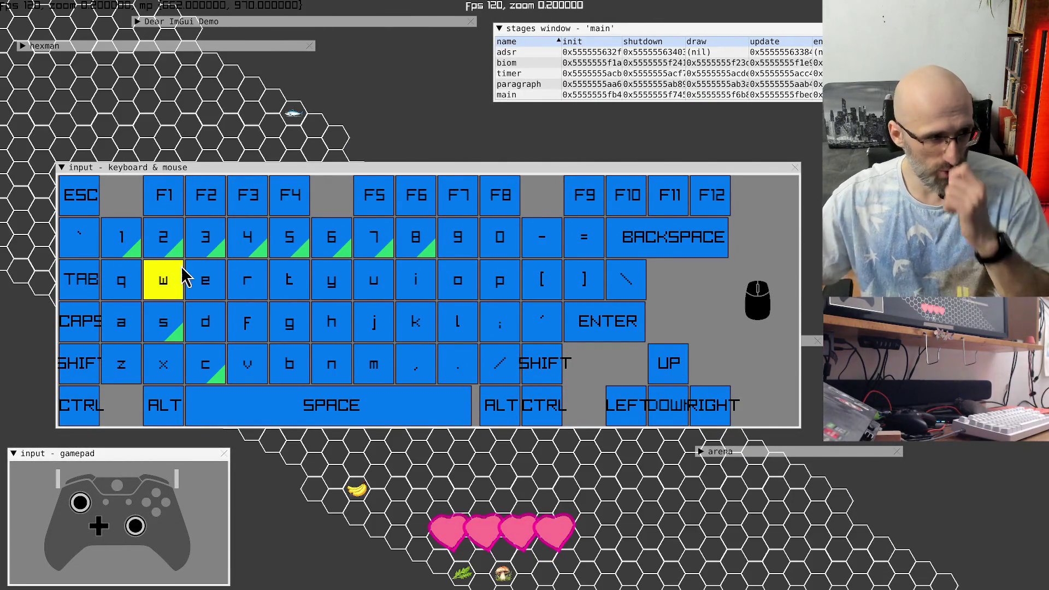
# Step: Turn on cursor and snake modes, shrink the keyboard visualiser to scale 109, then collapse it
pyautogui.click(138, 255)
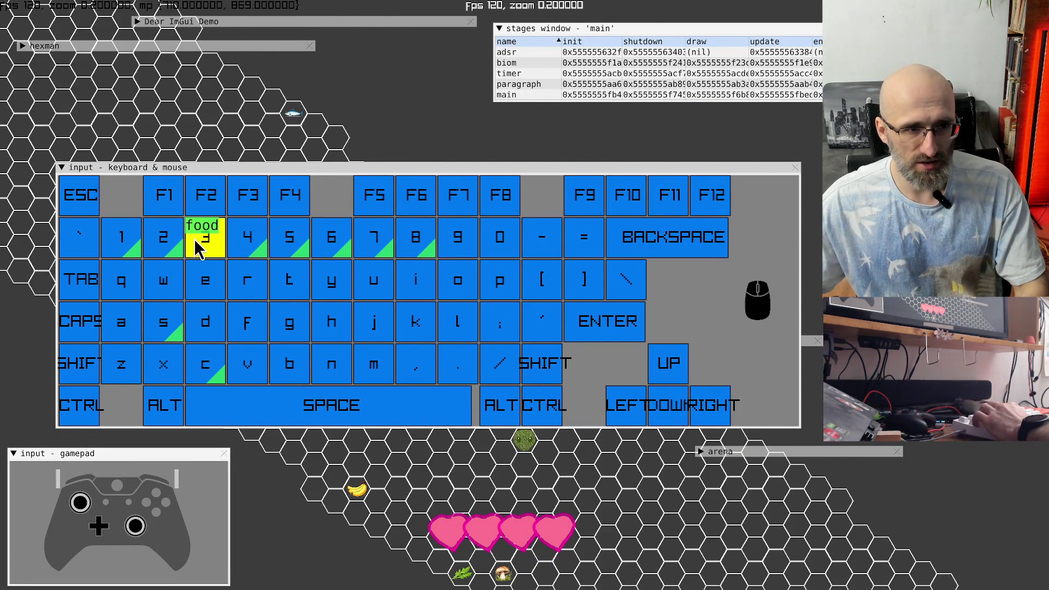
pyautogui.press('2')
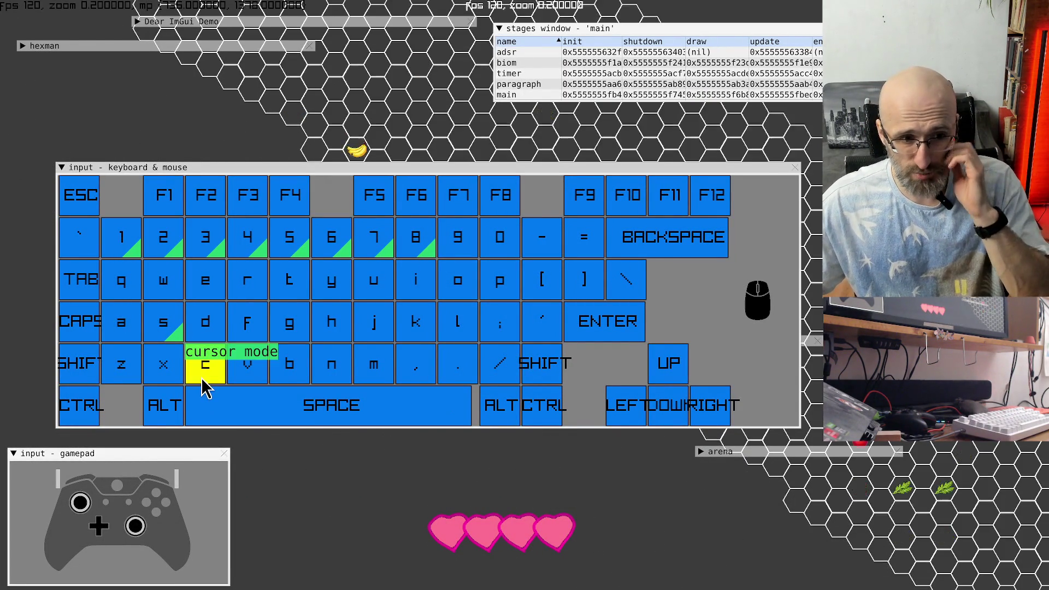
pyautogui.press('c')
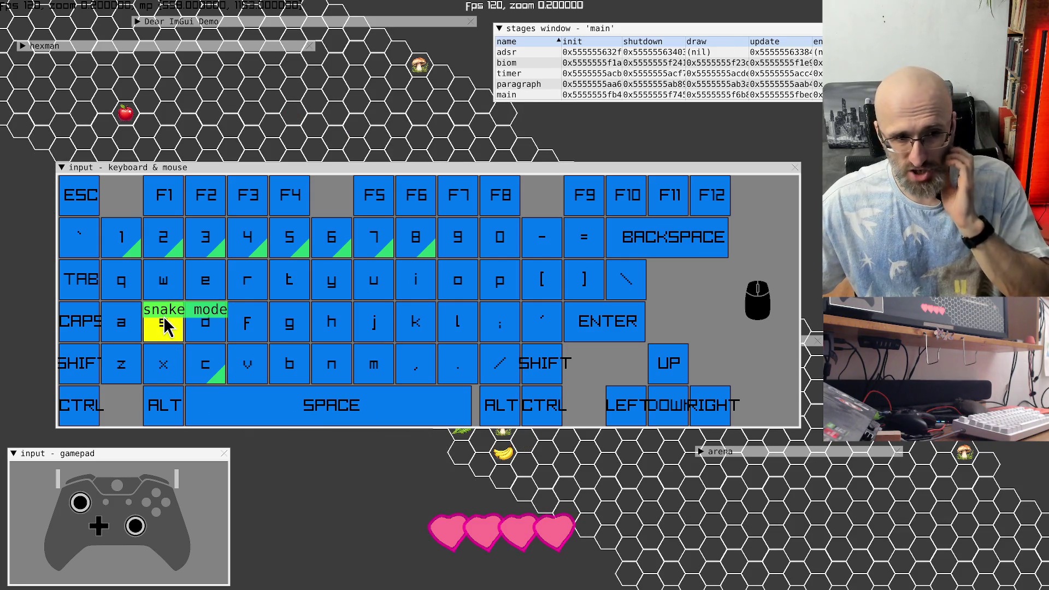
pyautogui.press('s')
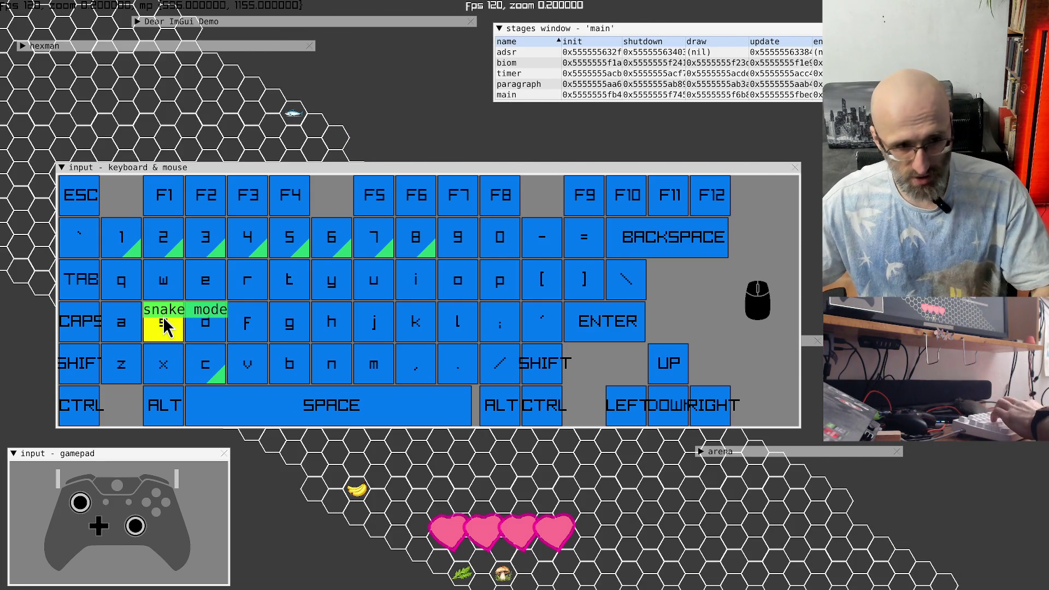
pyautogui.press('s')
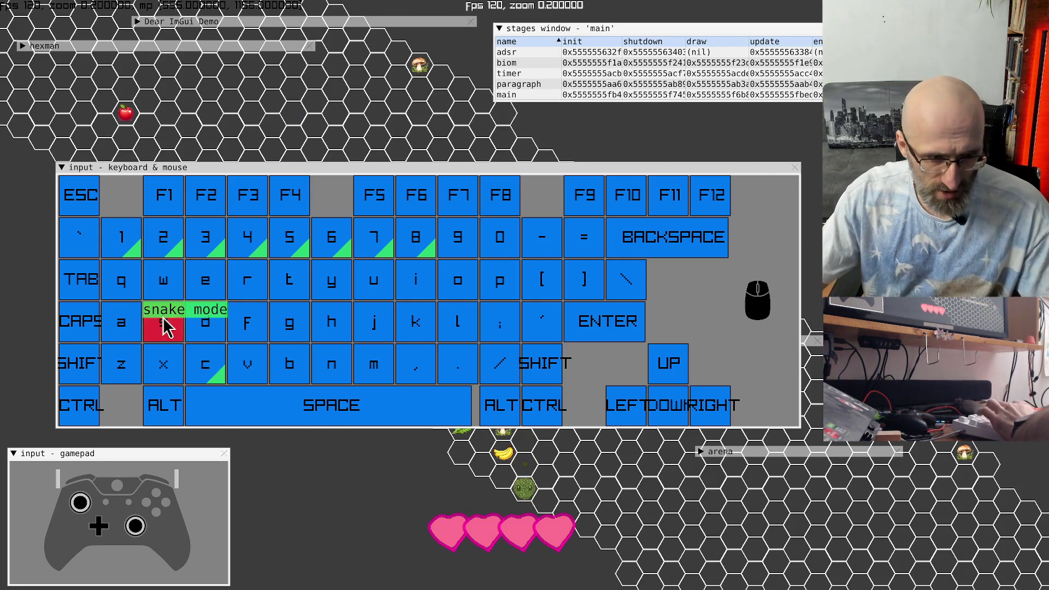
pyautogui.press('s')
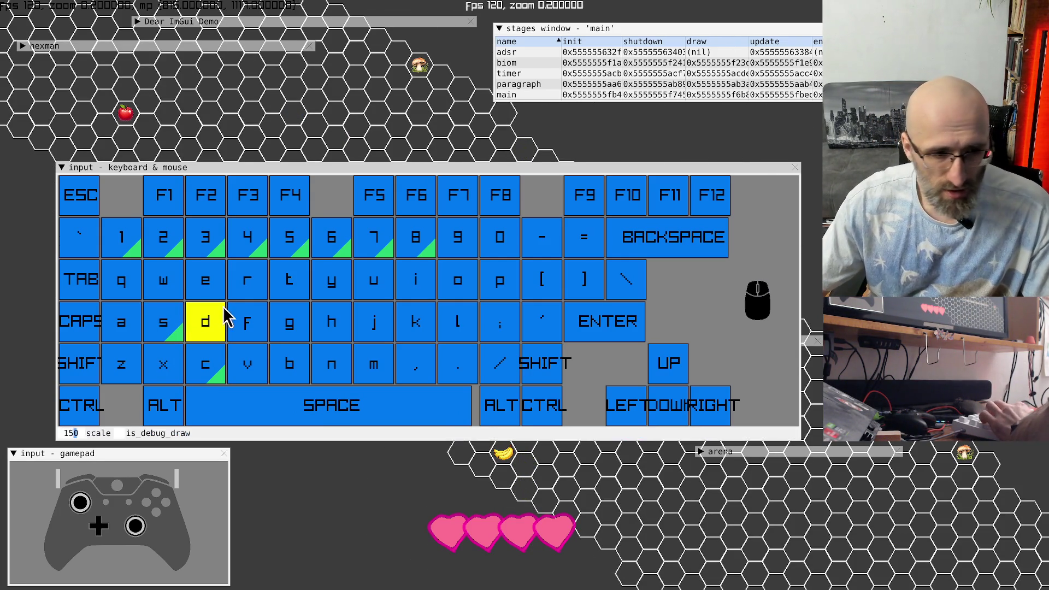
pyautogui.moveTo(75, 433)
pyautogui.mouseDown()
pyautogui.moveTo(147, 171)
pyautogui.moveTo(85, 170)
pyautogui.moveTo(73, 73)
pyautogui.mouseUp()
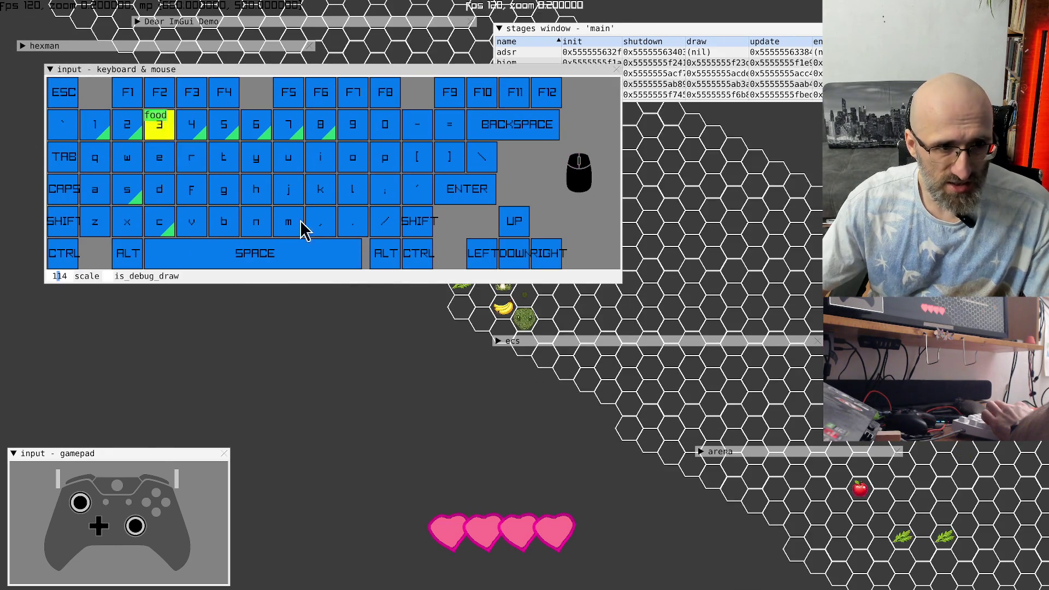
pyautogui.doubleClick(246, 70)
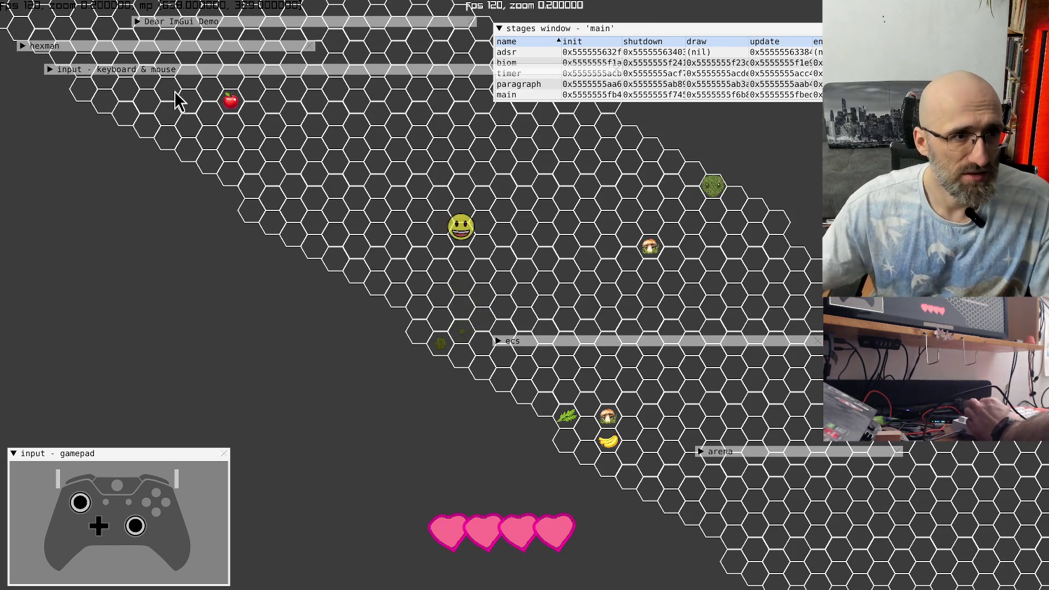
# Step: Switch the hexman mode to snake mode
pyautogui.click(26, 45)
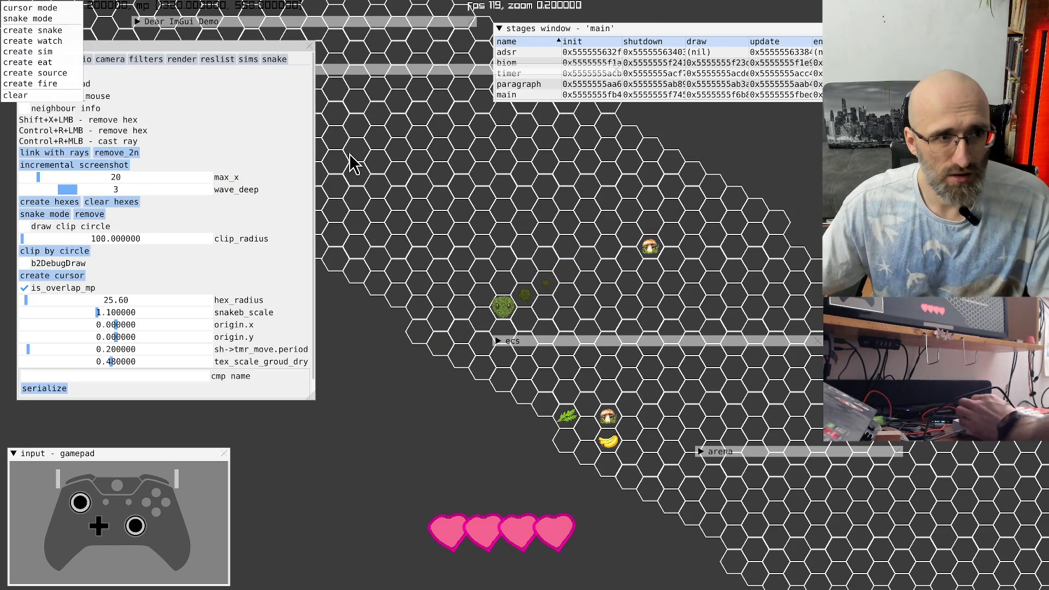
pyautogui.press('Down')
pyautogui.press('Down')
pyautogui.press('Down')
pyautogui.press('Down')
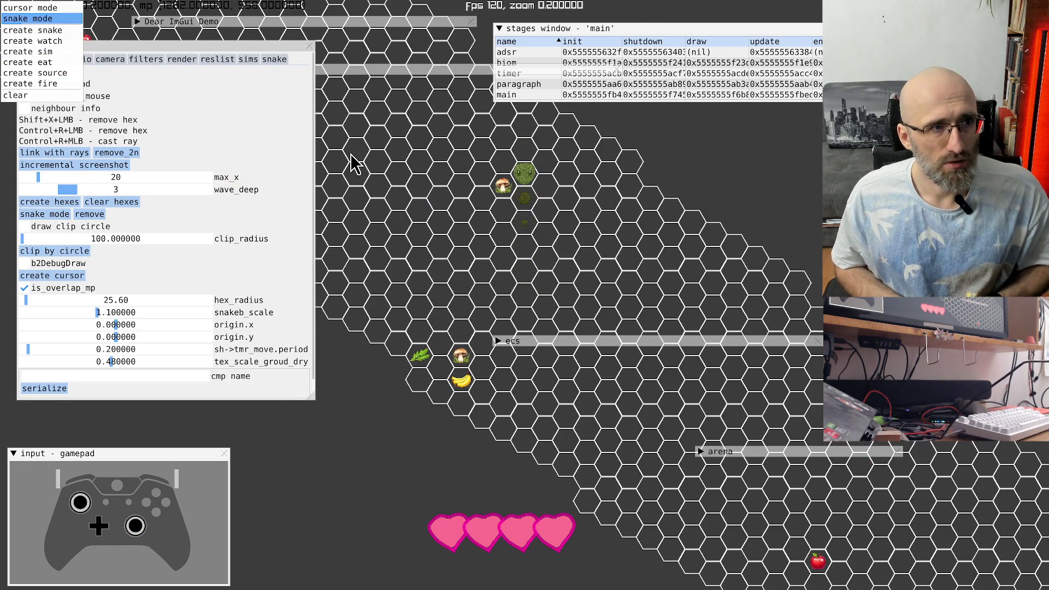
pyautogui.press('Return')
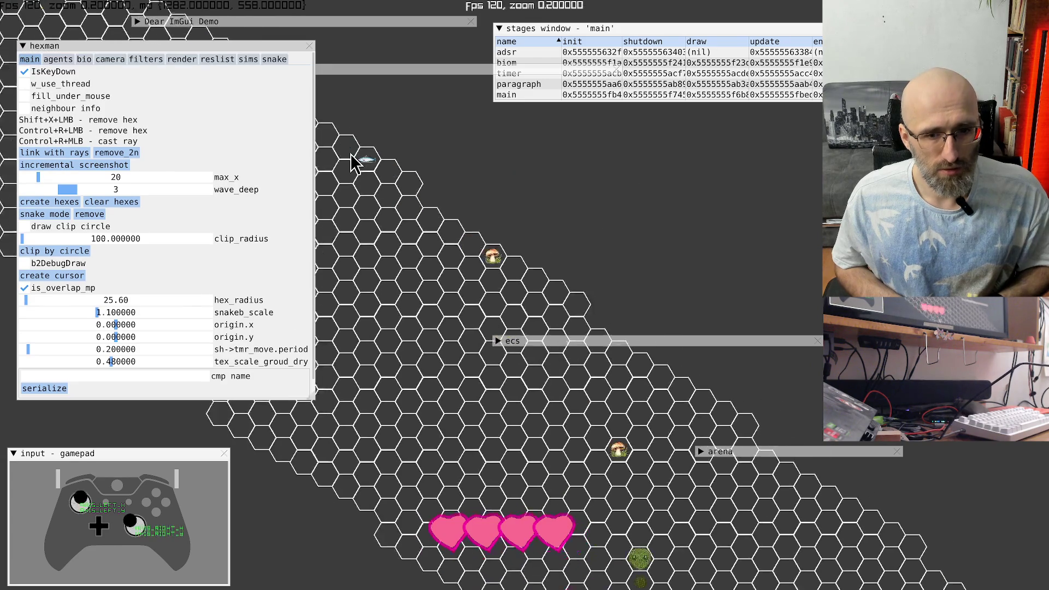
# Step: Bring the 'input - keyboard & mouse' window forward and expand its on-screen keyboard
pyautogui.scroll(4, 353, 161)
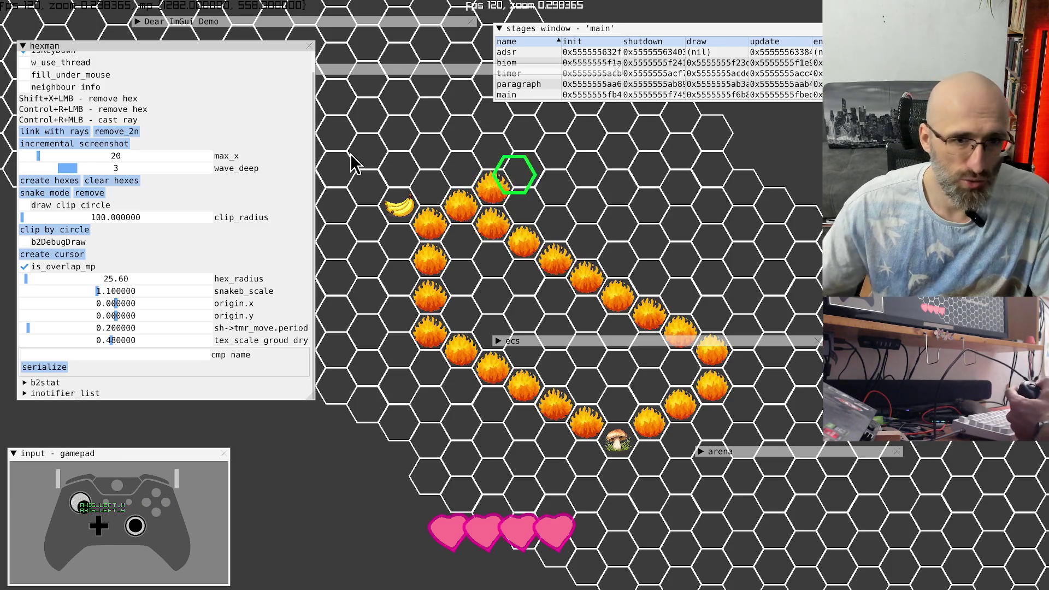
pyautogui.click(365, 71)
pyautogui.click(50, 70)
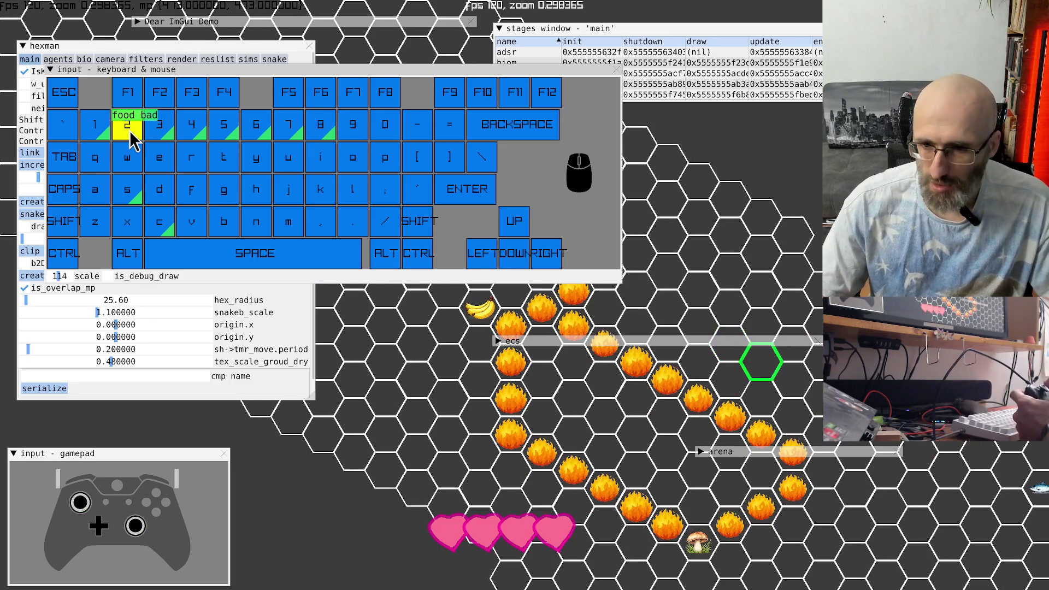
# Step: Collapse the keyboard display, then serialize the components named 'food' as creation code
pyautogui.click(50, 70)
pyautogui.moveTo(61, 52); pyautogui.dragTo(64, 66)
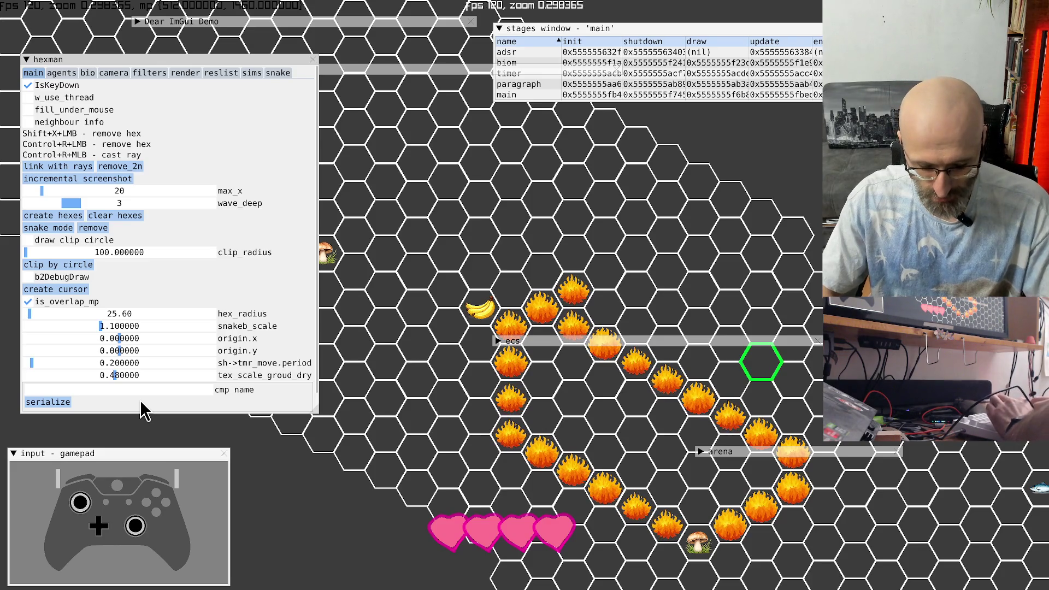
pyautogui.write('food')
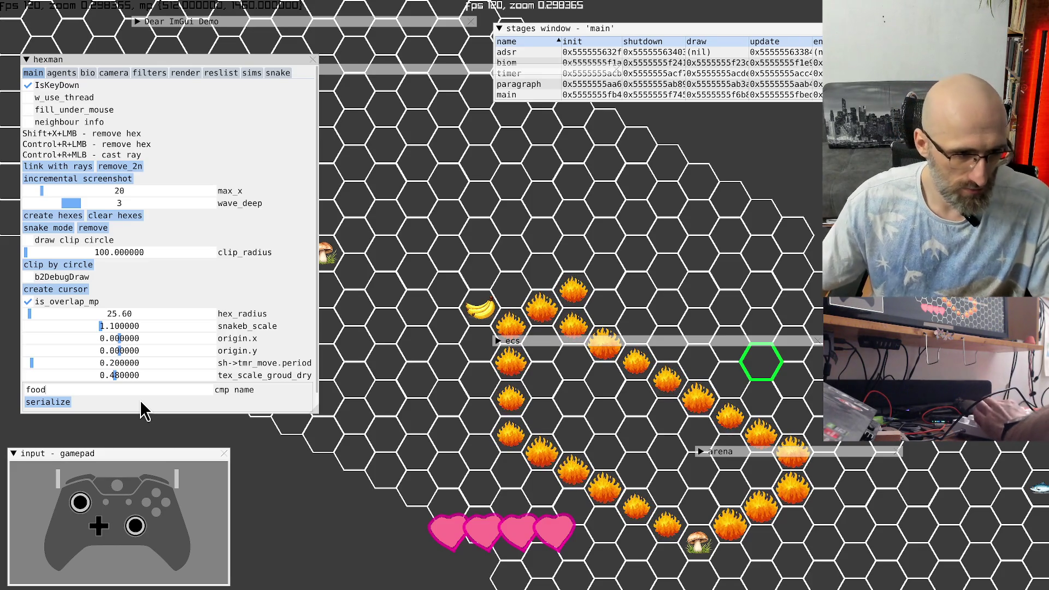
pyautogui.click(48, 402)
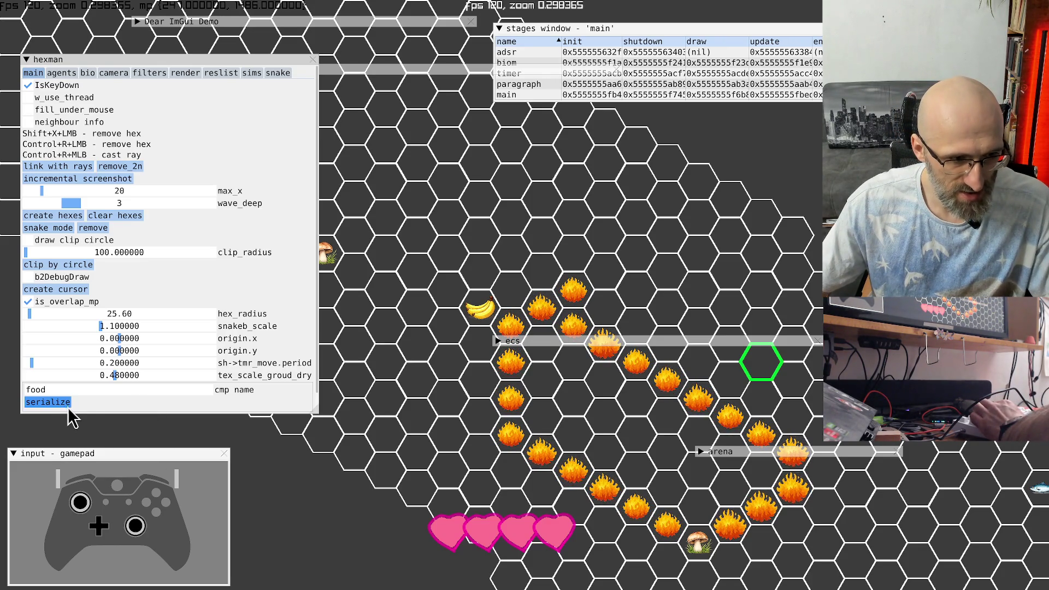
pyautogui.hotkey('alt', 'Tab')
pyautogui.hotkey('alt', 'Tab')
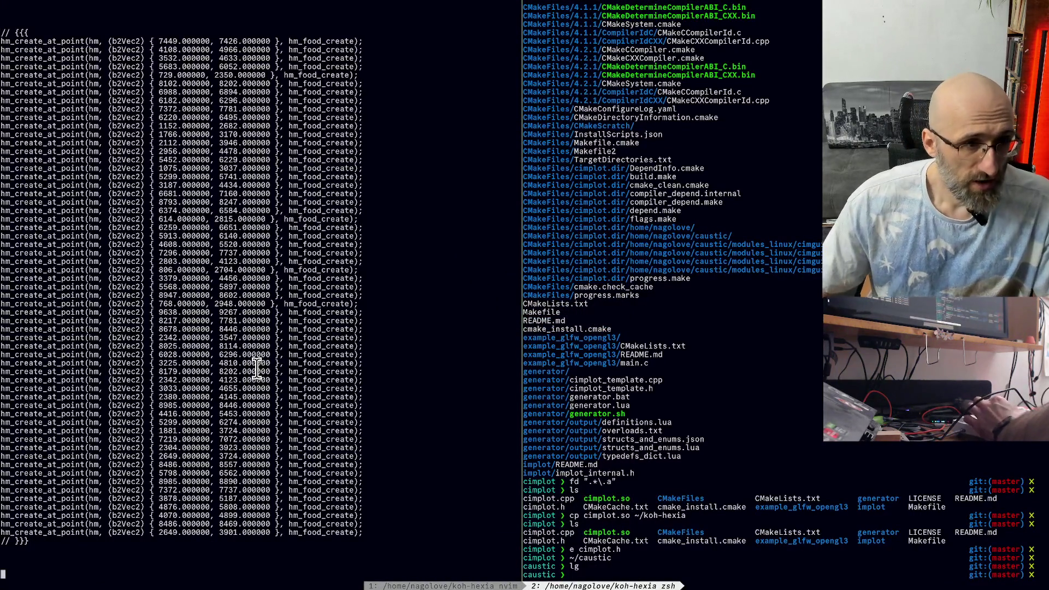
# Step: Copy the block of serialized hm_food_create lines from the terminal output
pyautogui.scroll(5, 251, 368)
pyautogui.scroll(-5, 219, 350)
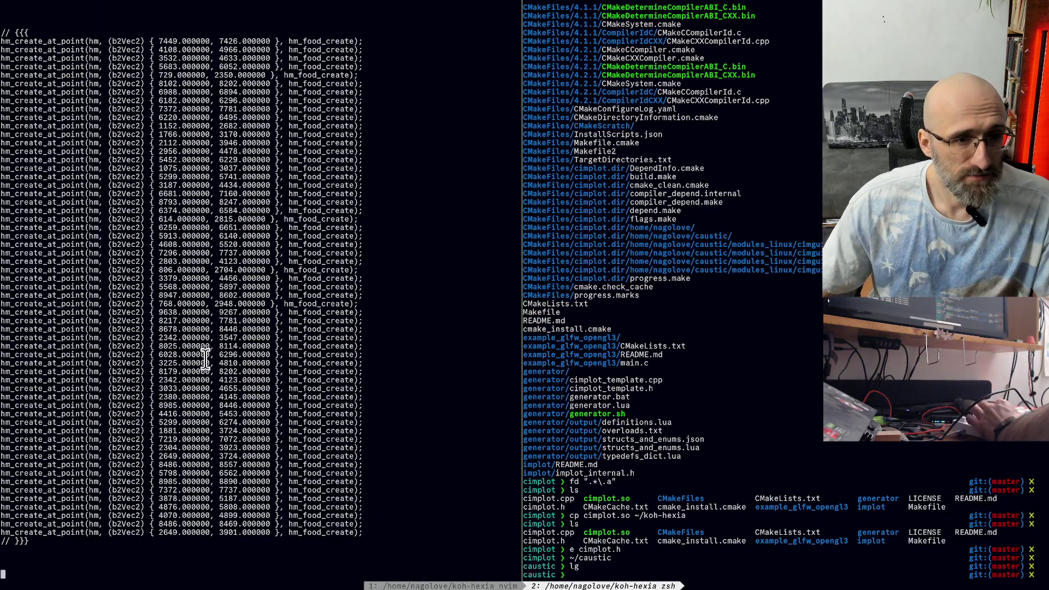
pyautogui.moveTo(3, 30)
pyautogui.mouseDown()
pyautogui.moveTo(339, 431)
pyautogui.moveTo(350, 474)
pyautogui.mouseUp()
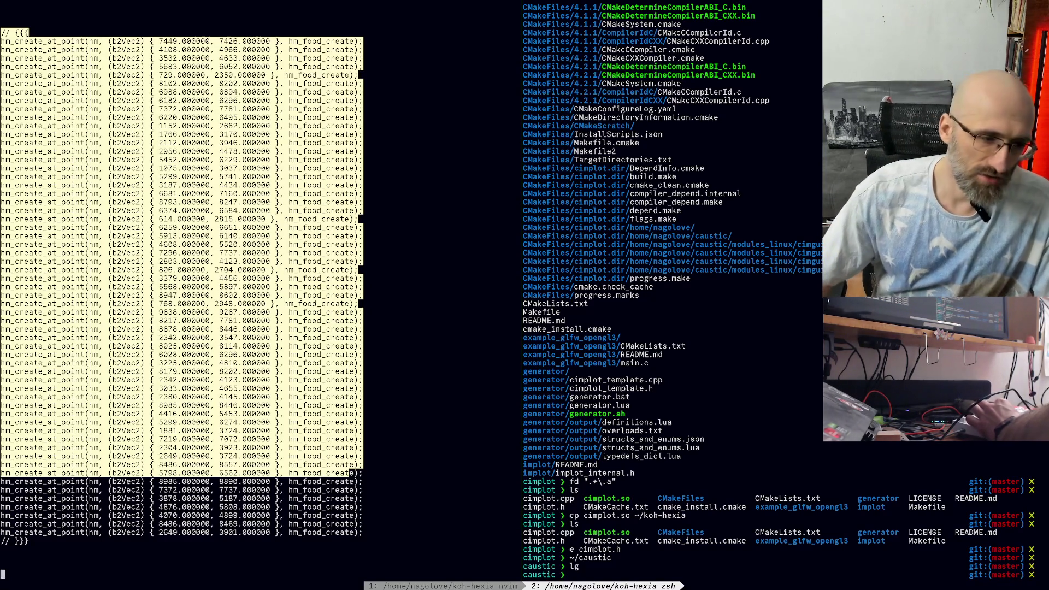
pyautogui.click(385, 477)
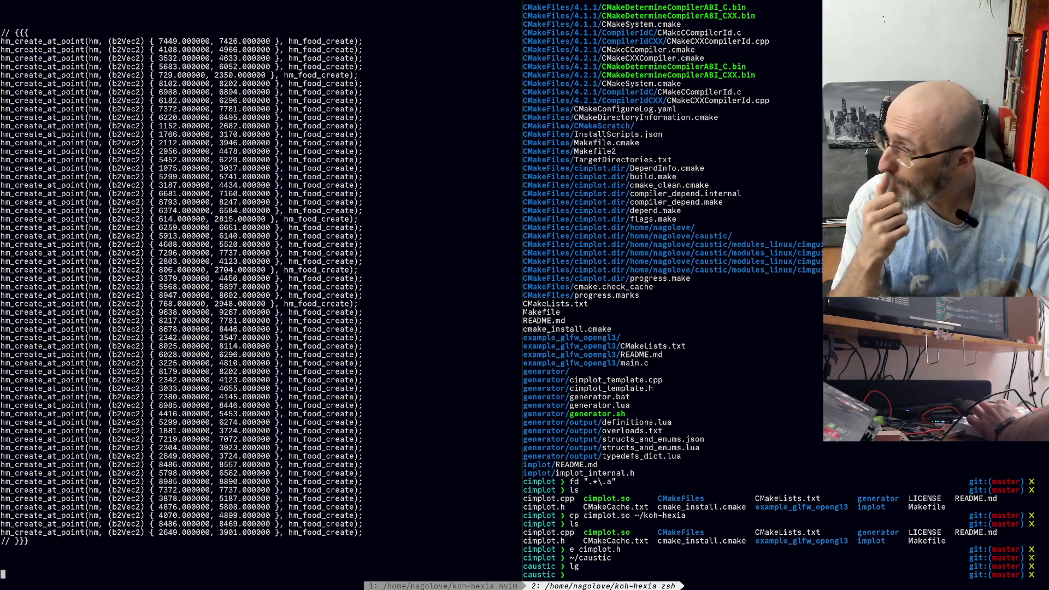
pyautogui.scroll(1, 312, 468)
pyautogui.scroll(-1, 311, 468)
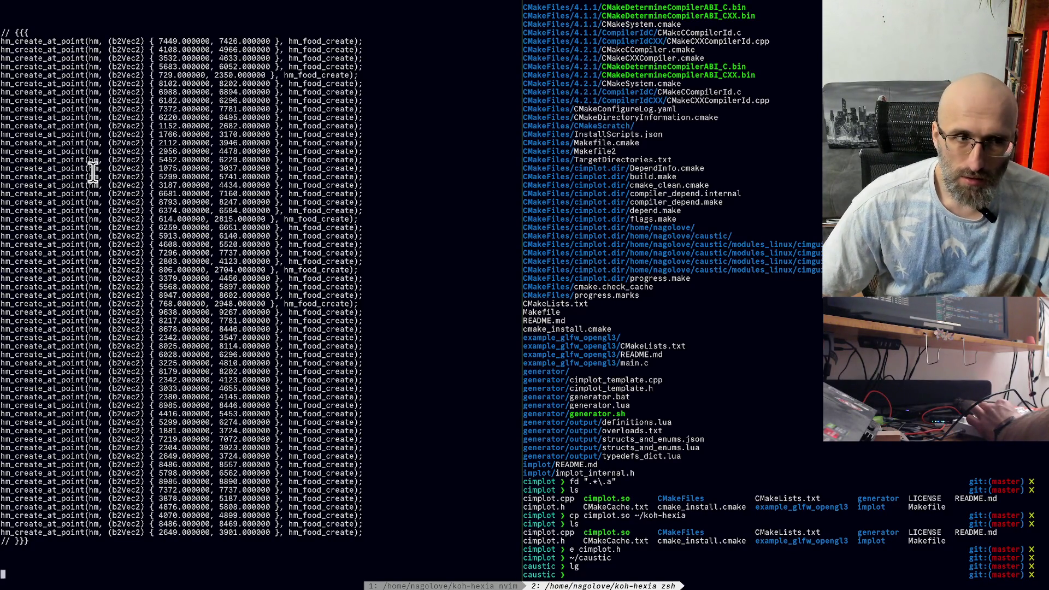
pyautogui.scroll(5, 87, 191)
pyautogui.scroll(-5, 104, 240)
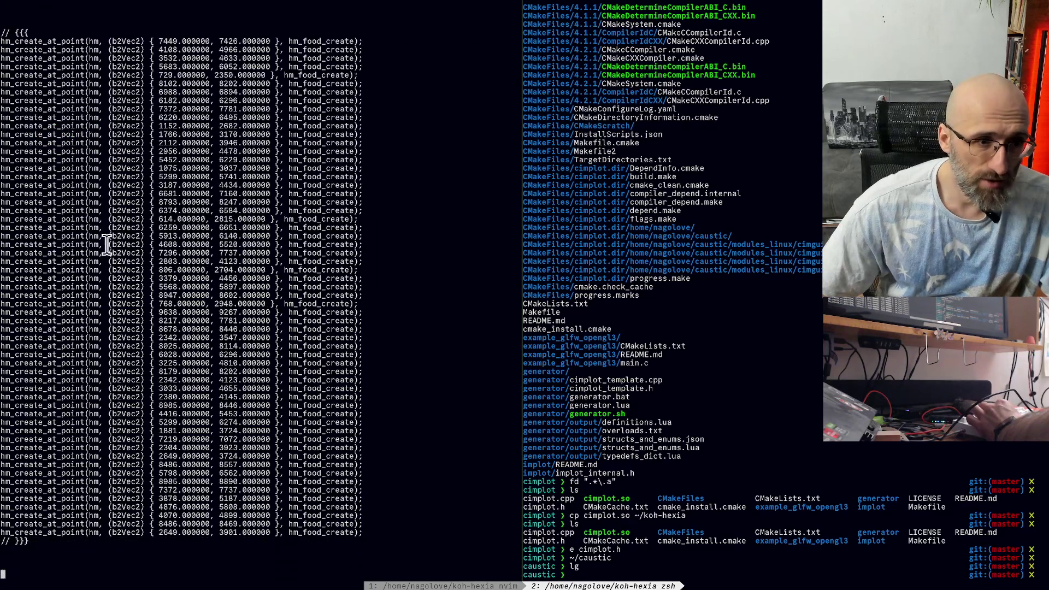
pyautogui.scroll(5, 91, 224)
pyautogui.moveTo(3, 74)
pyautogui.mouseDown()
pyautogui.moveTo(321, 369)
pyautogui.moveTo(317, 435)
pyautogui.moveTo(252, 552)
pyautogui.mouseUp()
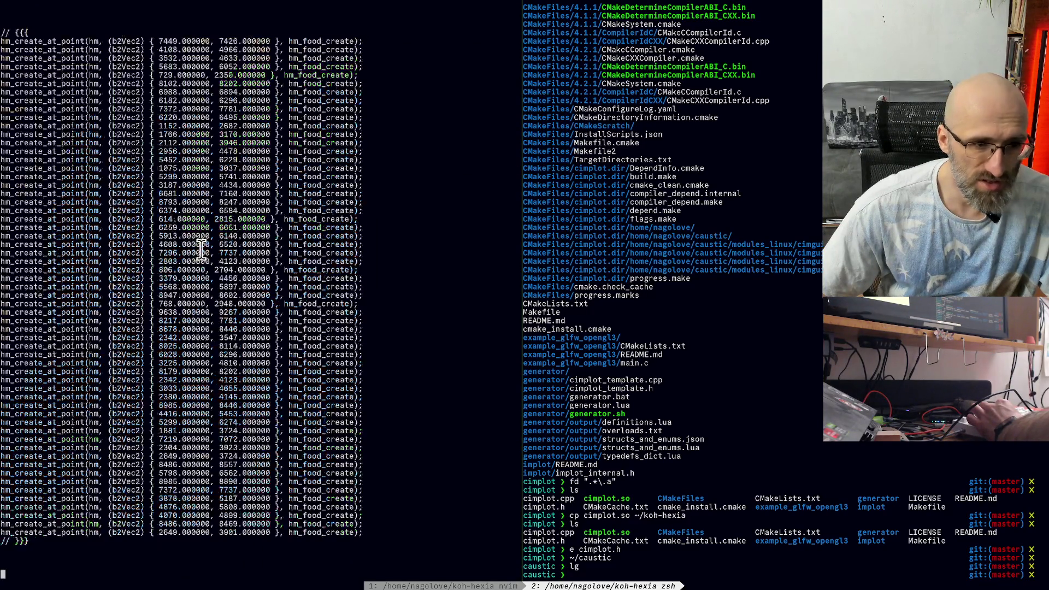
# Step: Return to tmux window 1 with h_hexman.c and bring up the buffer list
pyautogui.hotkey('alt', 'Tab')
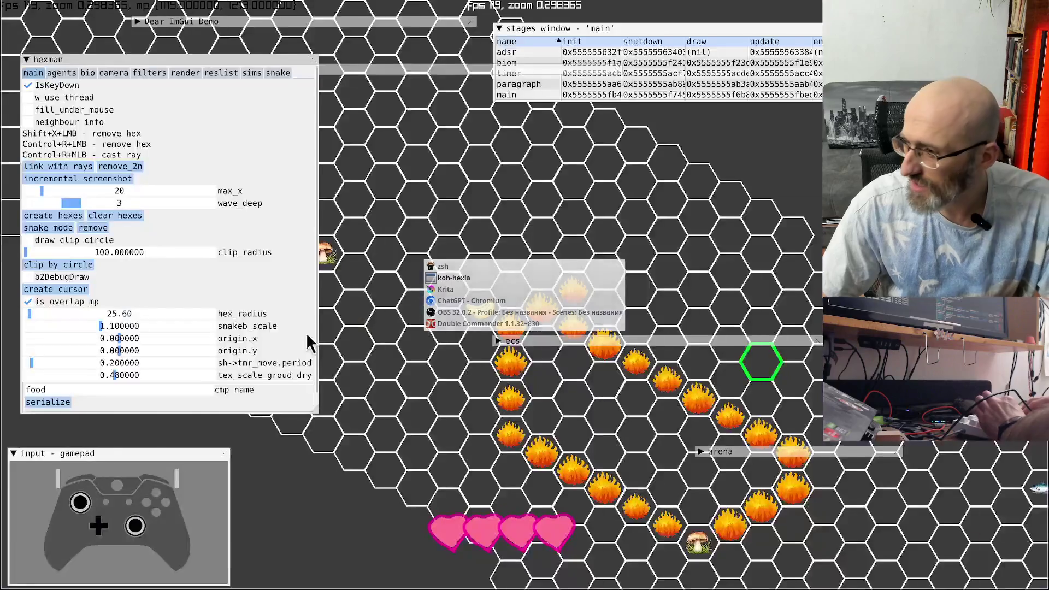
pyautogui.hotkey('alt', 'Tab')
pyautogui.hotkey('alt', 'Tab')
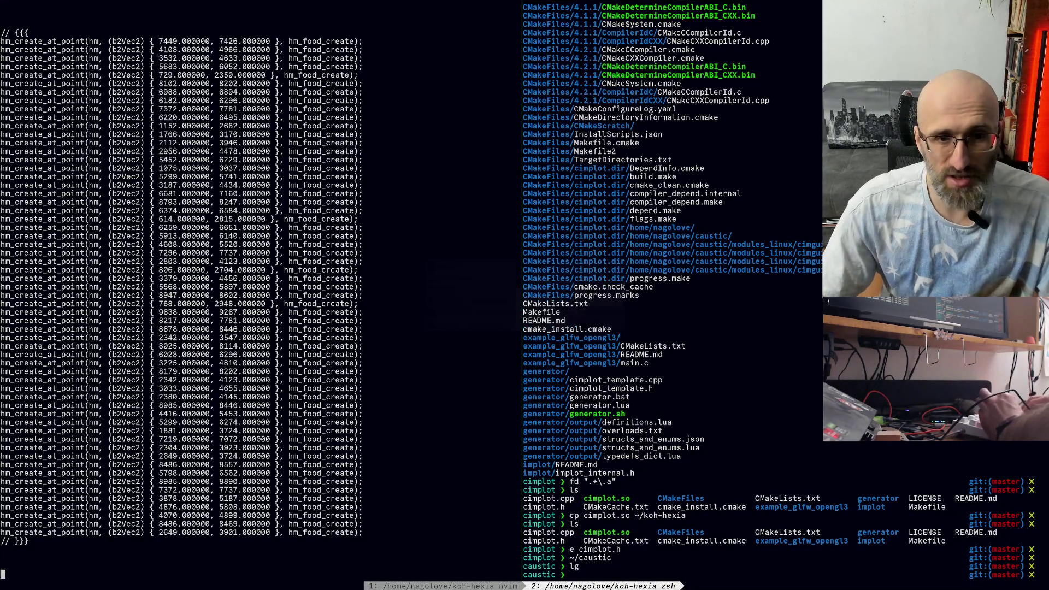
pyautogui.hotkey('ctrl', 'b')
pyautogui.press('1')
pyautogui.press('space')
pyautogui.press('b')
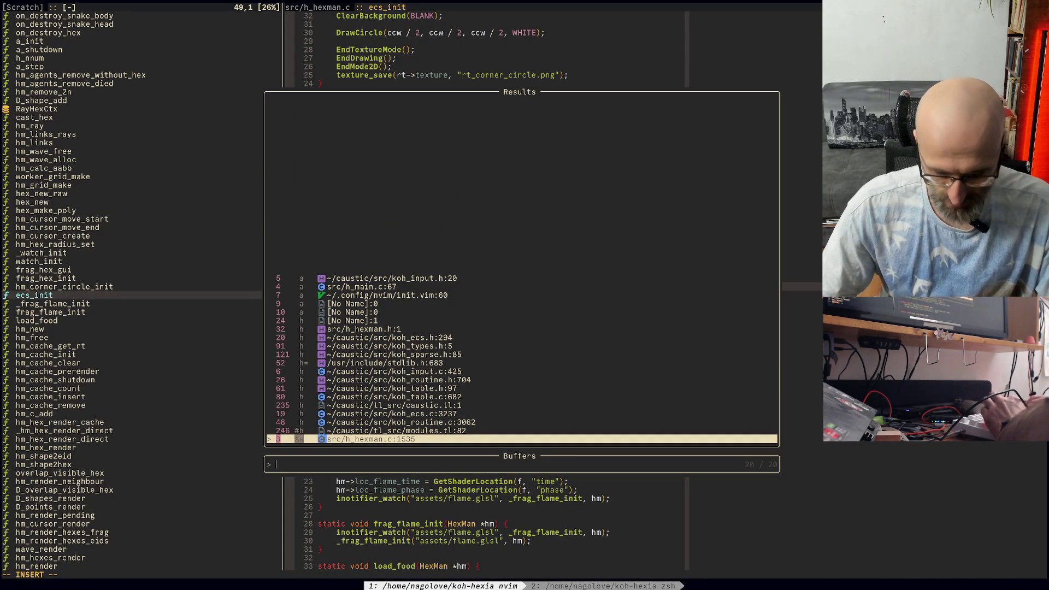
# Step: Open src/h_stage_main.c through the file finder, searching 'main'
pyautogui.write('stama')
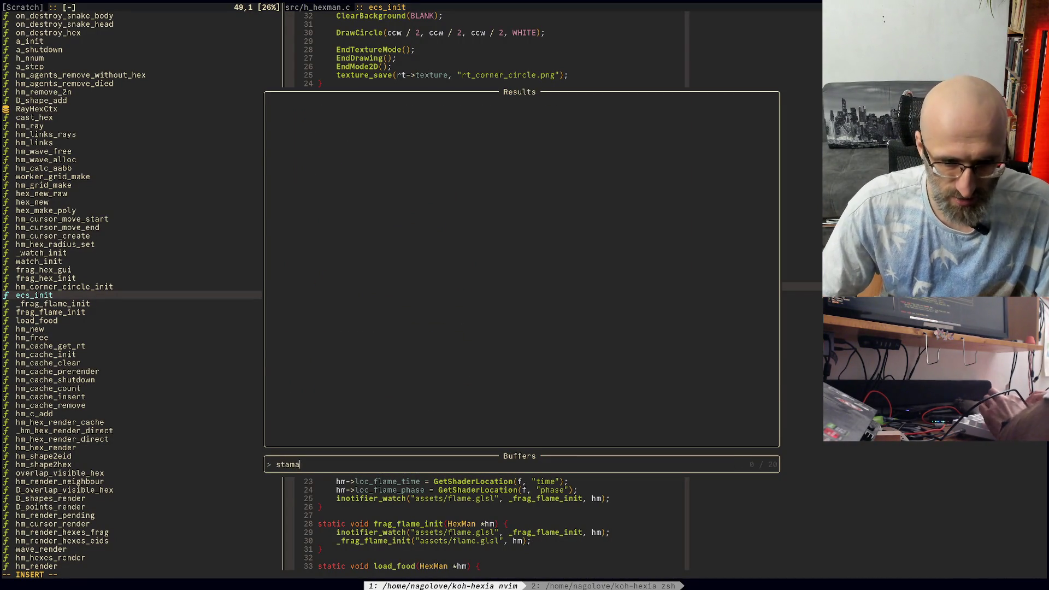
pyautogui.press('BackSpace')
pyautogui.press('BackSpace')
pyautogui.press('BackSpace')
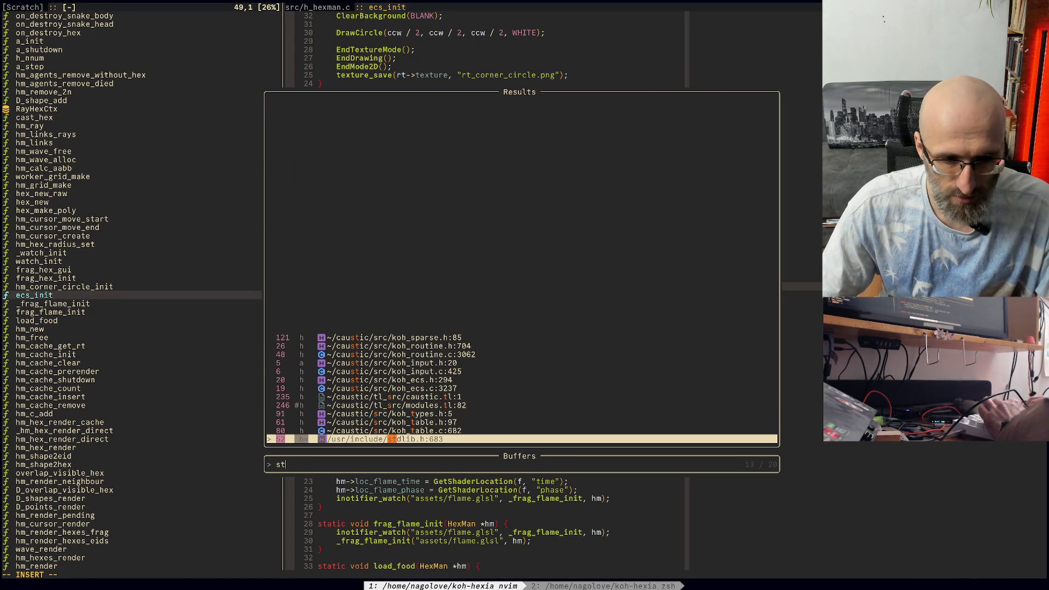
pyautogui.write('ge')
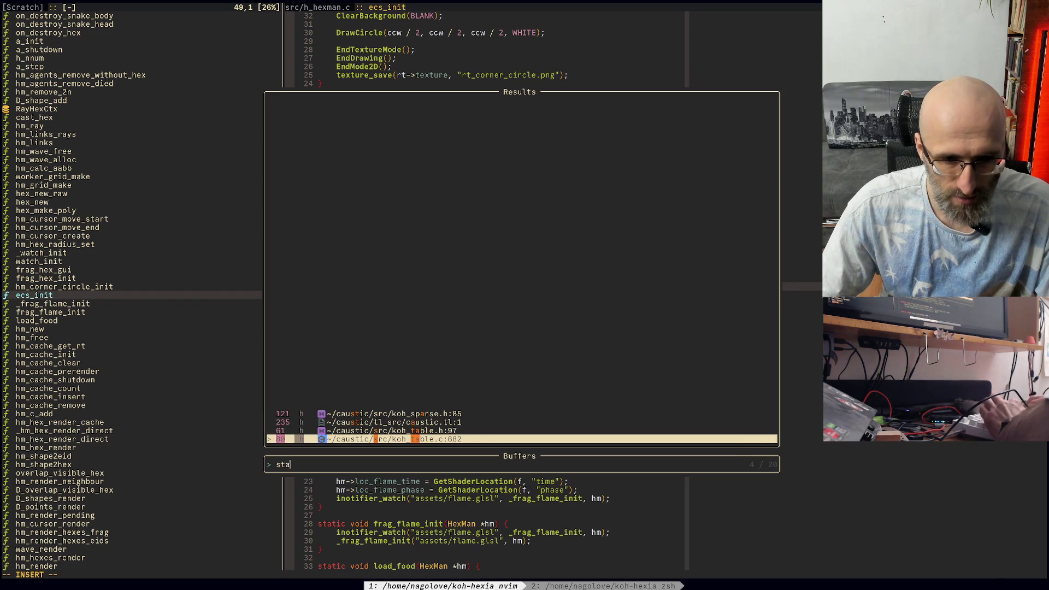
pyautogui.press('Escape')
pyautogui.press('Escape')
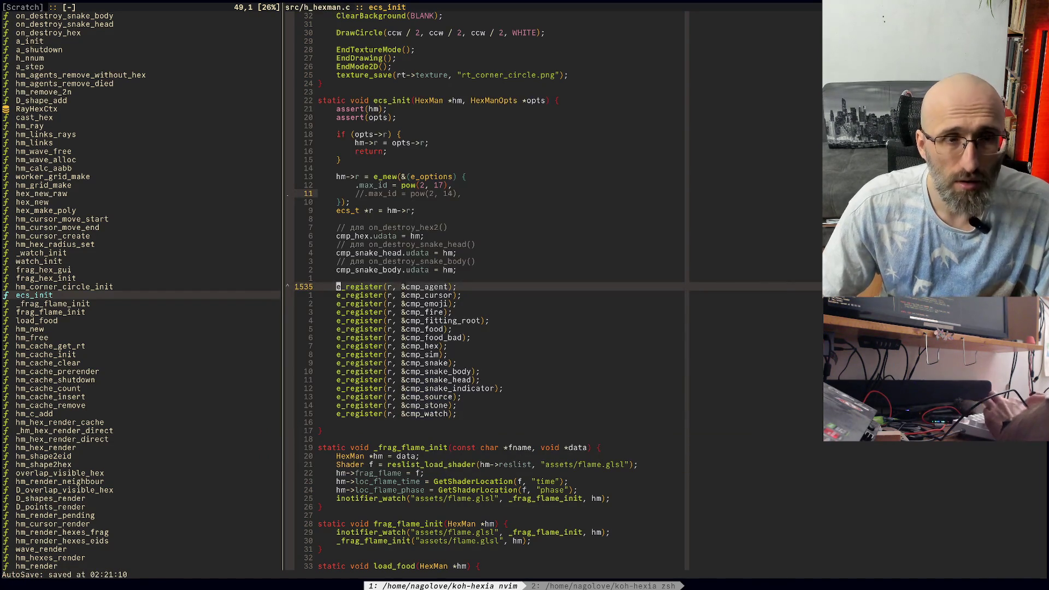
pyautogui.press('space')
pyautogui.press('f')
pyautogui.press('f')
pyautogui.write('main')
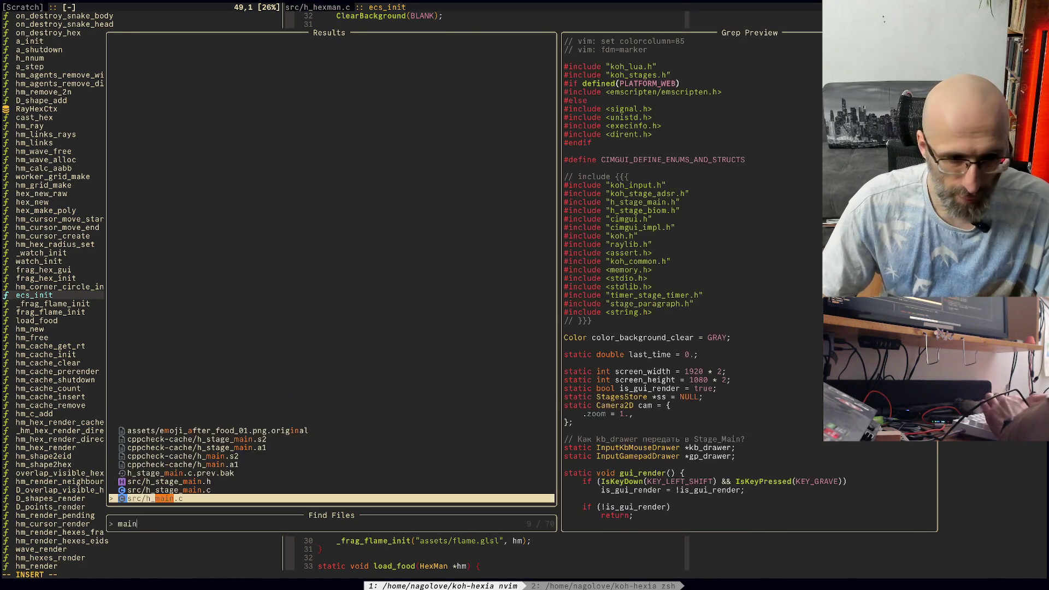
pyautogui.press('Up')
pyautogui.press('Return')
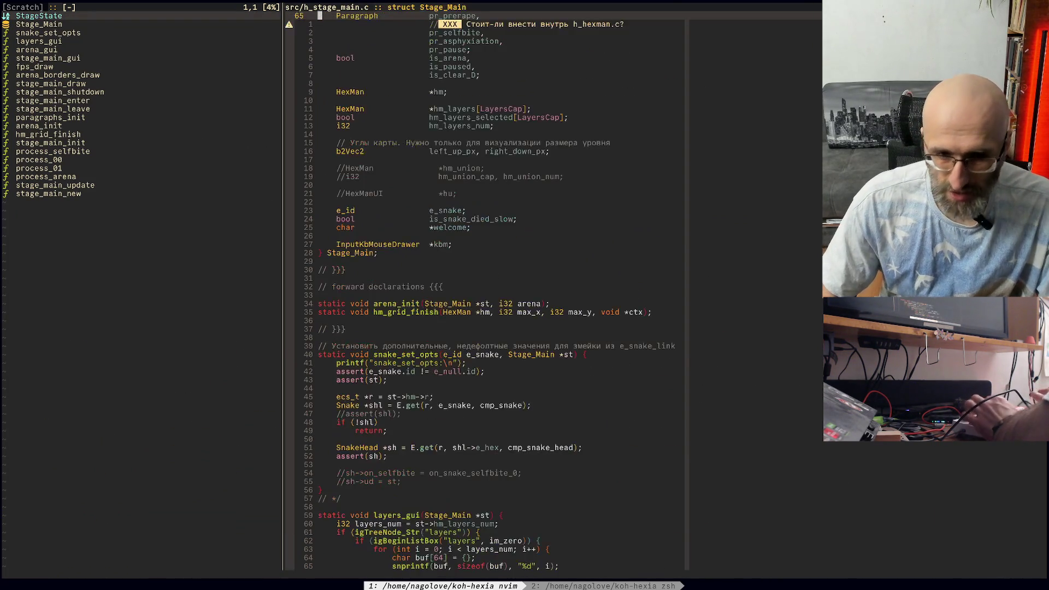
# Step: Jump to hm_grid_finish and yank its block of hm_fire_create calls
pyautogui.press('j')
pyautogui.press('j')
pyautogui.press('j')
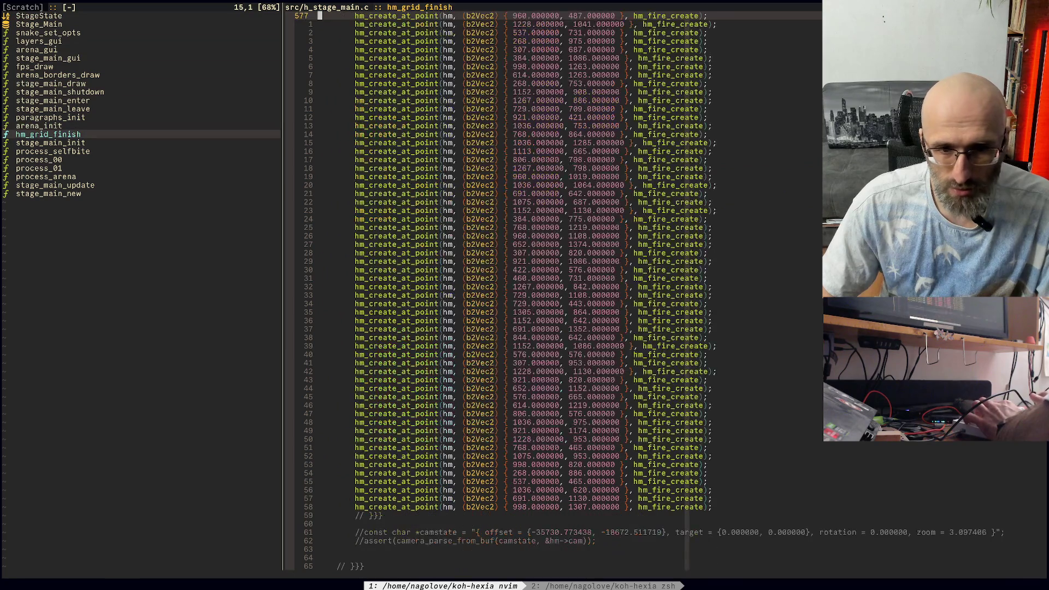
pyautogui.hotkey('ctrl', 'y')
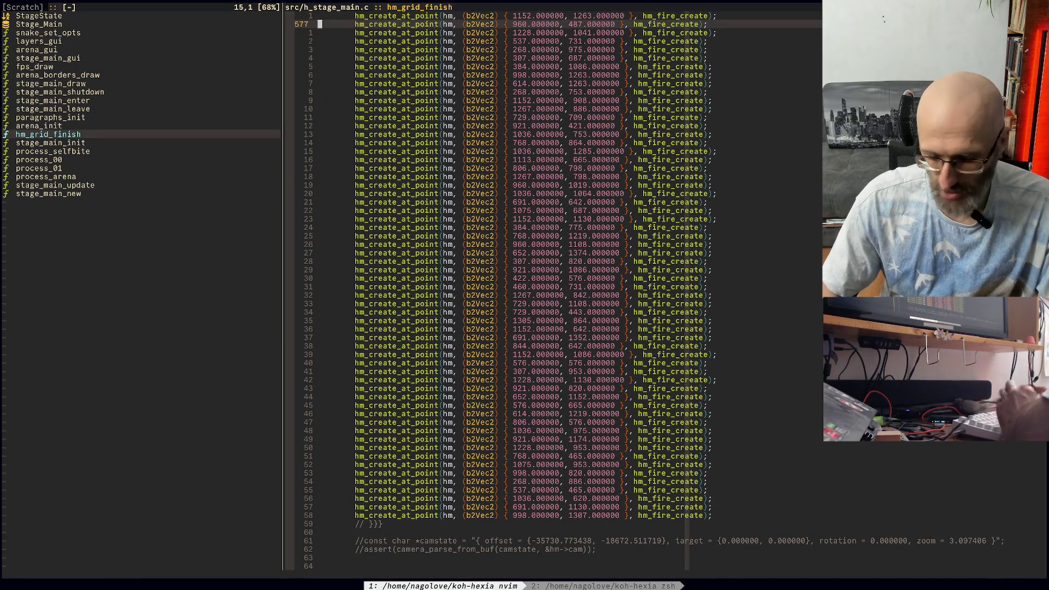
pyautogui.press('}')
pyautogui.hotkey('shift', 'v')
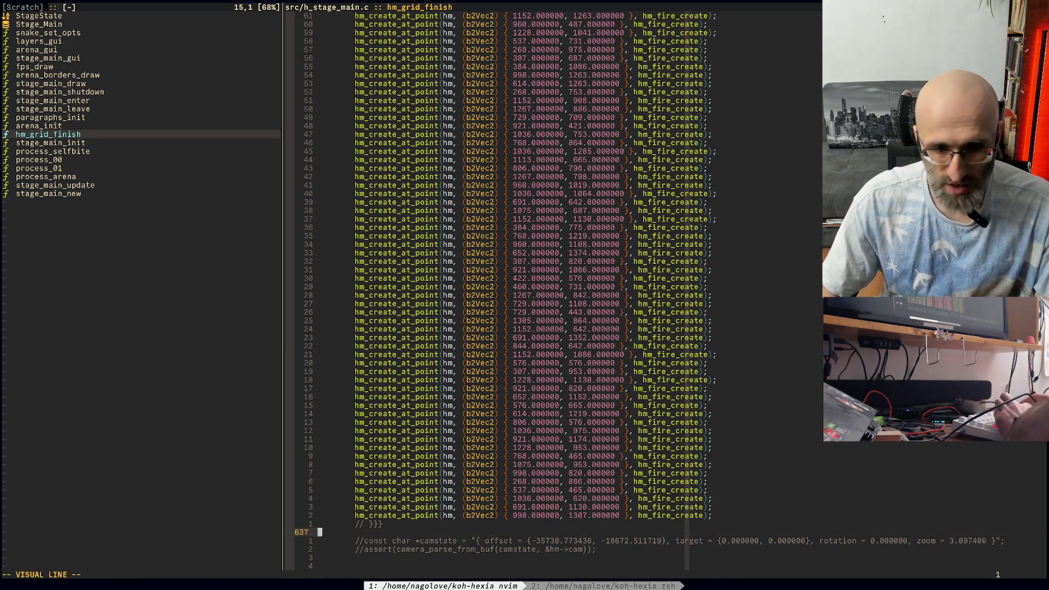
pyautogui.press('{')
pyautogui.press('Escape')
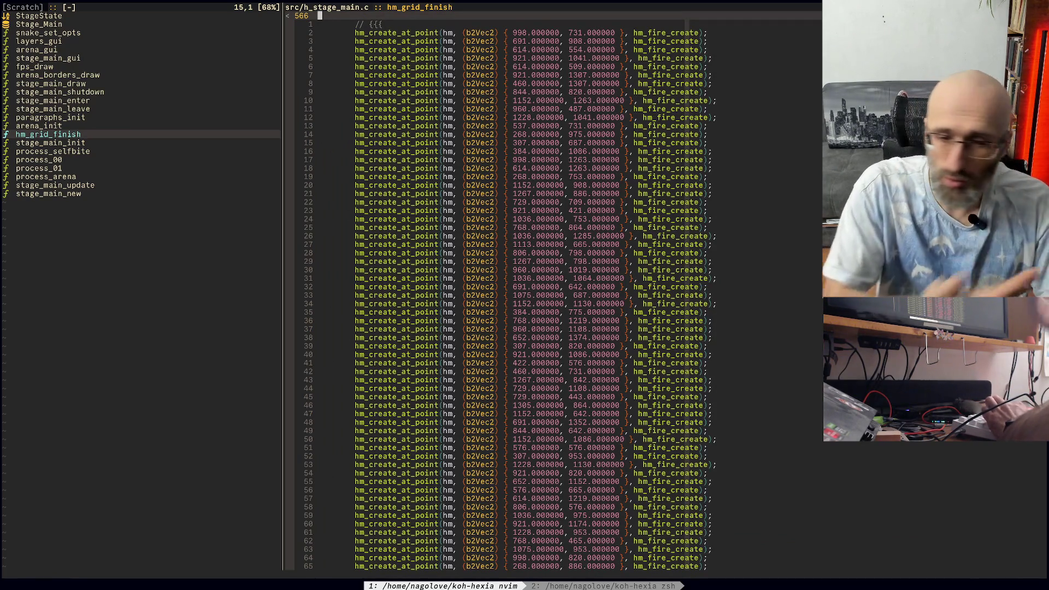
# Step: Switch to tmux window 2, the terminal, and then back to the running game
pyautogui.hotkey('alt', 'Tab')
pyautogui.hotkey('alt', 'Tab')
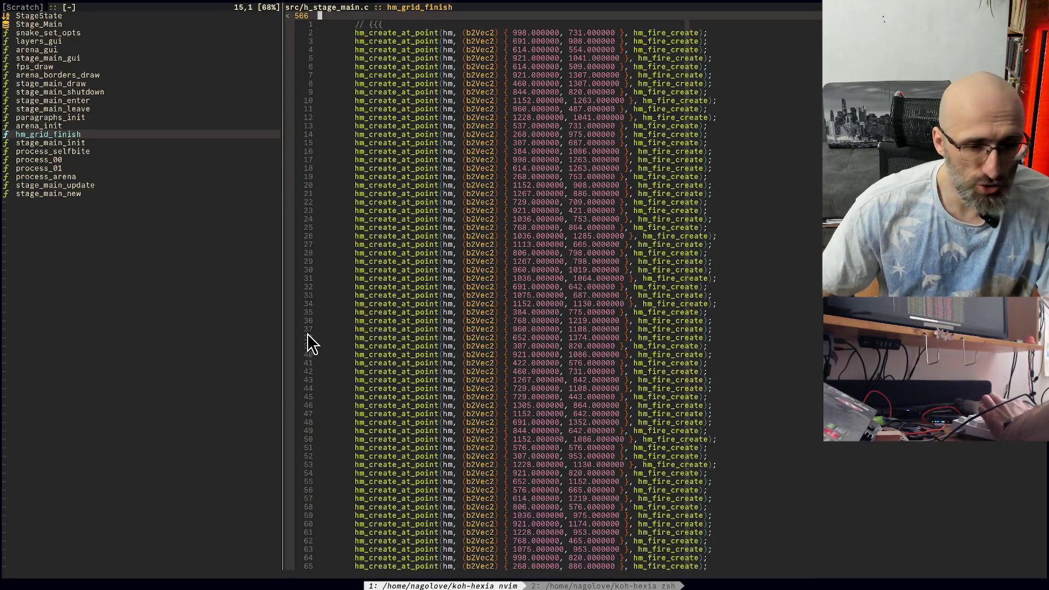
pyautogui.press('j')
pyautogui.press('j')
pyautogui.press('j')
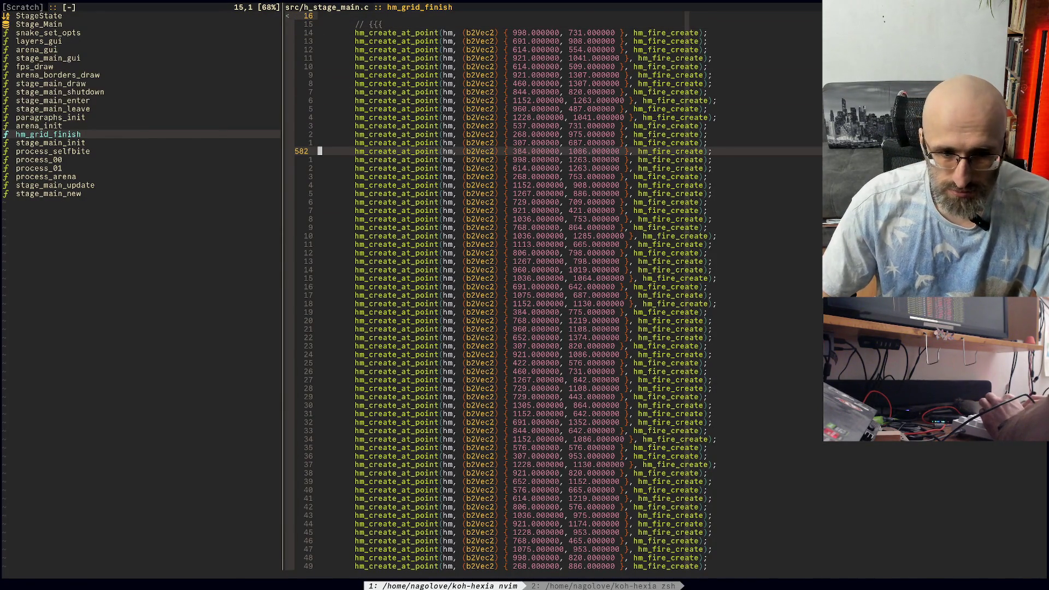
pyautogui.hotkey('ctrl', 'b')
pyautogui.press('2')
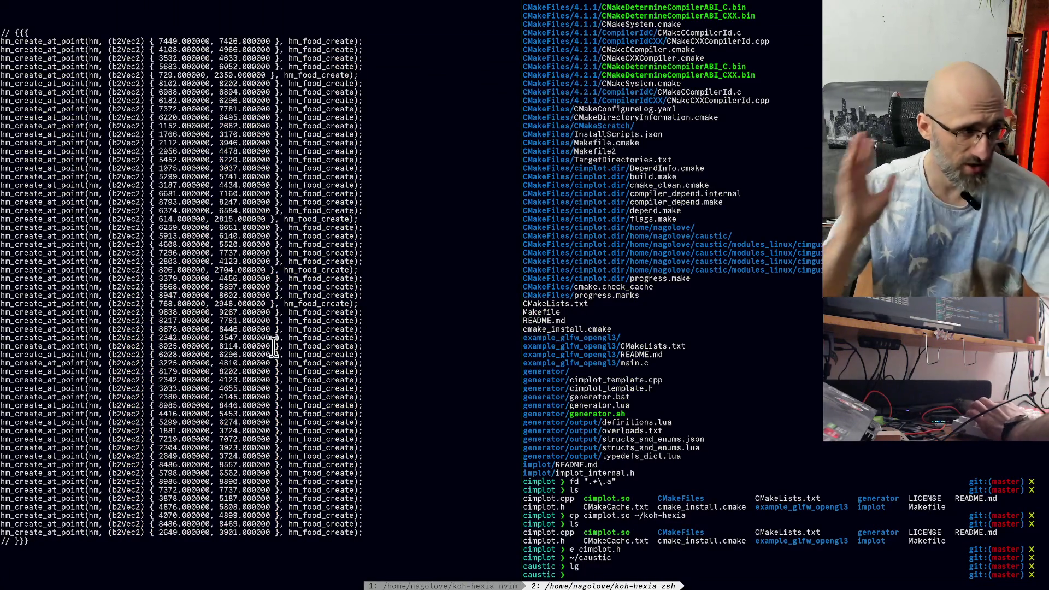
pyautogui.hotkey('alt', 'Tab')
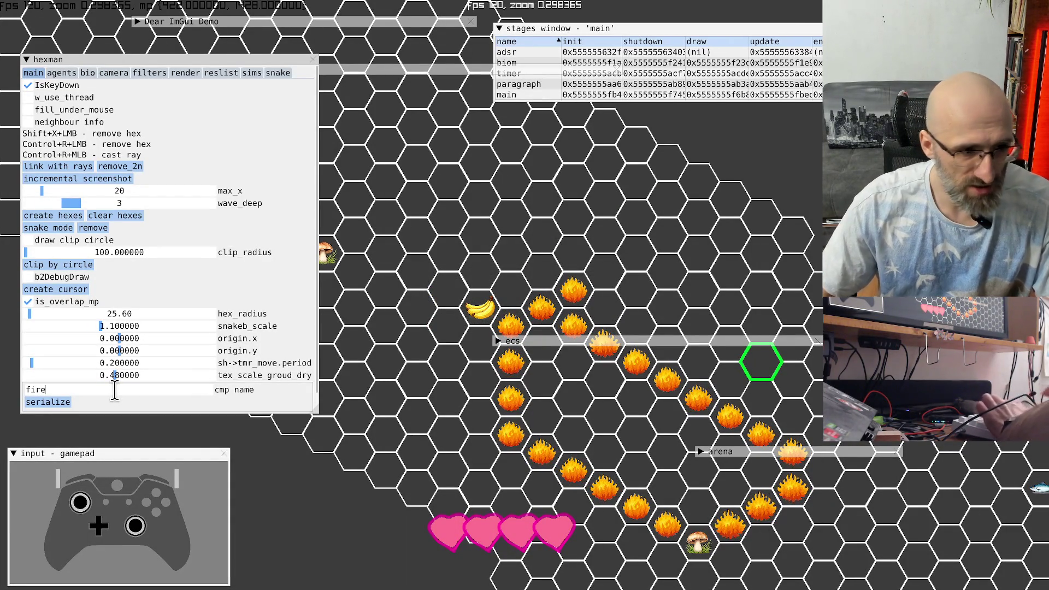
# Step: Serialize the fire components and select the resulting fire-creation lines in the terminal
pyautogui.click(44, 403)
pyautogui.hotkey('alt', 'Tab')
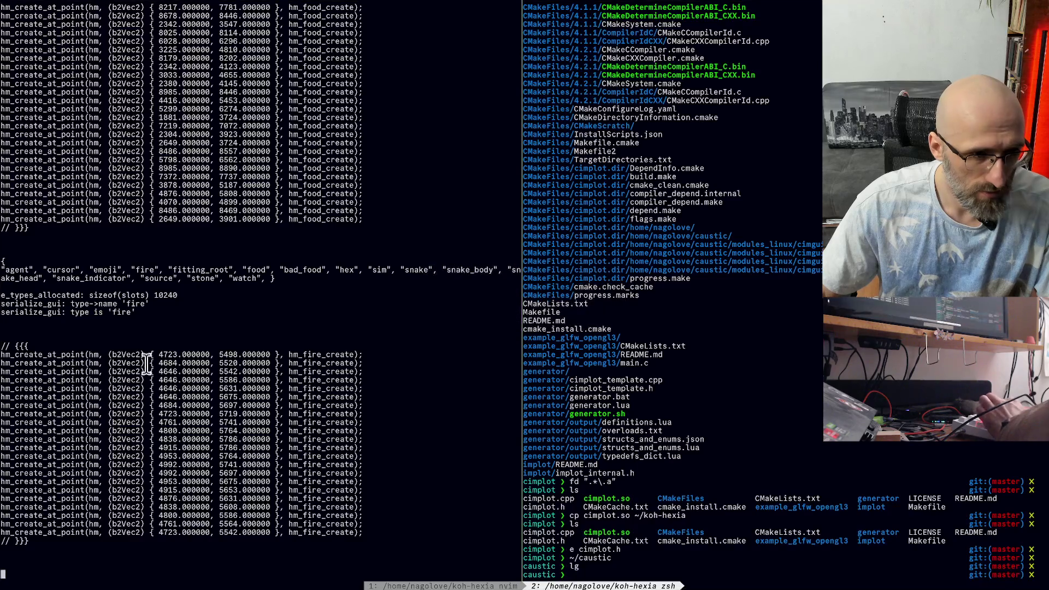
pyautogui.moveTo(77, 355); pyautogui.dragTo(382, 533)
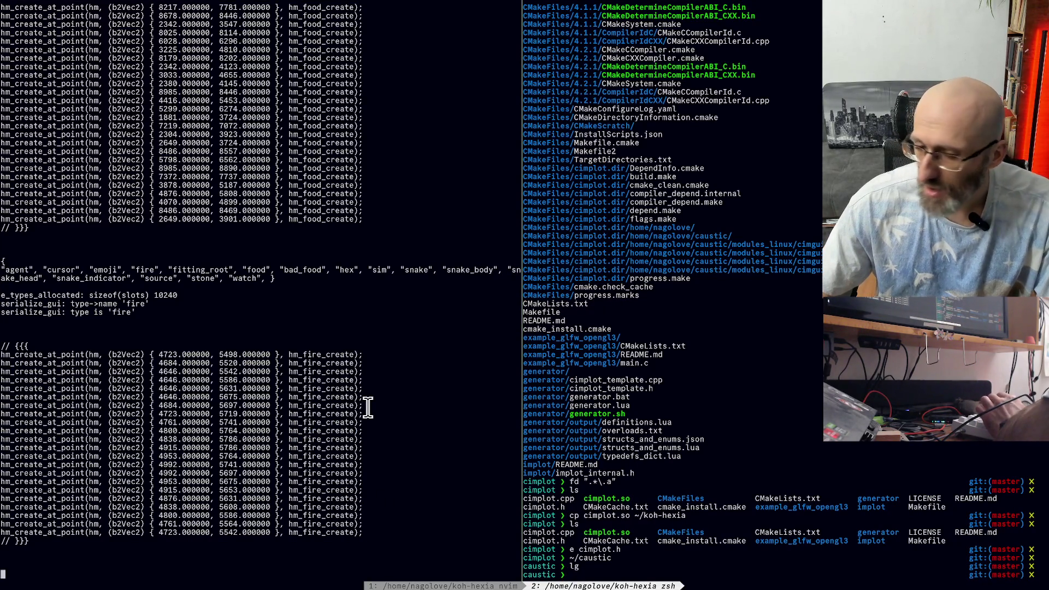
pyautogui.hotkey('alt', 'Tab')
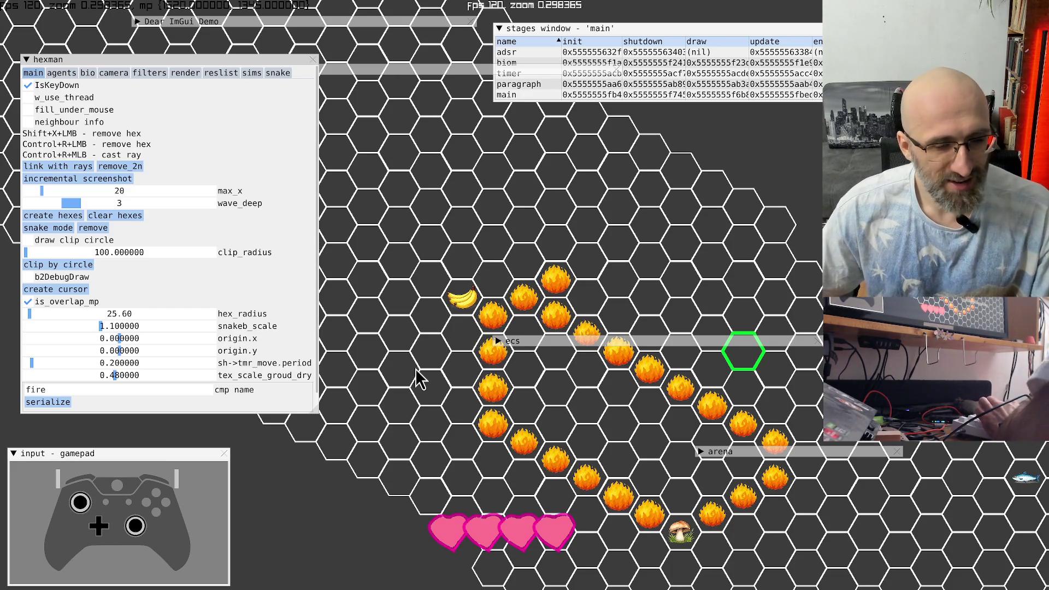
pyautogui.hotkey('alt', 'Tab')
pyautogui.hotkey('alt', 'Tab')
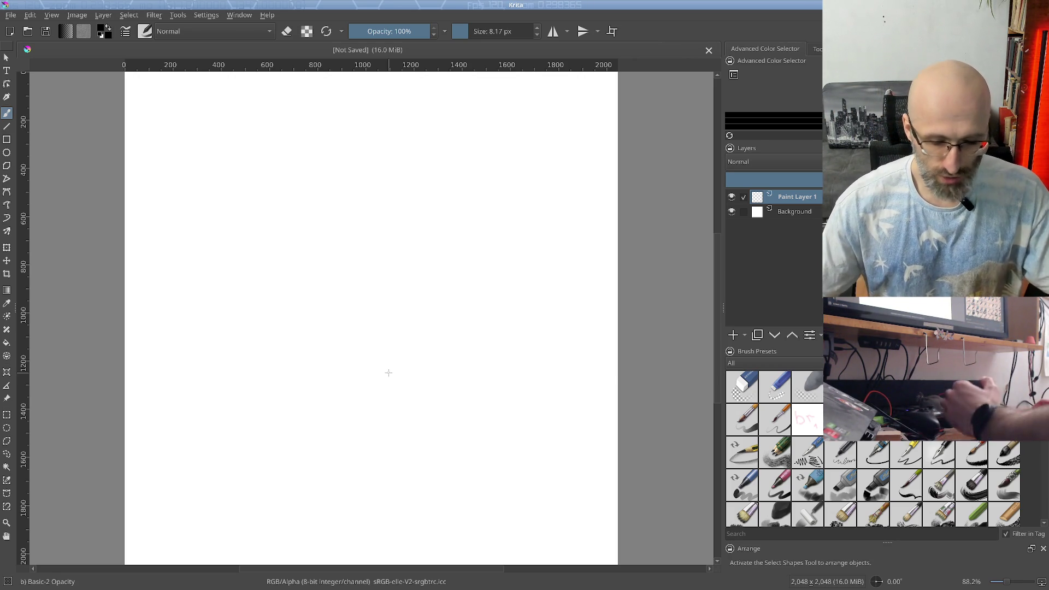
# Step: After undoing a test stroke, sketch a long bar near the top with vertical cell dividers
pyautogui.moveTo(260, 296); pyautogui.dragTo(386, 351)
pyautogui.hotkey('ctrl', 'z')
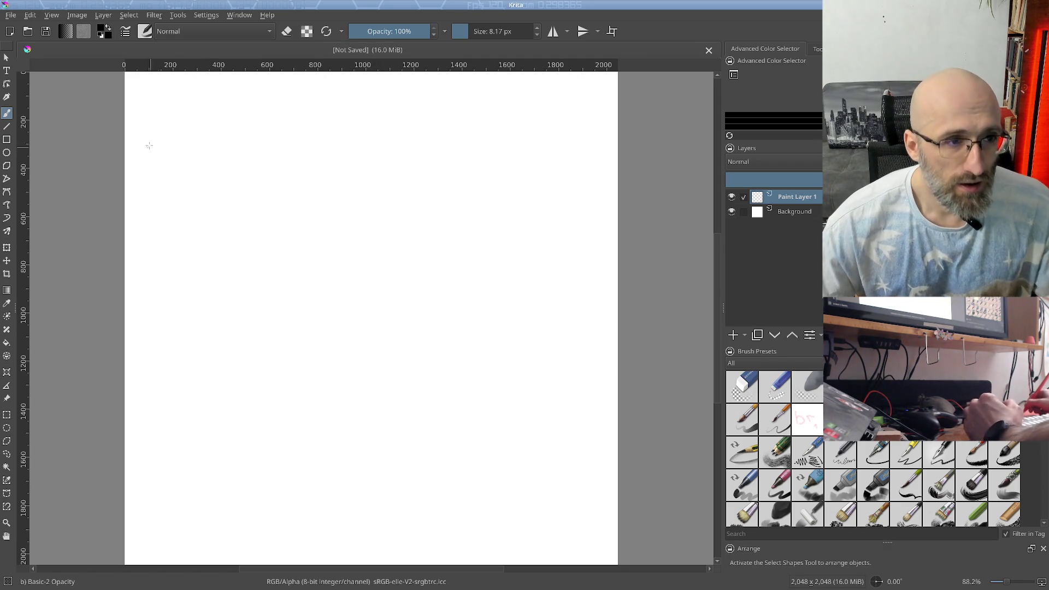
pyautogui.moveTo(153, 132)
pyautogui.mouseDown()
pyautogui.moveTo(151, 121)
pyautogui.moveTo(468, 112)
pyautogui.mouseUp()
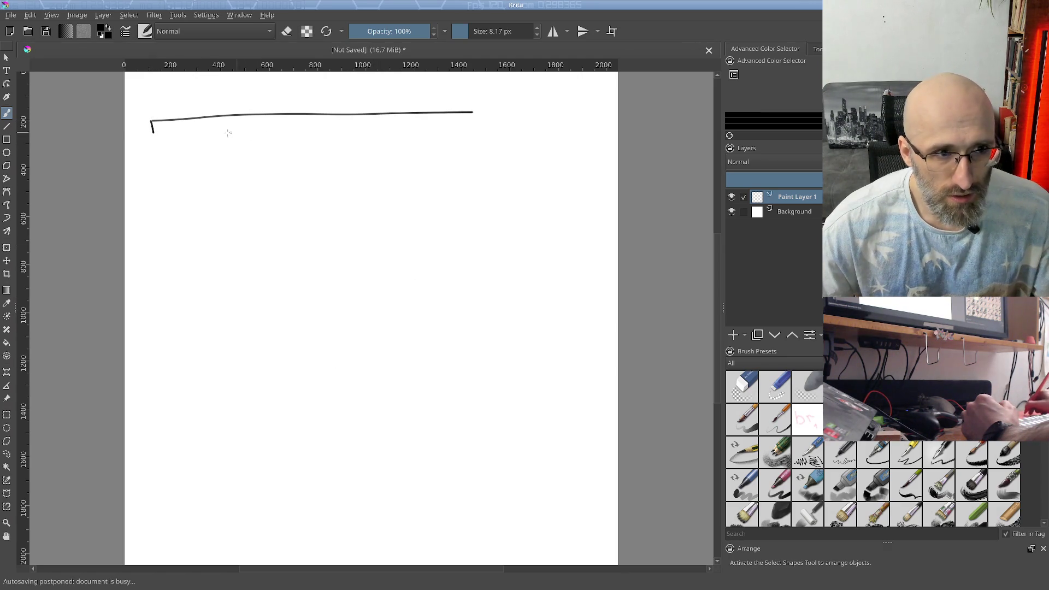
pyautogui.moveTo(224, 132); pyautogui.dragTo(395, 133)
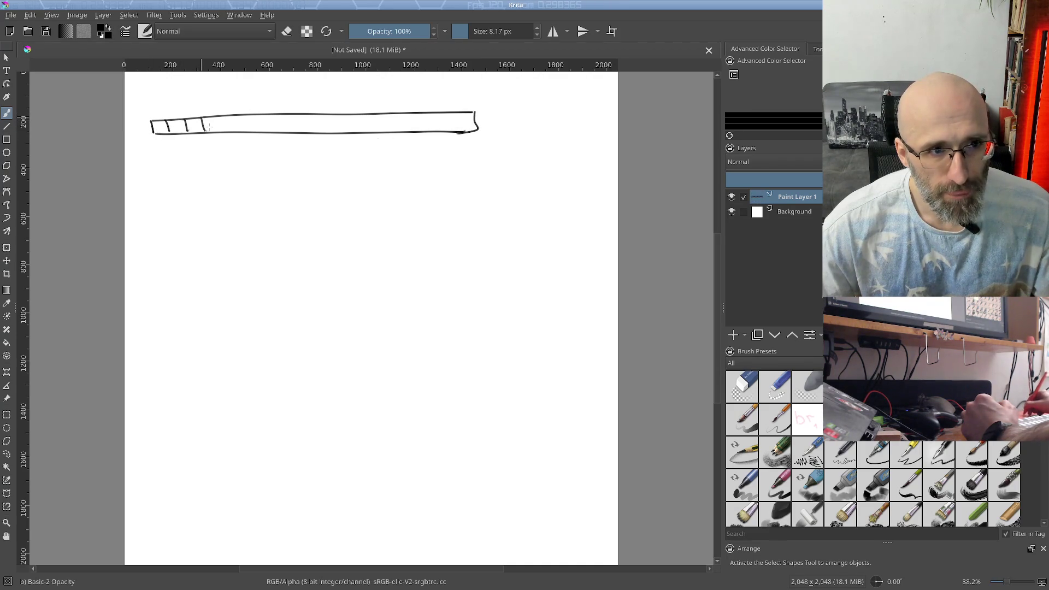
pyautogui.moveTo(244, 115); pyautogui.dragTo(248, 131)
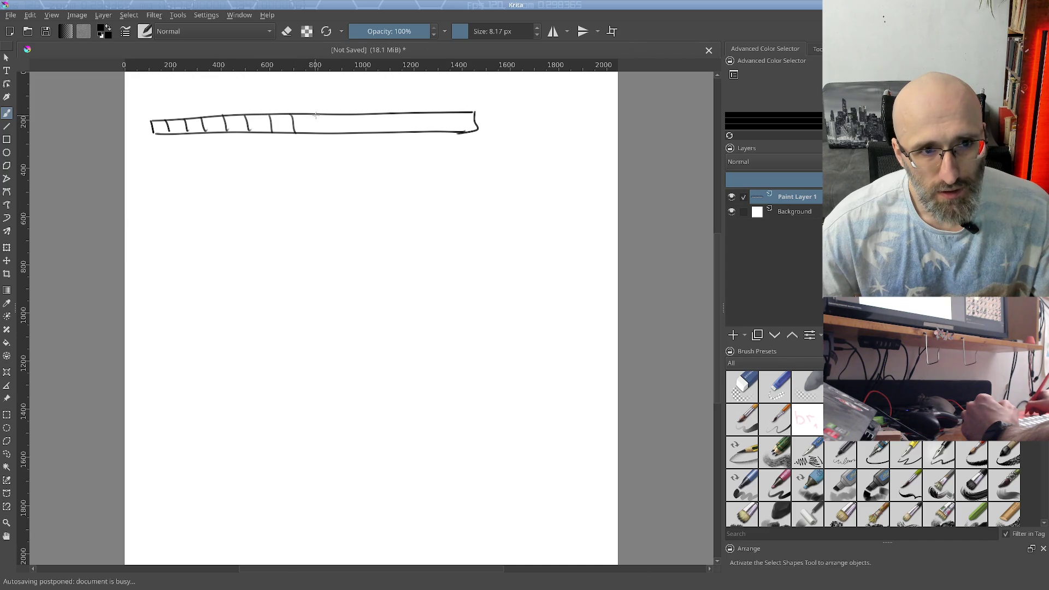
pyautogui.moveTo(344, 116); pyautogui.dragTo(350, 132)
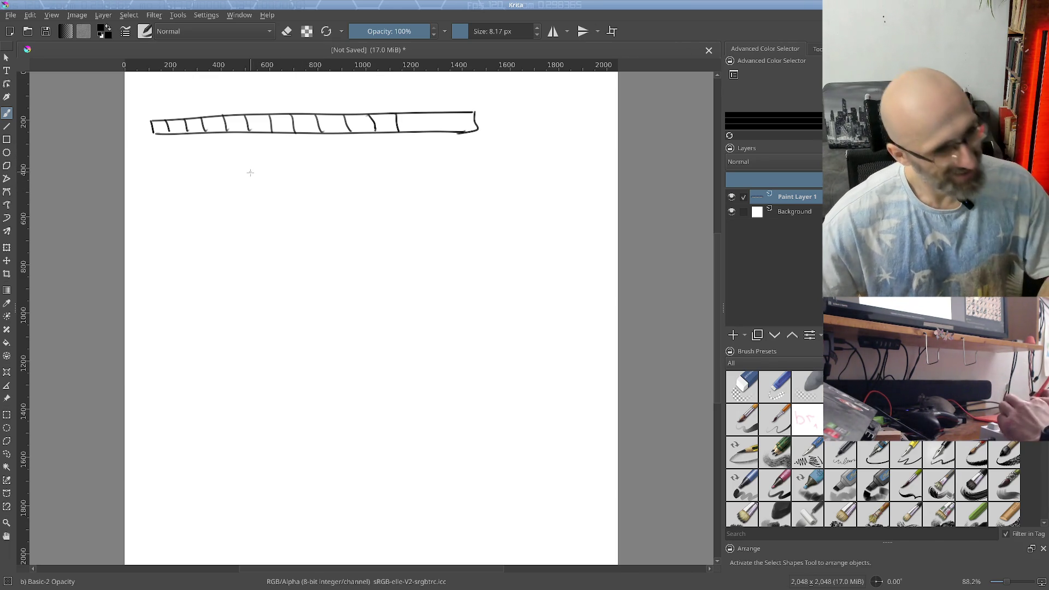
pyautogui.hotkey('alt', 'Tab')
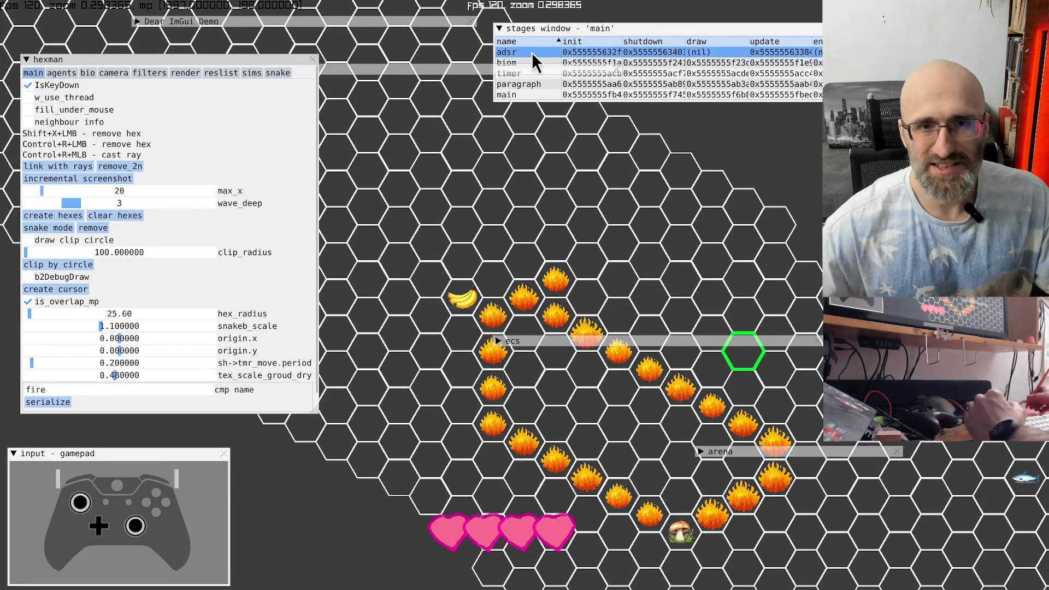
# Step: Expand the ecs component table, move it up over the board, and select the emoji row
pyautogui.click(498, 340)
pyautogui.moveTo(526, 340); pyautogui.dragTo(455, 278)
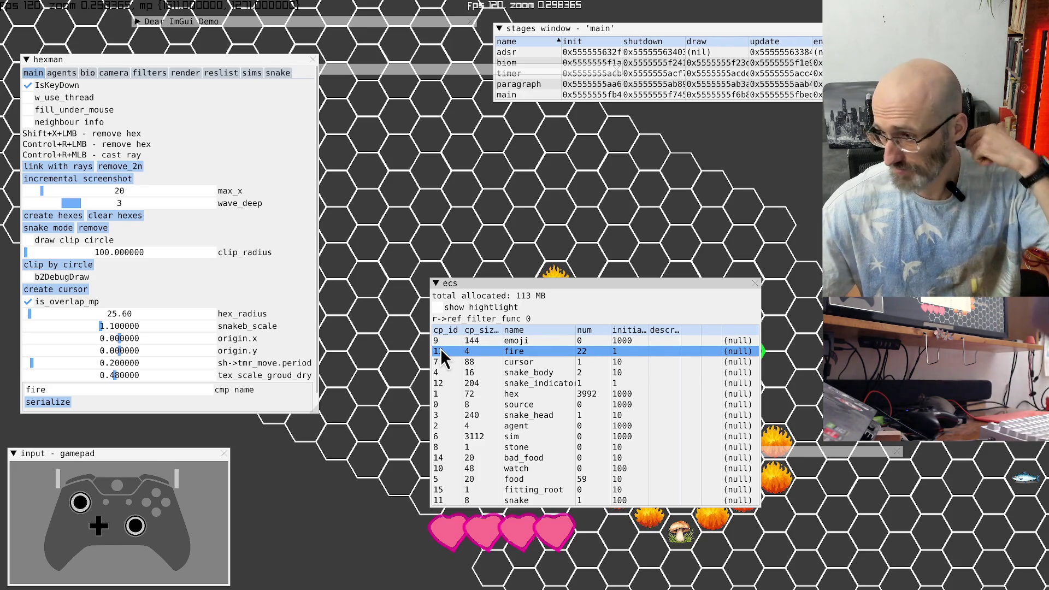
pyautogui.moveTo(552, 305)
pyautogui.mouseDown()
pyautogui.moveTo(541, 295)
pyautogui.moveTo(554, 254)
pyautogui.moveTo(530, 230)
pyautogui.mouseUp()
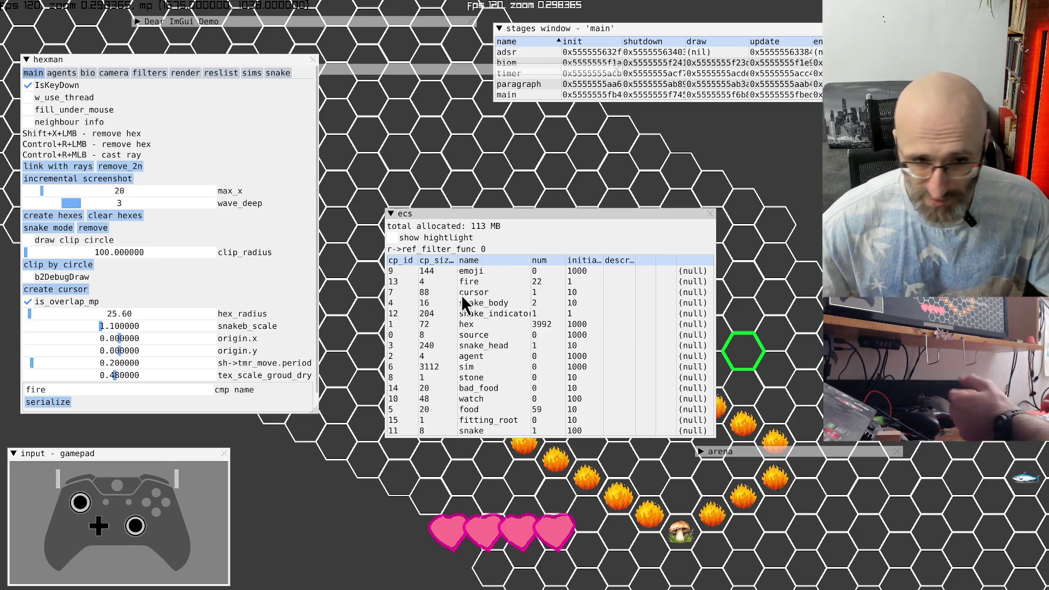
pyautogui.click(469, 270)
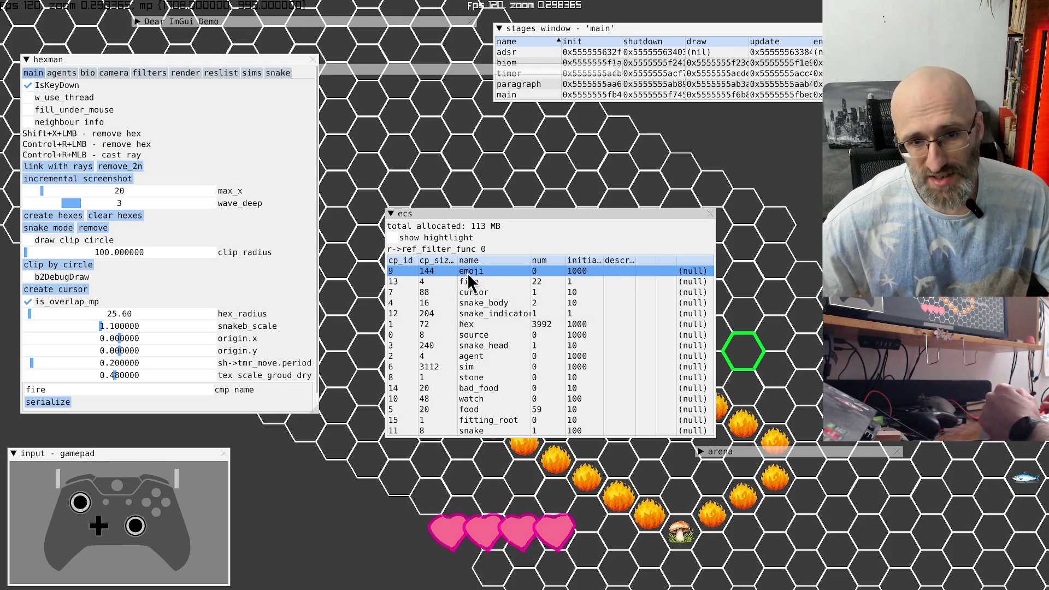
pyautogui.hotkey('alt', 'Tab')
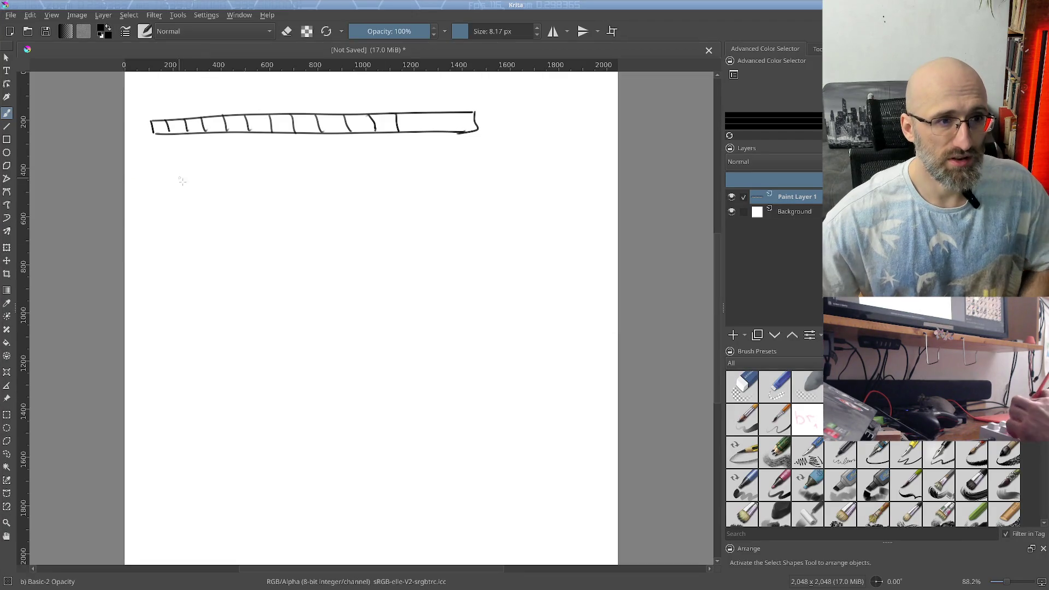
# Step: Draw a second bar under the first, with a widely spaced divider
pyautogui.moveTo(153, 200); pyautogui.dragTo(456, 193)
pyautogui.moveTo(156, 217); pyautogui.dragTo(358, 215)
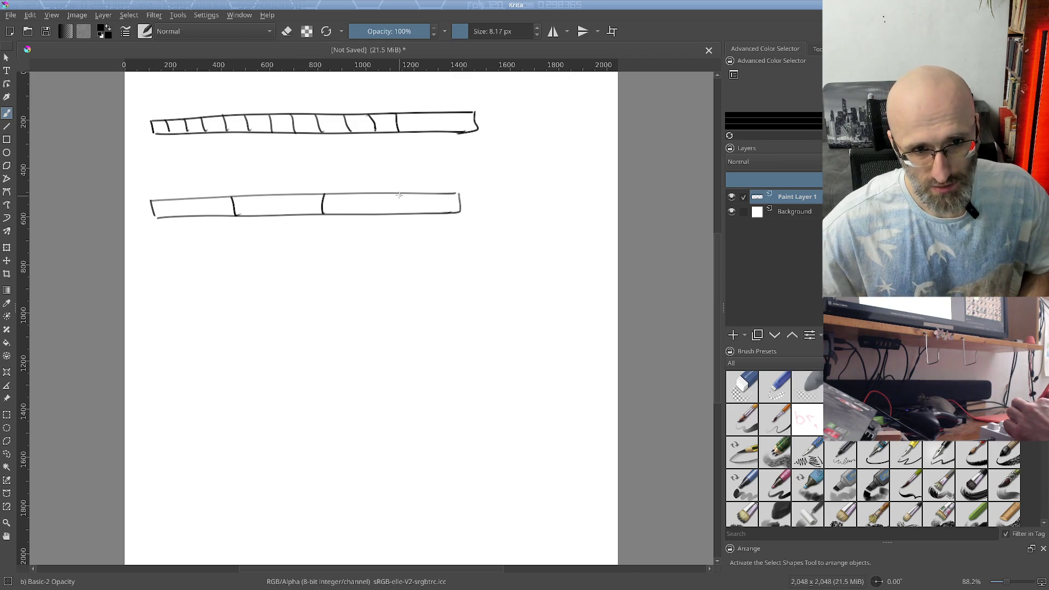
pyautogui.moveTo(403, 194); pyautogui.dragTo(404, 214)
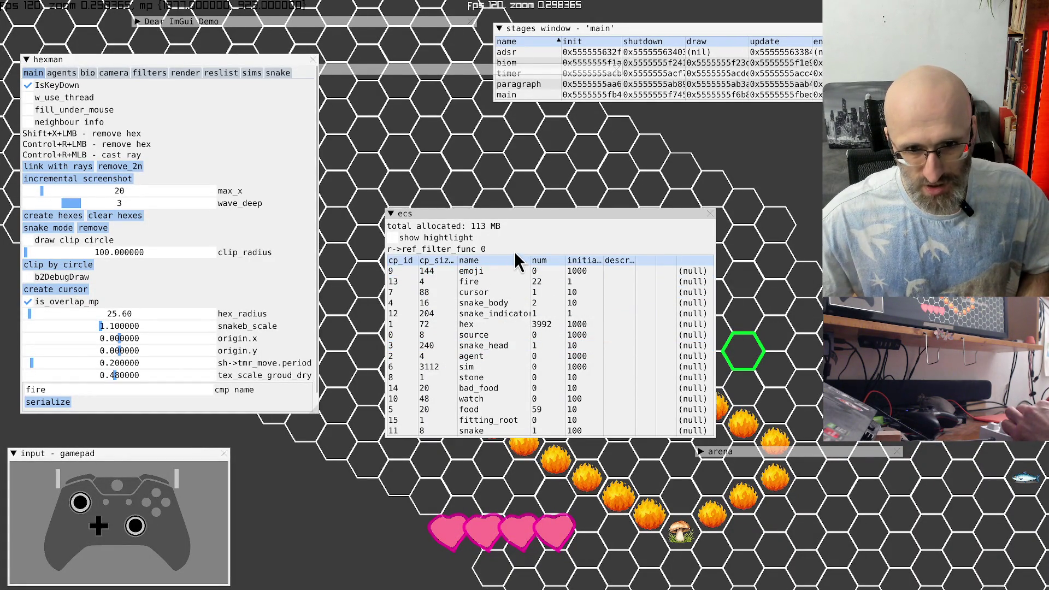
pyautogui.moveTo(515, 261); pyautogui.dragTo(503, 258)
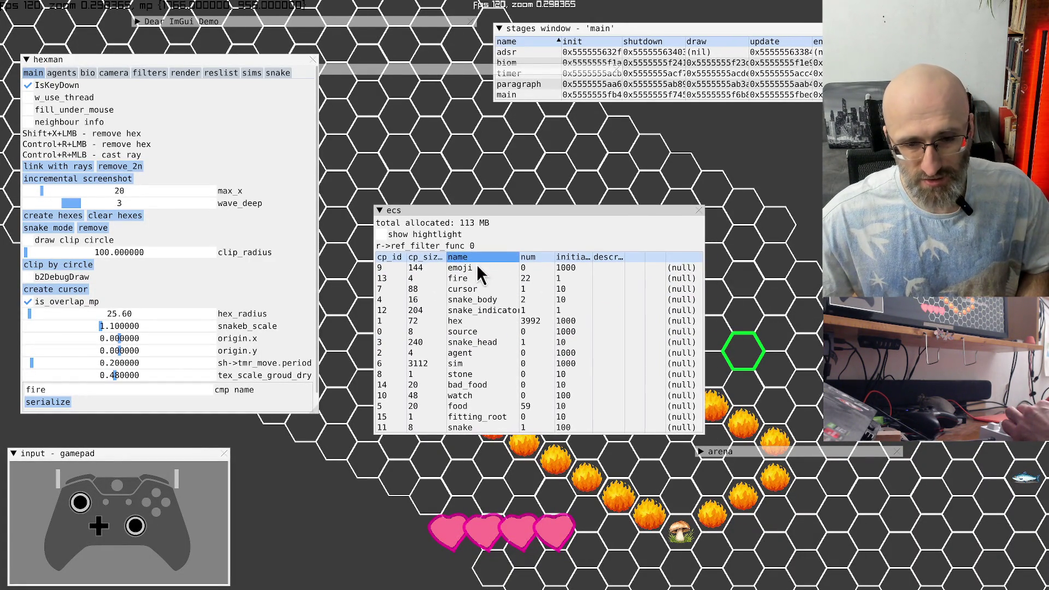
pyautogui.click(474, 299)
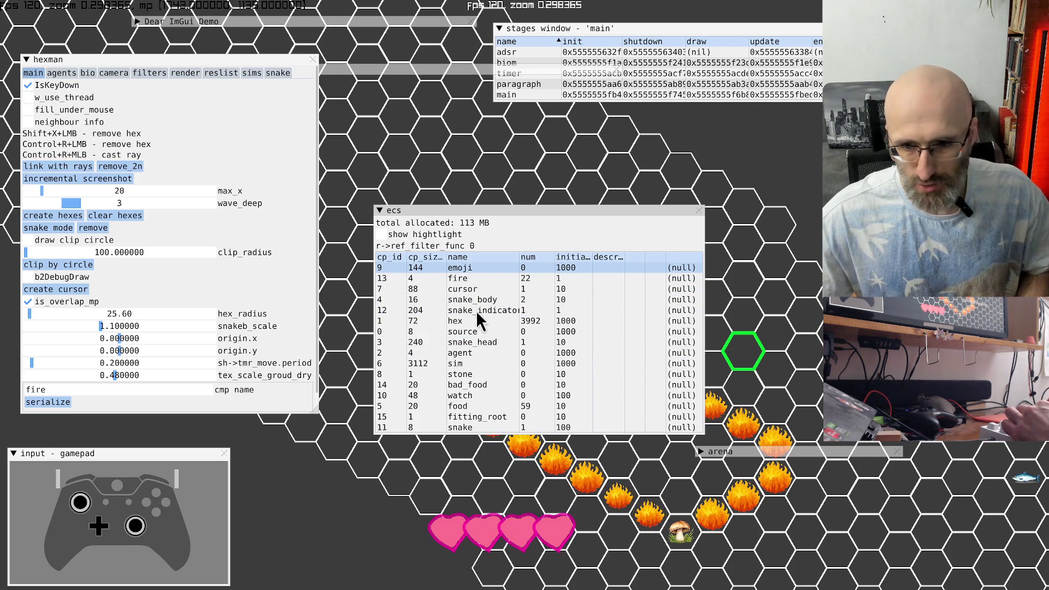
pyautogui.click(496, 312)
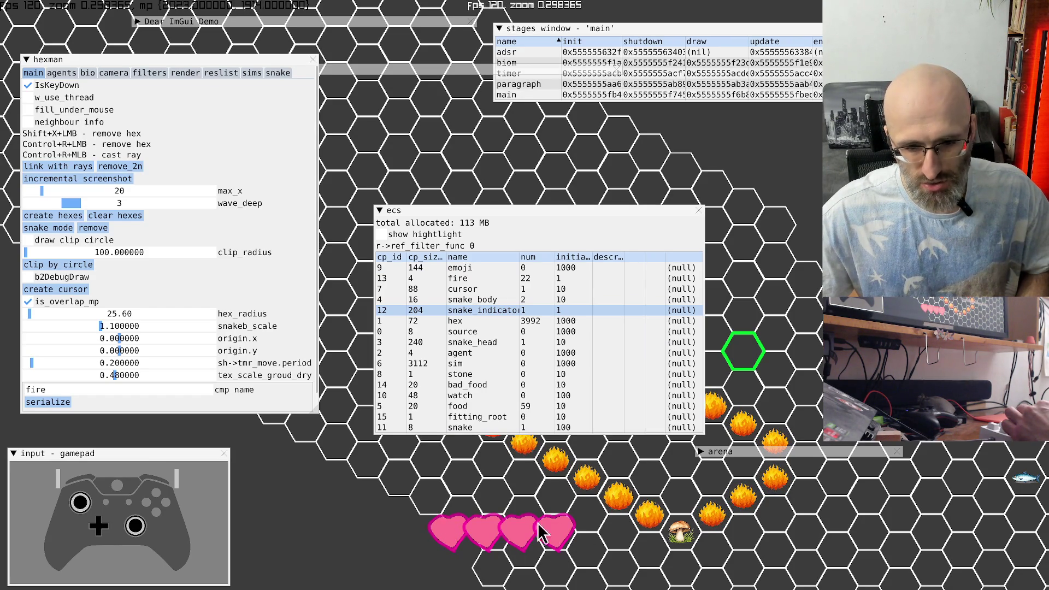
pyautogui.click(474, 324)
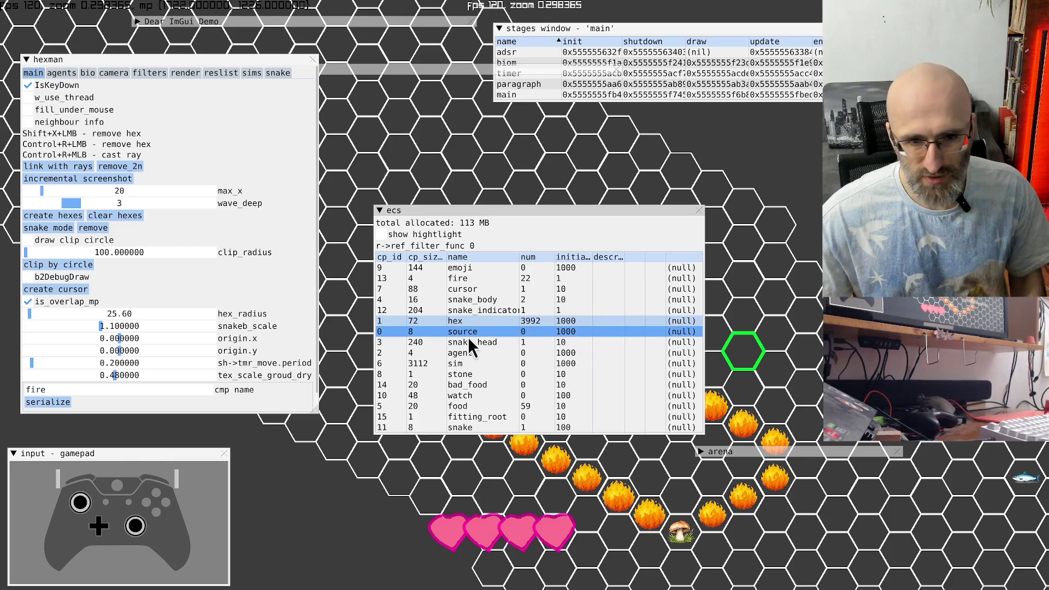
pyautogui.click(473, 330)
pyautogui.click(484, 343)
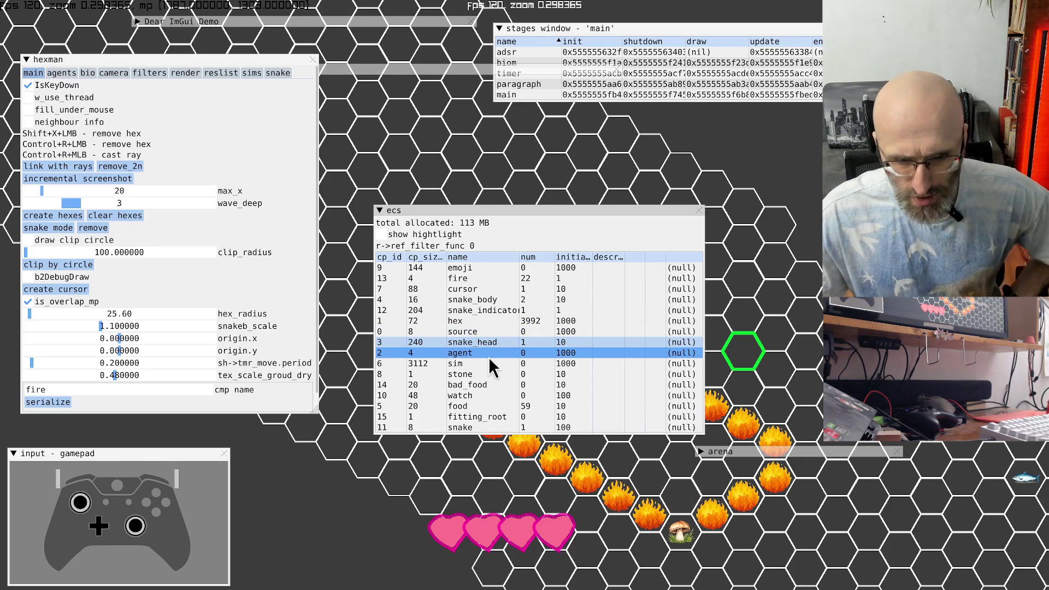
pyautogui.click(471, 373)
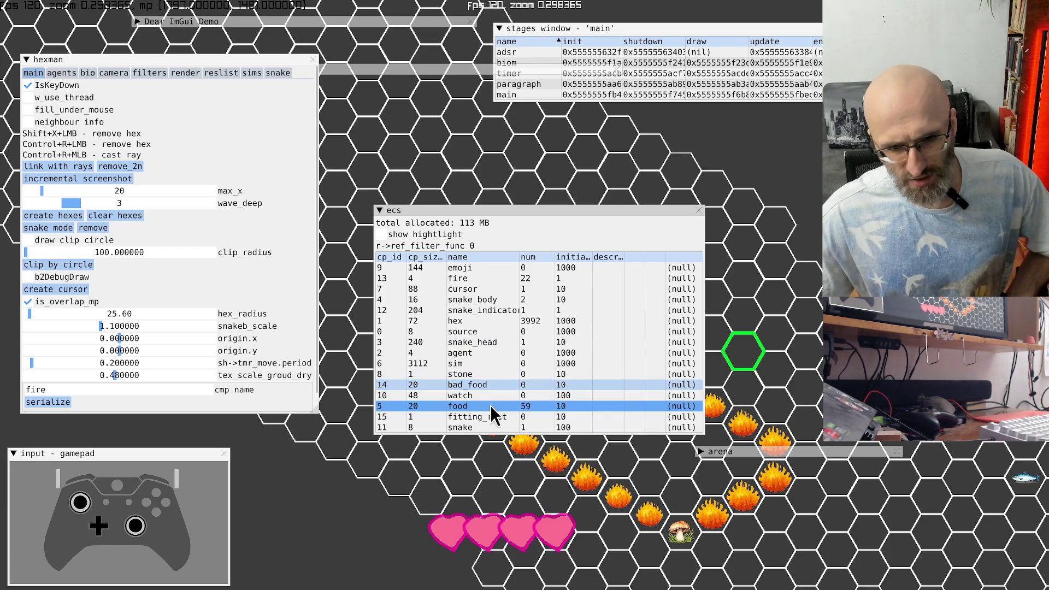
pyautogui.click(489, 397)
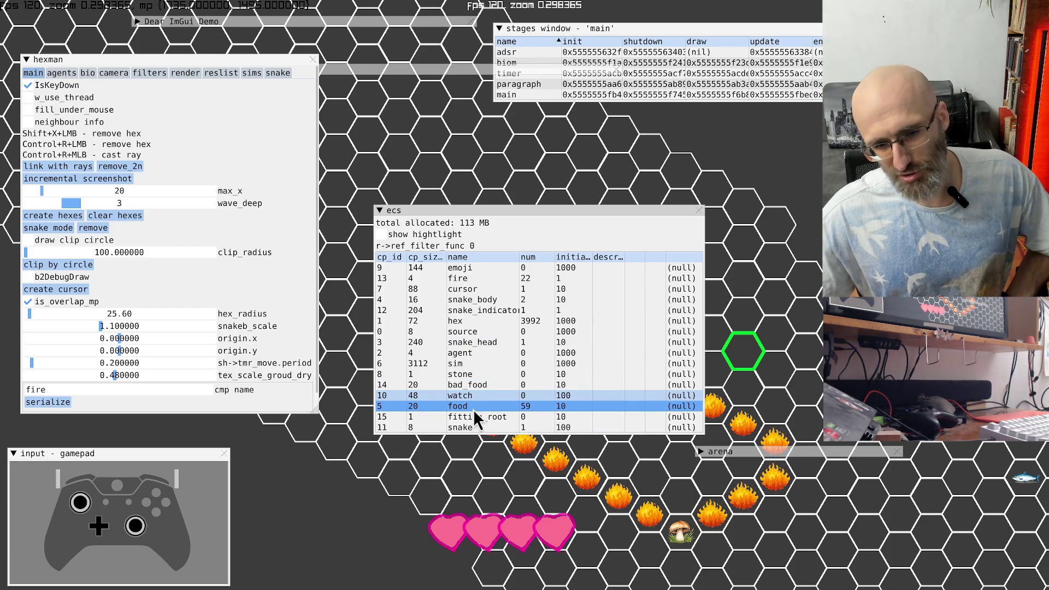
pyautogui.click(473, 409)
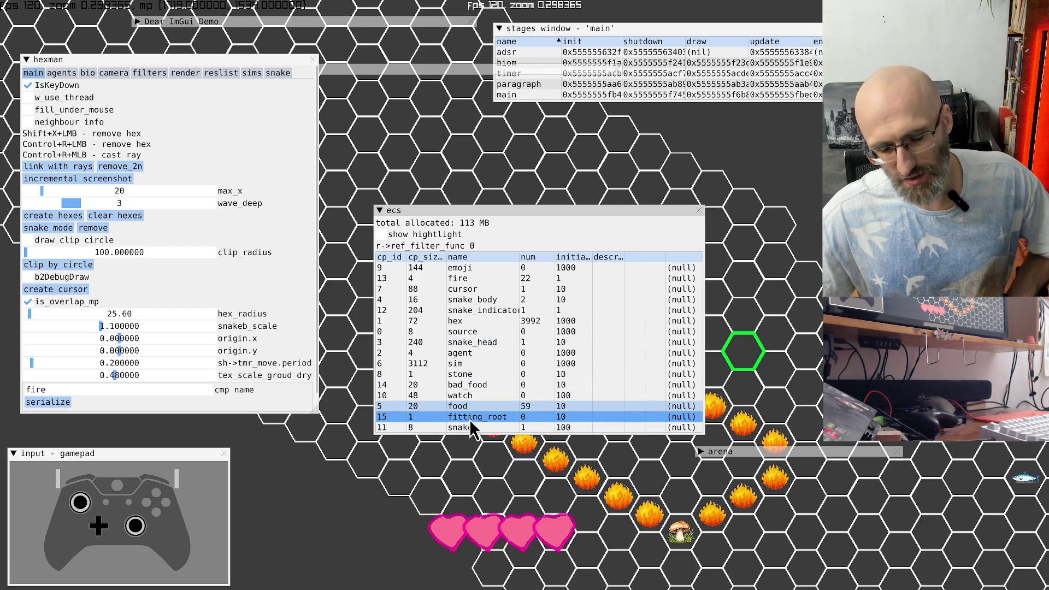
pyautogui.click(469, 418)
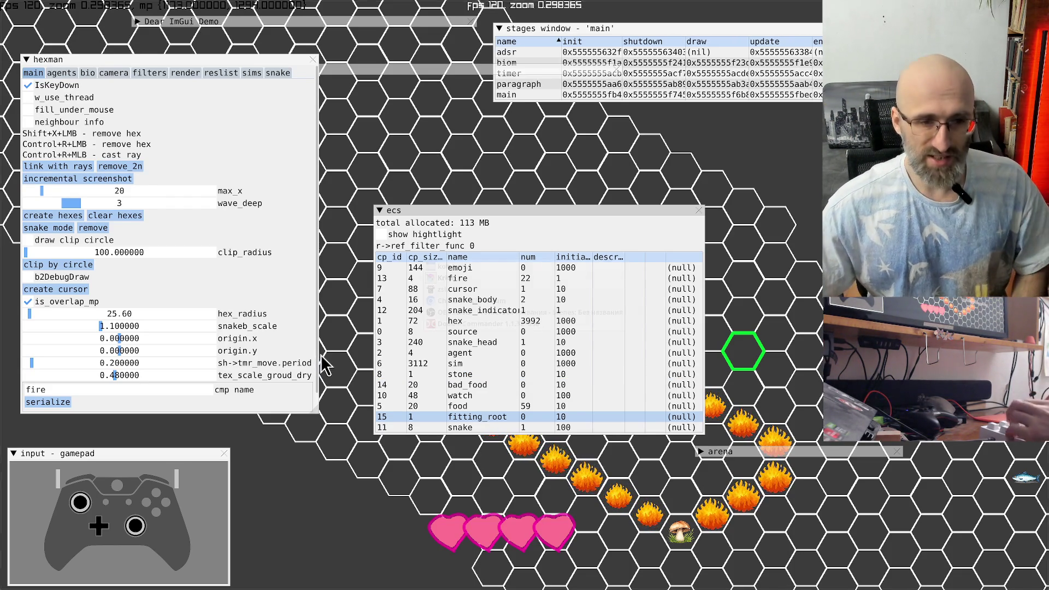
pyautogui.hotkey('alt', 'Tab')
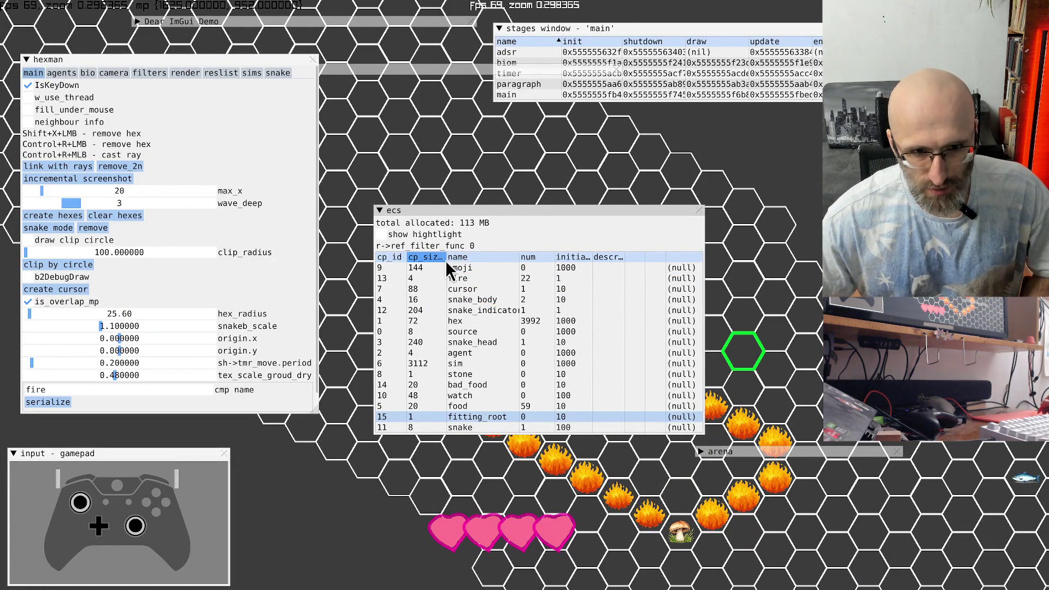
# Step: Widen the cp_sizeof column and move the ecs table up and to the right
pyautogui.moveTo(447, 256); pyautogui.dragTo(461, 256)
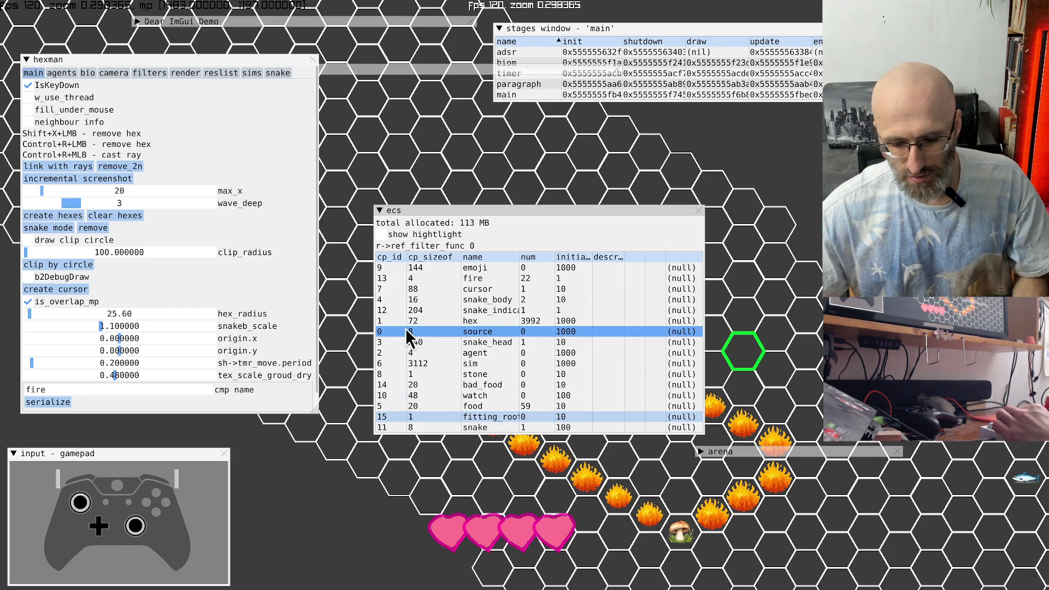
pyautogui.moveTo(522, 225)
pyautogui.mouseDown()
pyautogui.moveTo(536, 224)
pyautogui.moveTo(540, 202)
pyautogui.mouseUp()
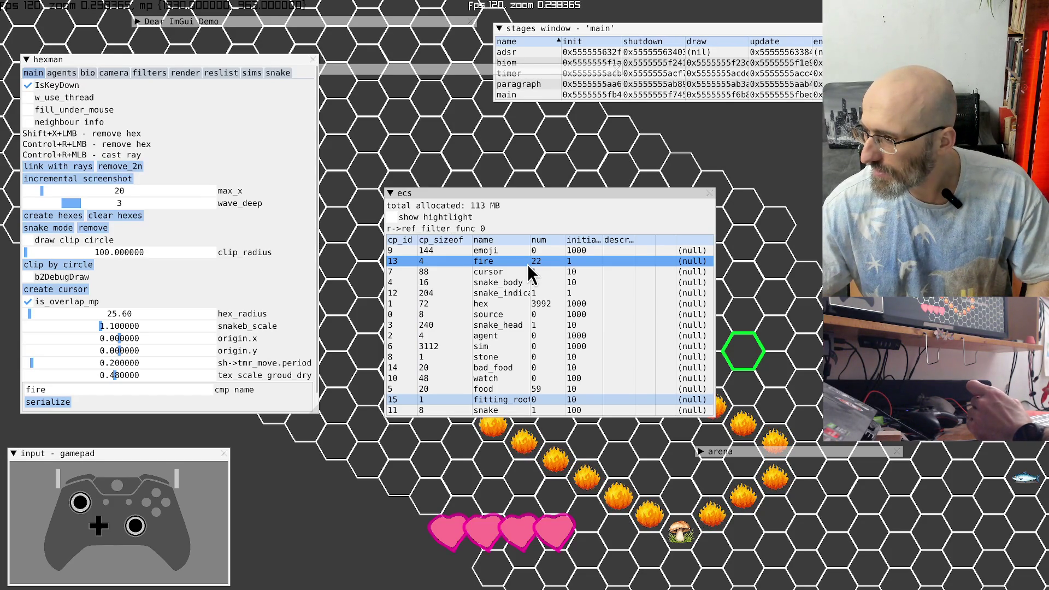
pyautogui.hotkey('alt', 'Tab')
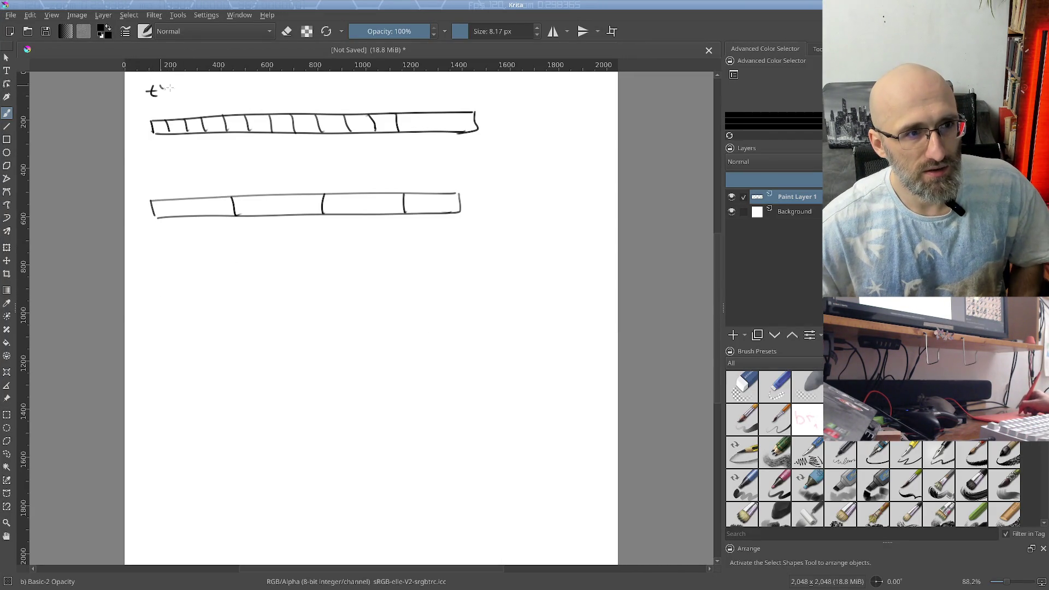
# Step: Handwrite the labels type_1 and type_2 above the two bars
pyautogui.moveTo(187, 89); pyautogui.dragTo(234, 96)
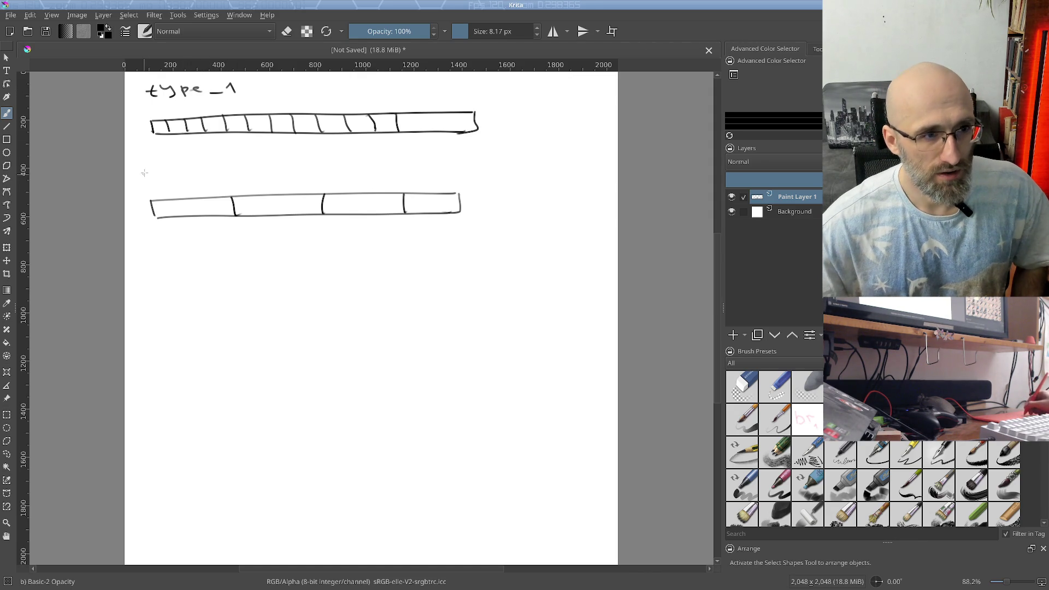
pyautogui.moveTo(138, 181); pyautogui.dragTo(151, 180)
pyautogui.moveTo(154, 177); pyautogui.dragTo(159, 180)
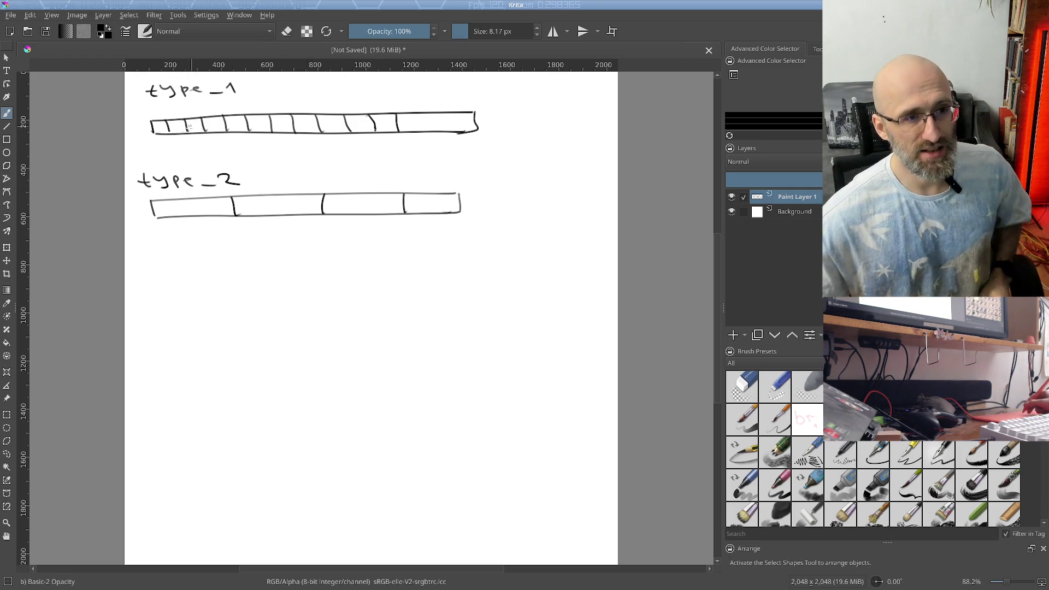
# Step: Draw an arrowhead at the type_2 bar's end and begin a handwritten note beneath it
pyautogui.hotkey('alt', 'Tab')
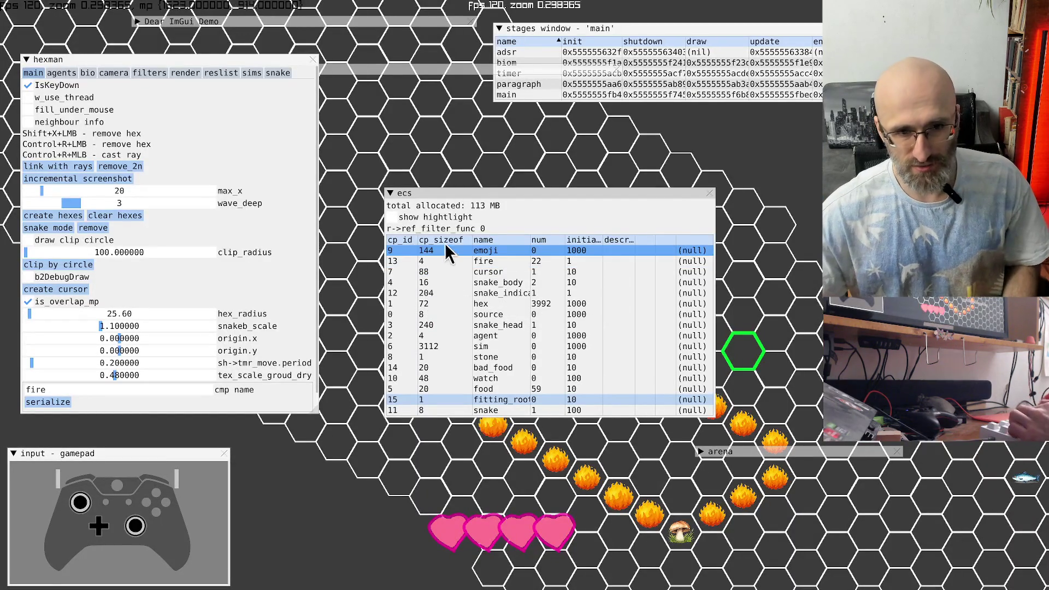
pyautogui.hotkey('alt', 'Tab')
pyautogui.moveTo(453, 236)
pyautogui.mouseDown()
pyautogui.moveTo(444, 225)
pyautogui.moveTo(464, 224)
pyautogui.mouseUp()
pyautogui.moveTo(405, 286)
pyautogui.mouseDown()
pyautogui.moveTo(393, 289)
pyautogui.moveTo(403, 304)
pyautogui.moveTo(436, 296)
pyautogui.mouseUp()
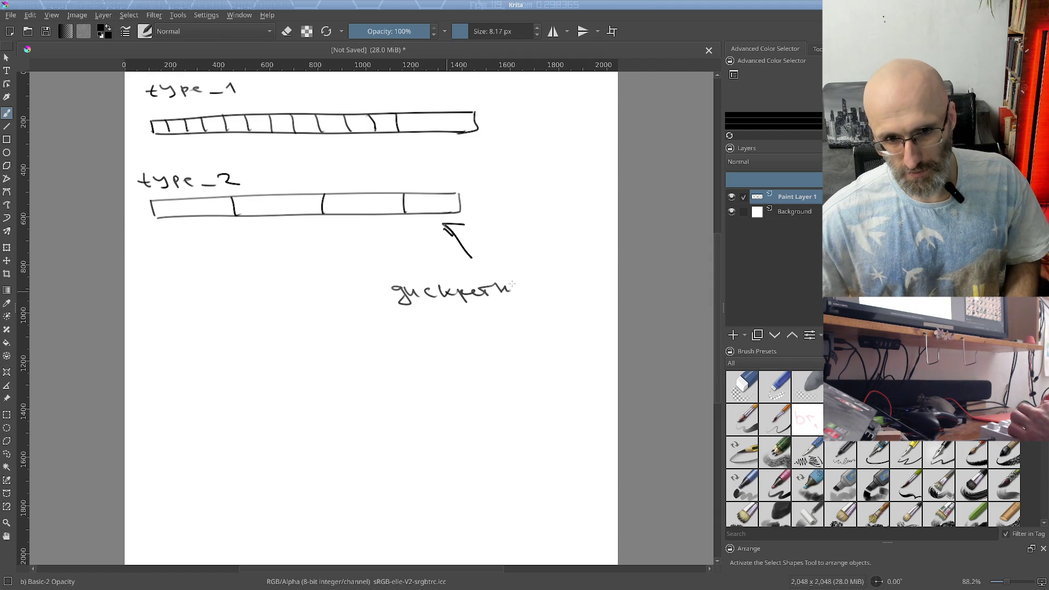
# Step: Write 'размер ячеек' under 'дискретный' and draw a curved arrow up to the type_1 bar's end
pyautogui.moveTo(402, 315); pyautogui.dragTo(413, 319)
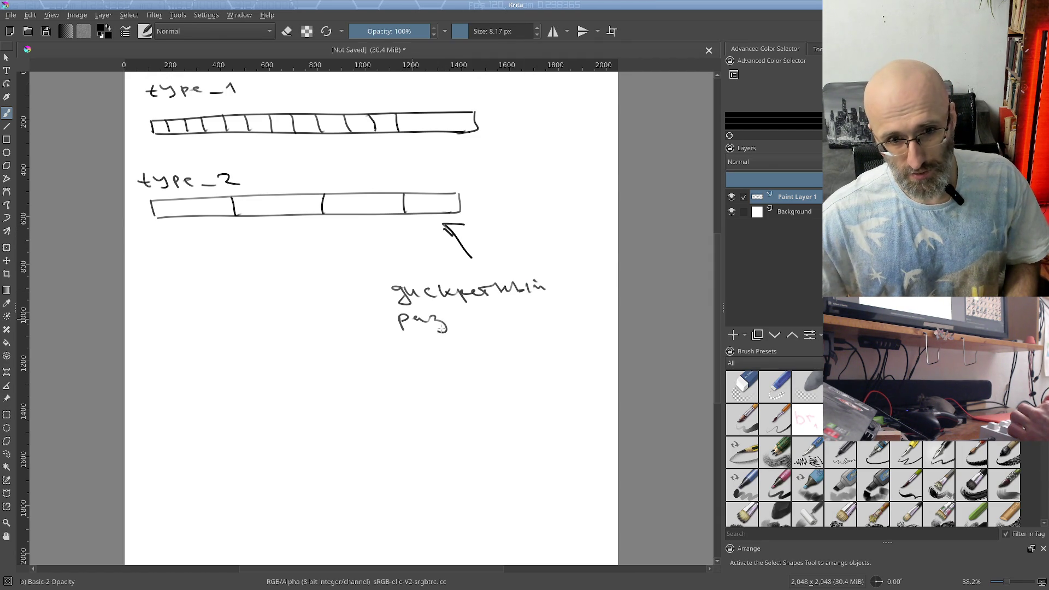
pyautogui.moveTo(498, 315); pyautogui.dragTo(495, 323)
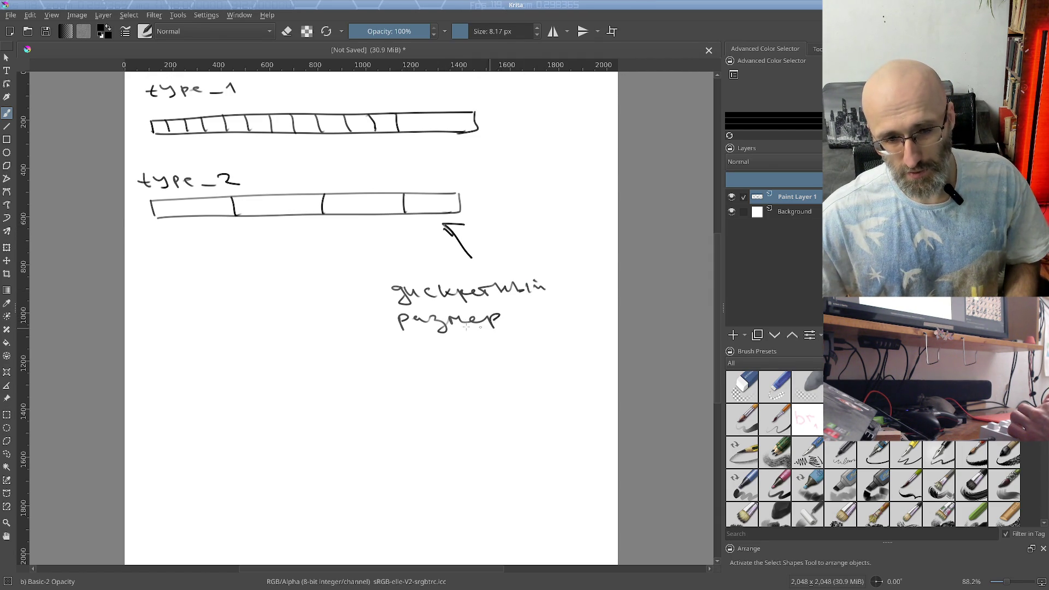
pyautogui.moveTo(403, 345)
pyautogui.mouseDown()
pyautogui.moveTo(395, 349)
pyautogui.moveTo(486, 356)
pyautogui.mouseUp()
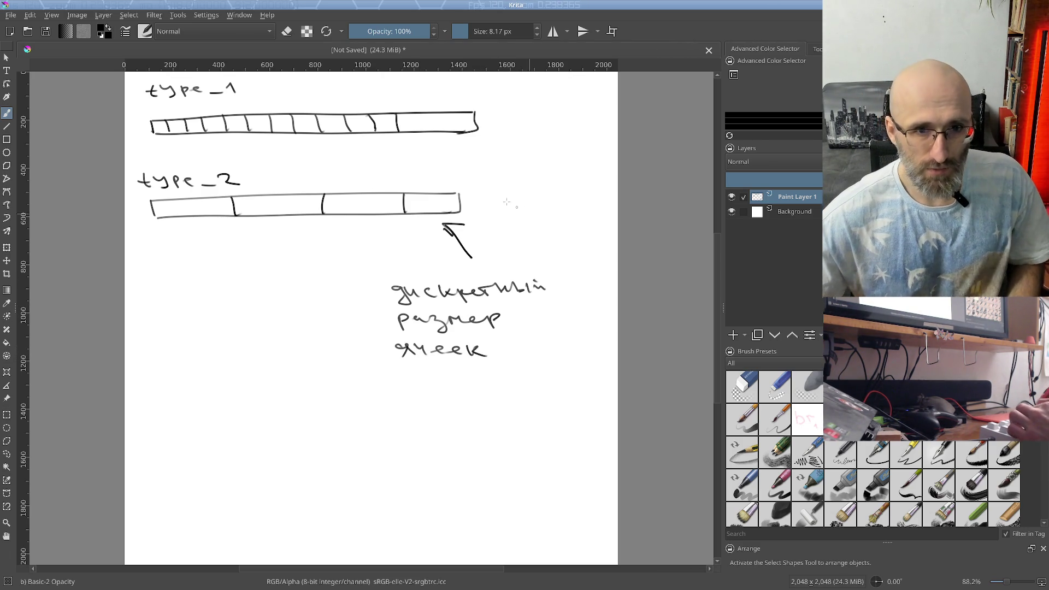
pyautogui.moveTo(473, 149); pyautogui.dragTo(505, 220)
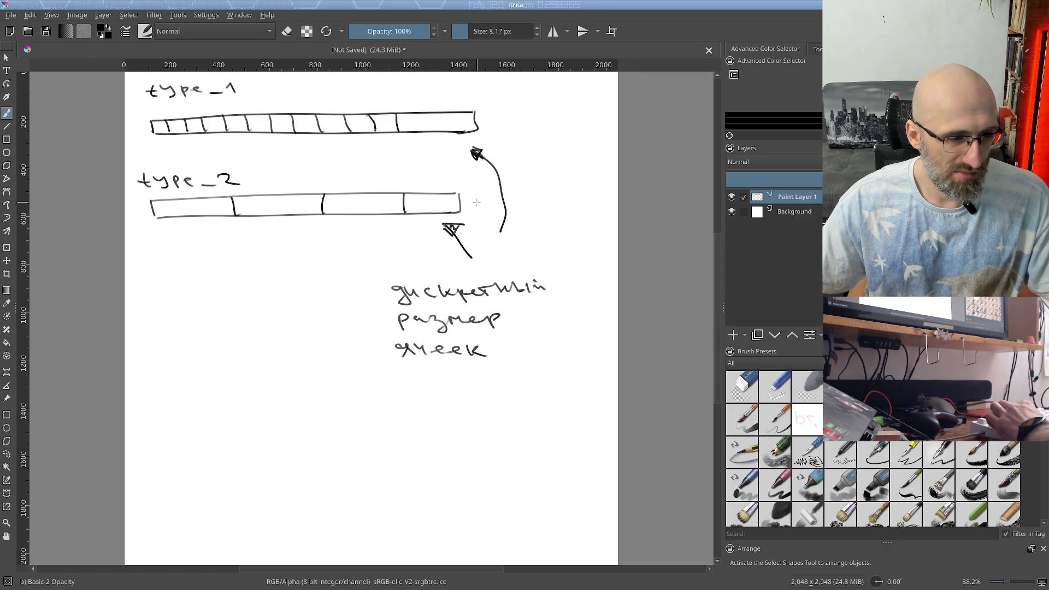
# Step: Zoom in on the type_1 bar and brush small marks into its first cells
pyautogui.moveTo(288, 205); pyautogui.dragTo(299, 258)
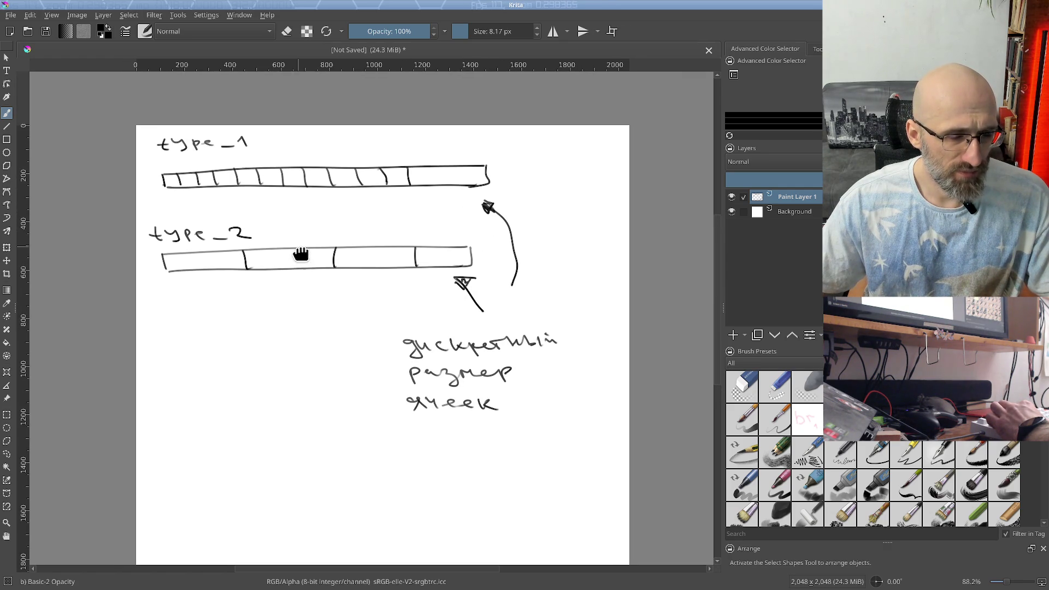
pyautogui.scroll(3, 96, 149)
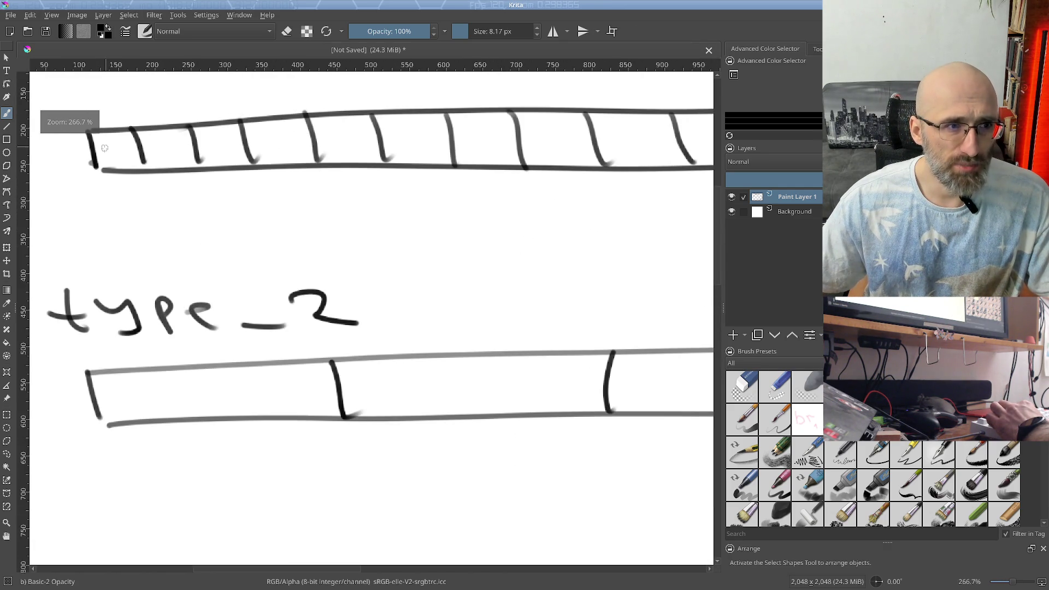
pyautogui.scroll(-2, 106, 150)
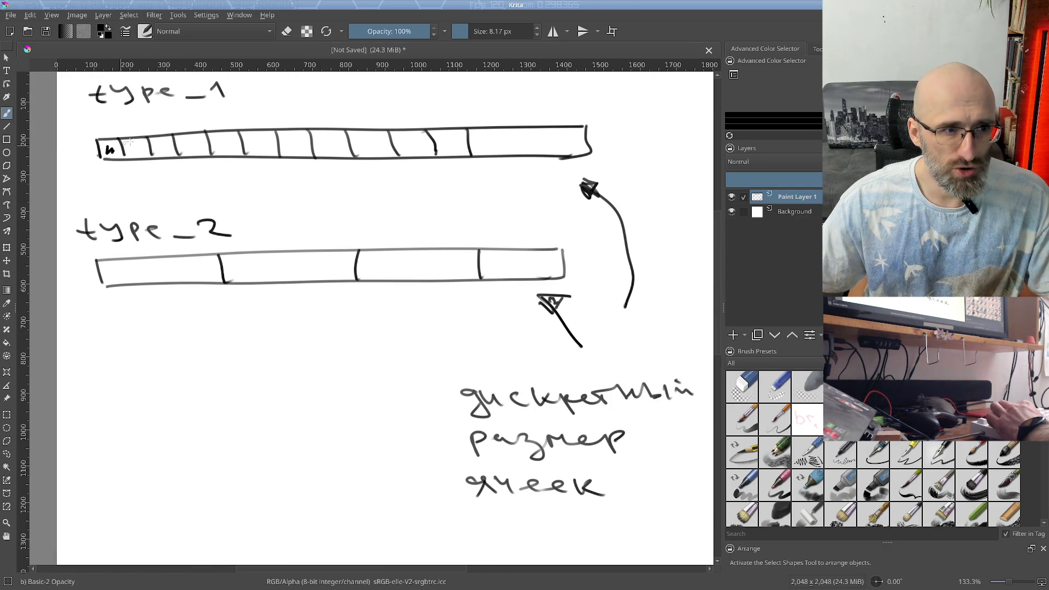
pyautogui.scroll(1, 133, 153)
pyautogui.scroll(-3, 135, 159)
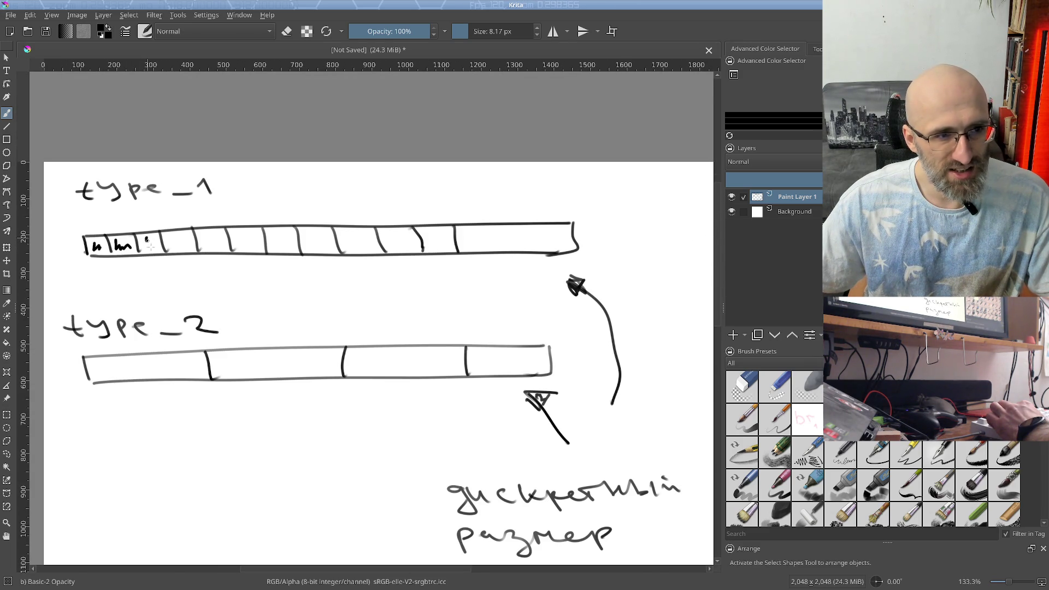
pyautogui.moveTo(179, 244); pyautogui.dragTo(186, 241)
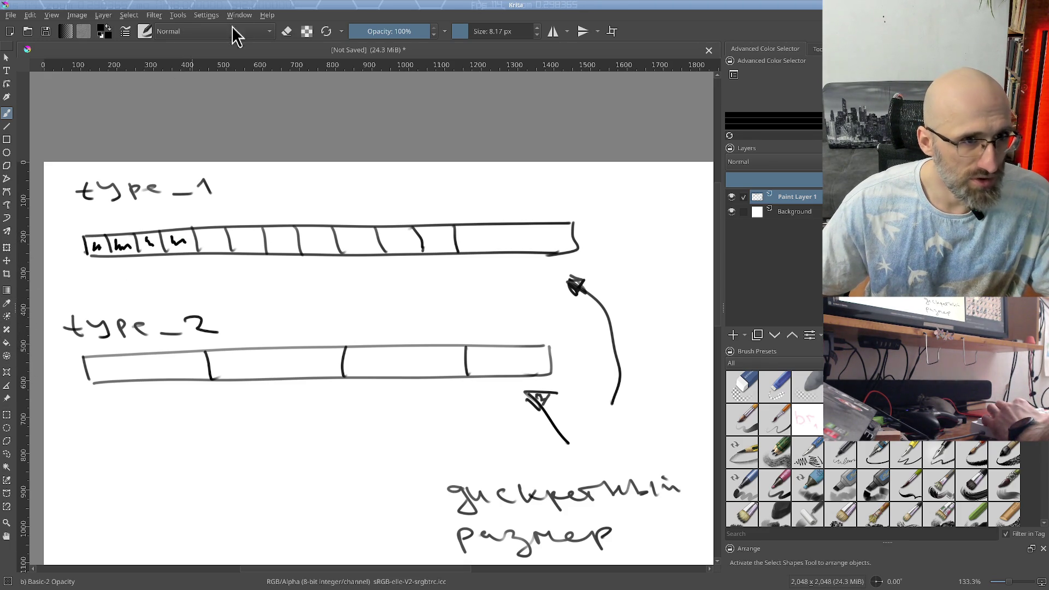
# Step: Switch the brush to Eraser mode and erase the mark in the second type_1 cell
pyautogui.click(285, 33)
pyautogui.scroll(2, 115, 242)
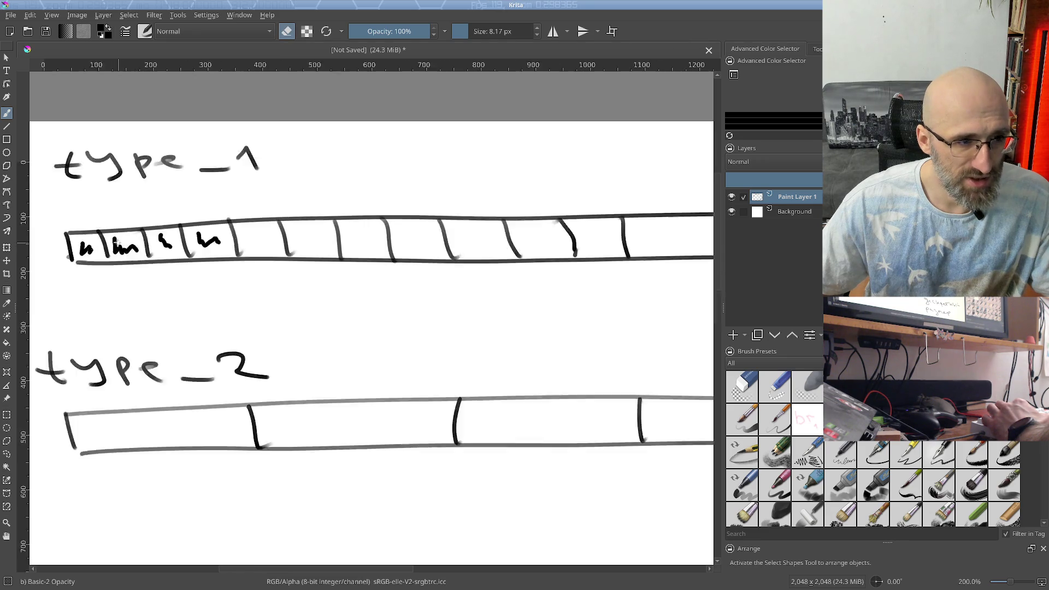
pyautogui.moveTo(113, 254); pyautogui.dragTo(126, 250)
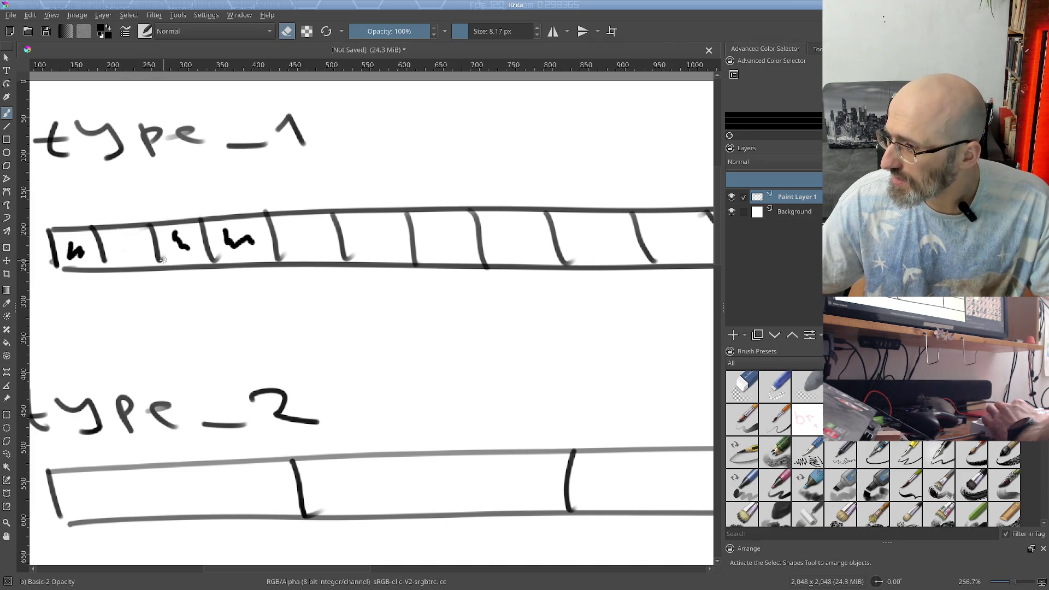
# Step: Zoom out to the whole page of notes and switch to the terminal
pyautogui.press('-')
pyautogui.press('-')
pyautogui.press('-')
pyautogui.moveTo(238, 285)
pyautogui.mouseDown()
pyautogui.moveTo(274, 330)
pyautogui.moveTo(256, 245)
pyautogui.moveTo(295, 261)
pyautogui.mouseUp()
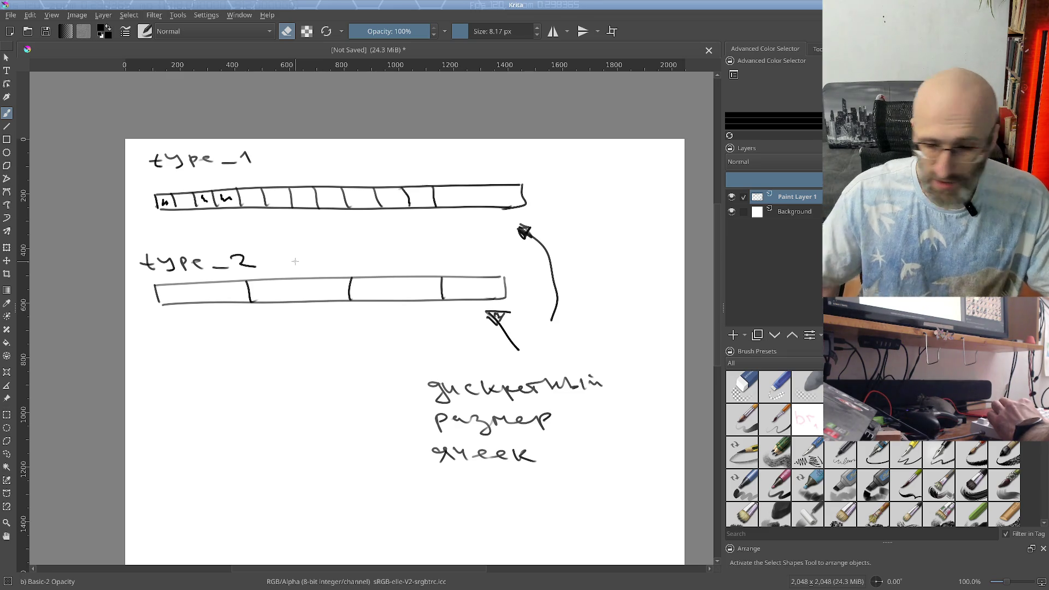
pyautogui.hotkey('alt', 'Tab')
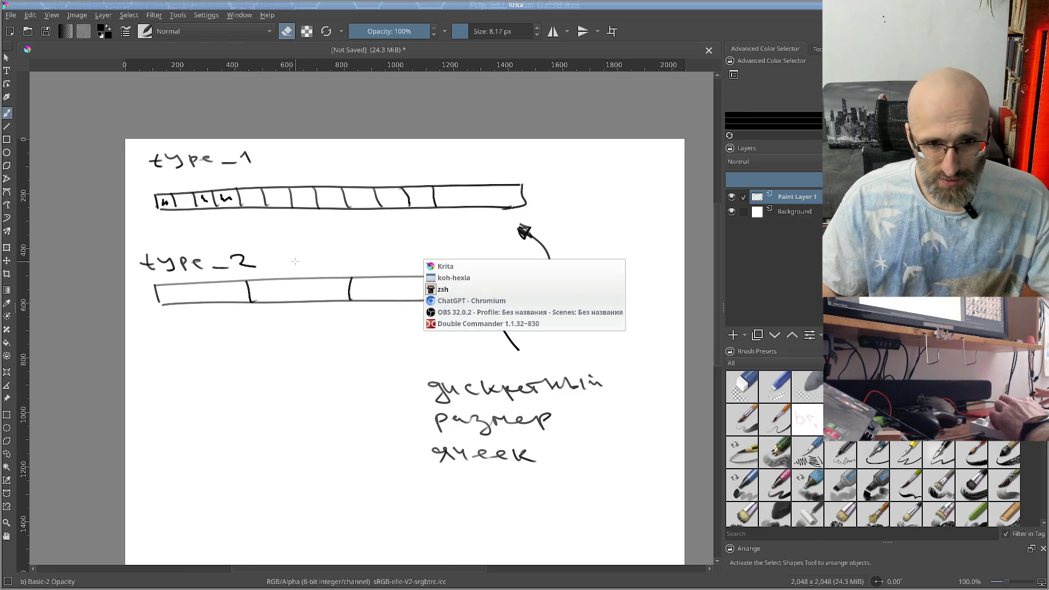
pyautogui.hotkey('alt', 'Tab')
# Step: In the nvim tmux window, open koh_ecs.c from the buffers picker filtered by 'ecs'
pyautogui.hotkey('ctrl', 'b')
pyautogui.press('1')
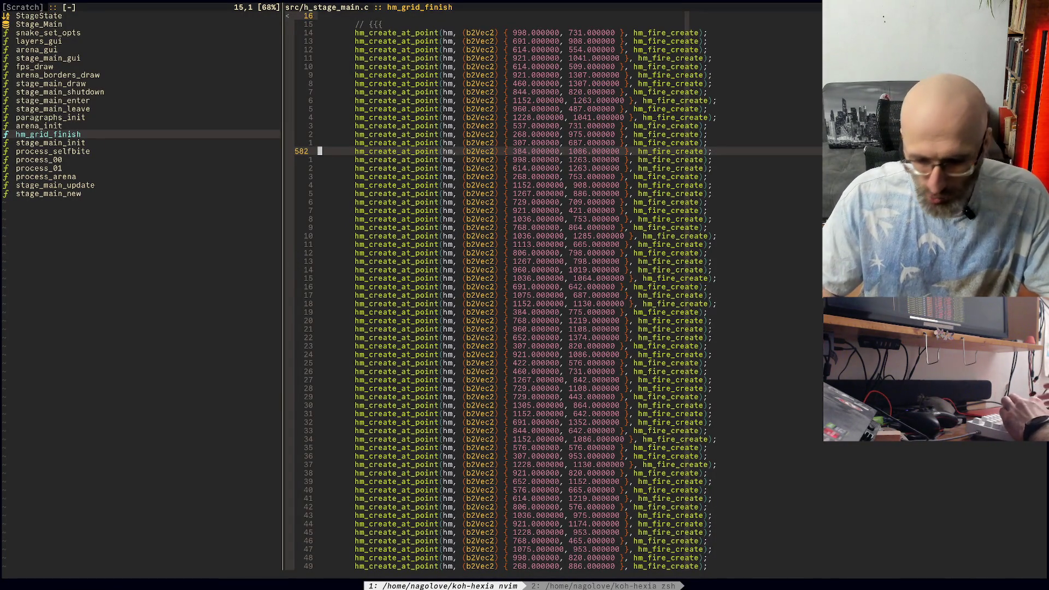
pyautogui.press('space')
pyautogui.press('b')
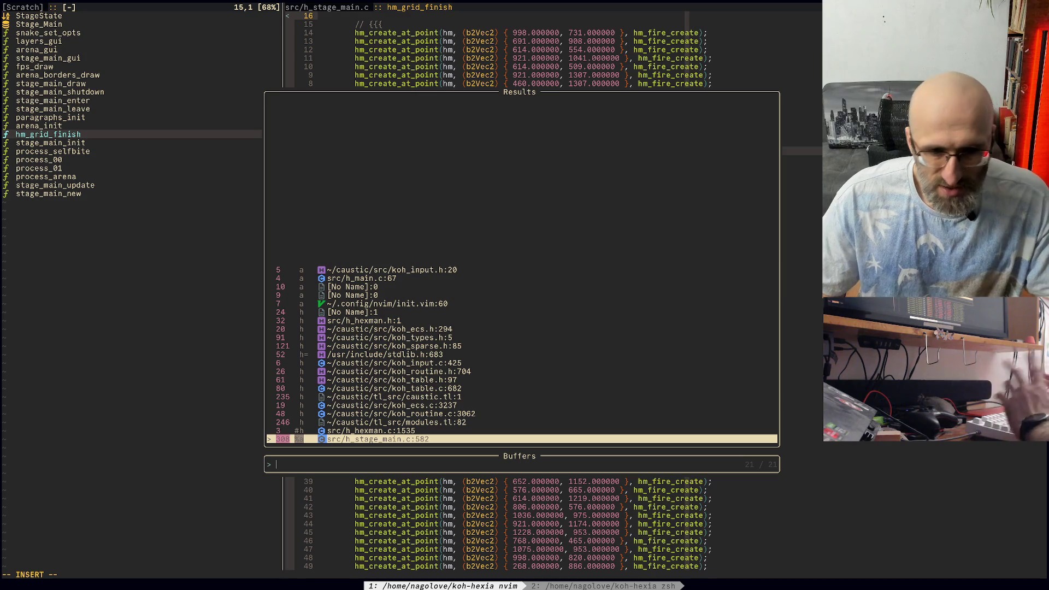
pyautogui.write('ecs')
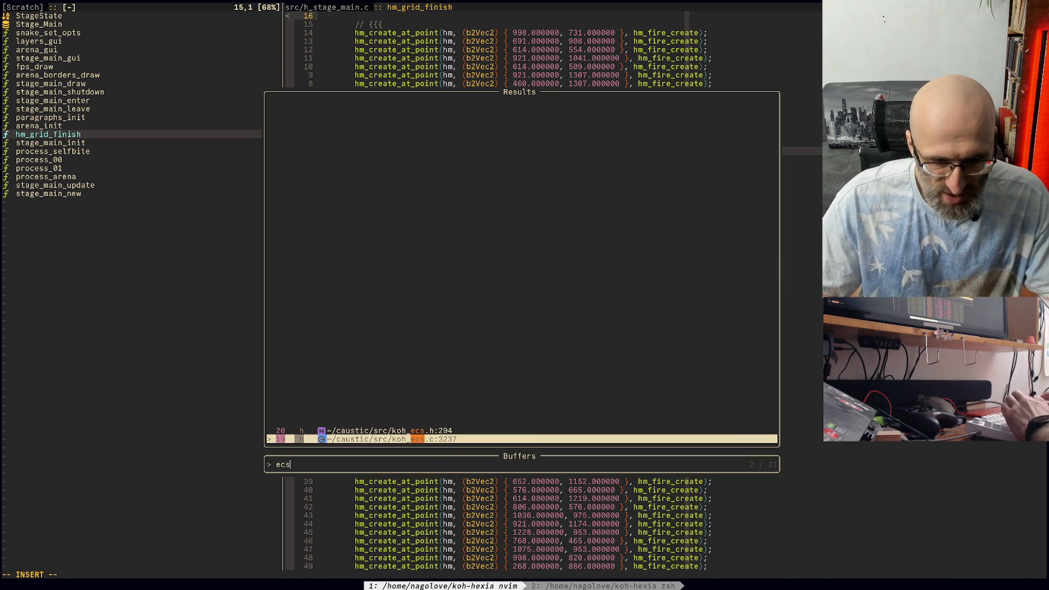
pyautogui.press('Return')
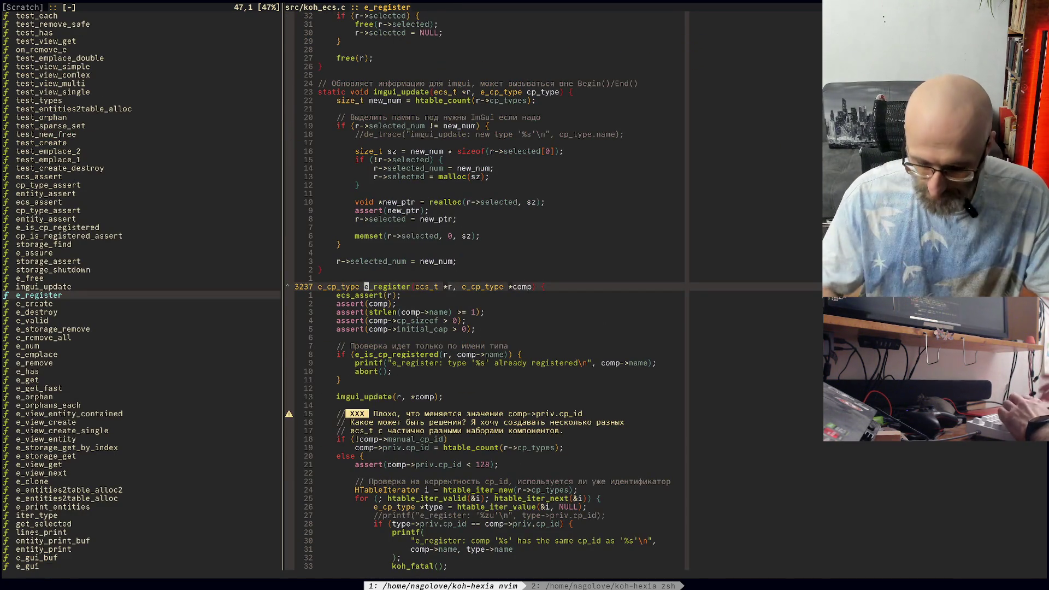
# Step: Switch to the koh_ecs.h header and move to the e_idu union definition
pyautogui.hotkey('alt', 'o')
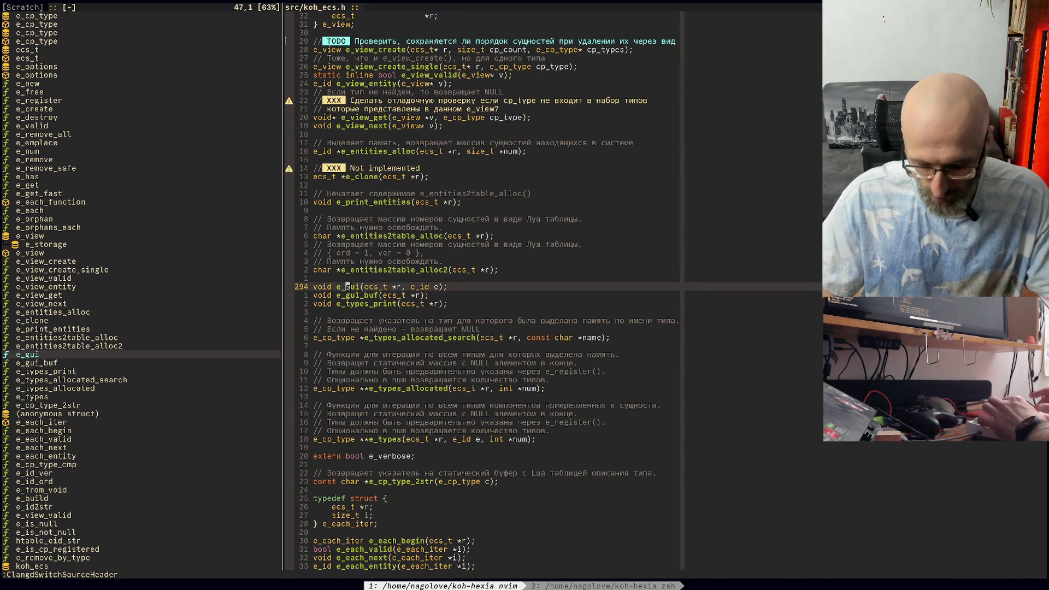
pyautogui.press('k')
pyautogui.press('k')
pyautogui.press('k')
pyautogui.press('k')
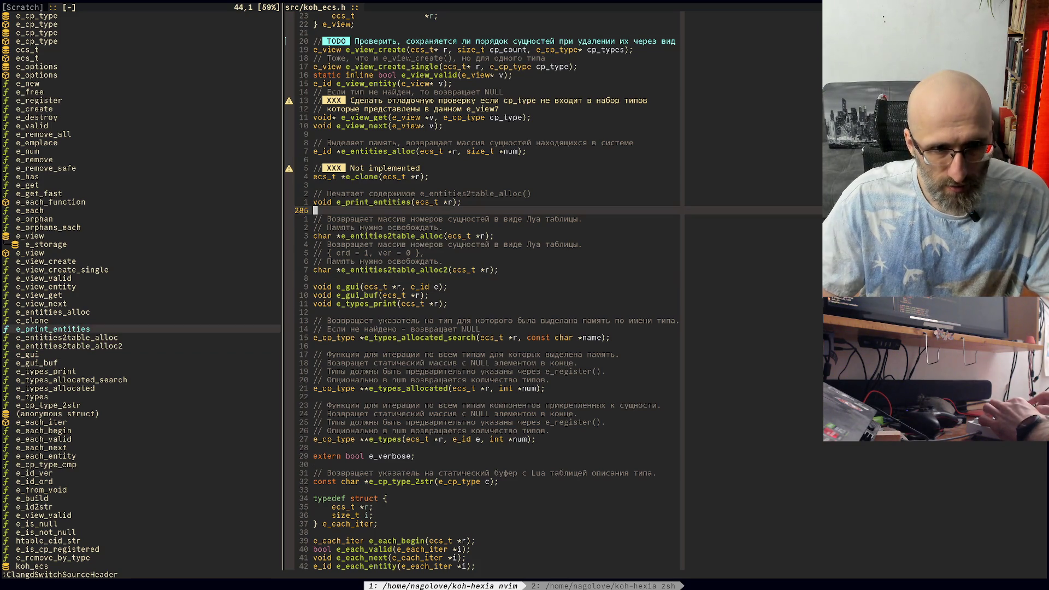
pyautogui.press('k')
pyautogui.press('k')
pyautogui.press('k')
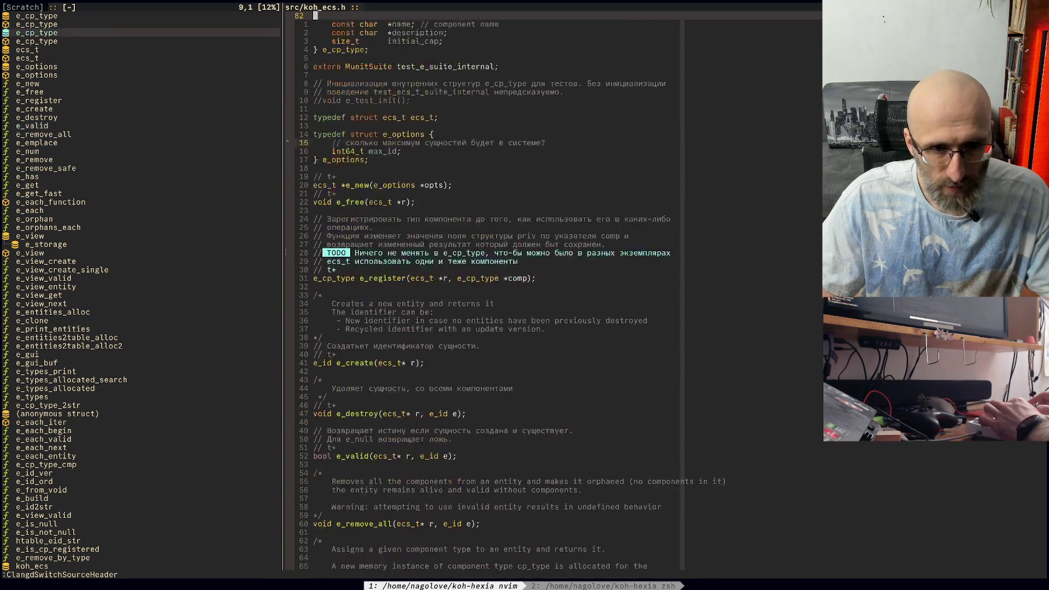
pyautogui.press('}')
pyautogui.press('}')
pyautogui.press('}')
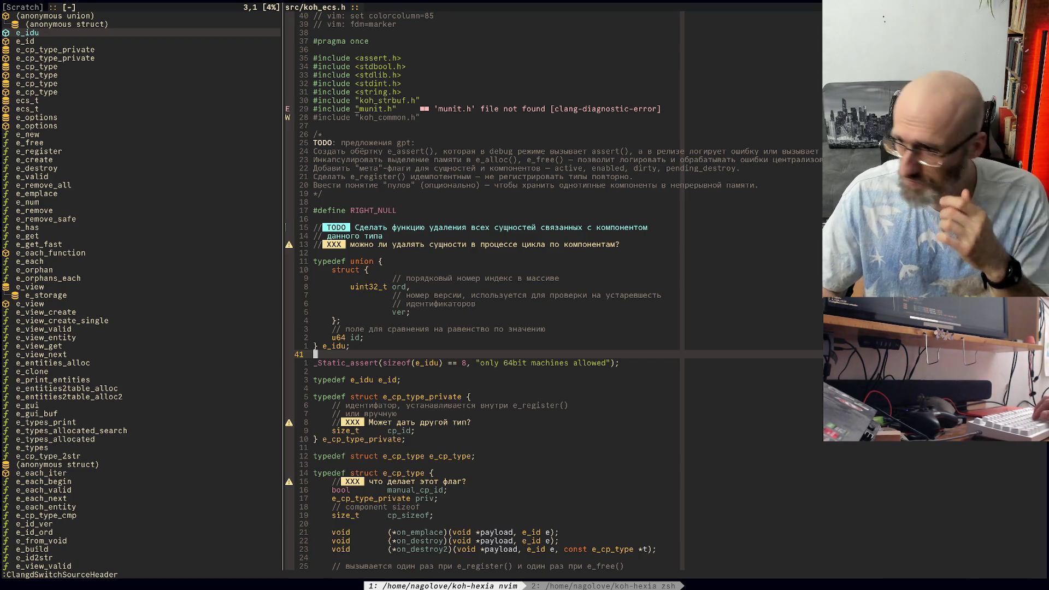
# Step: Yank the whole e_idu union definition
pyautogui.press('V')
pyautogui.press('{')
pyautogui.press('j')
pyautogui.press('y')
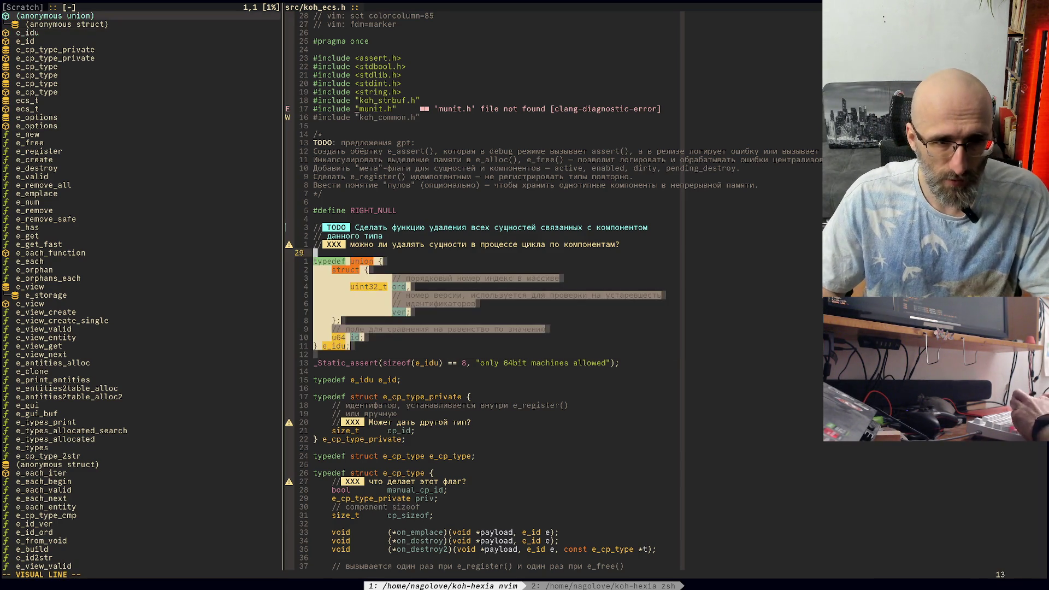
# Step: Highlight in turn the ord/ver fields, the u64 id field and the 'typedef e_idu e_id' line
pyautogui.click(315, 304)
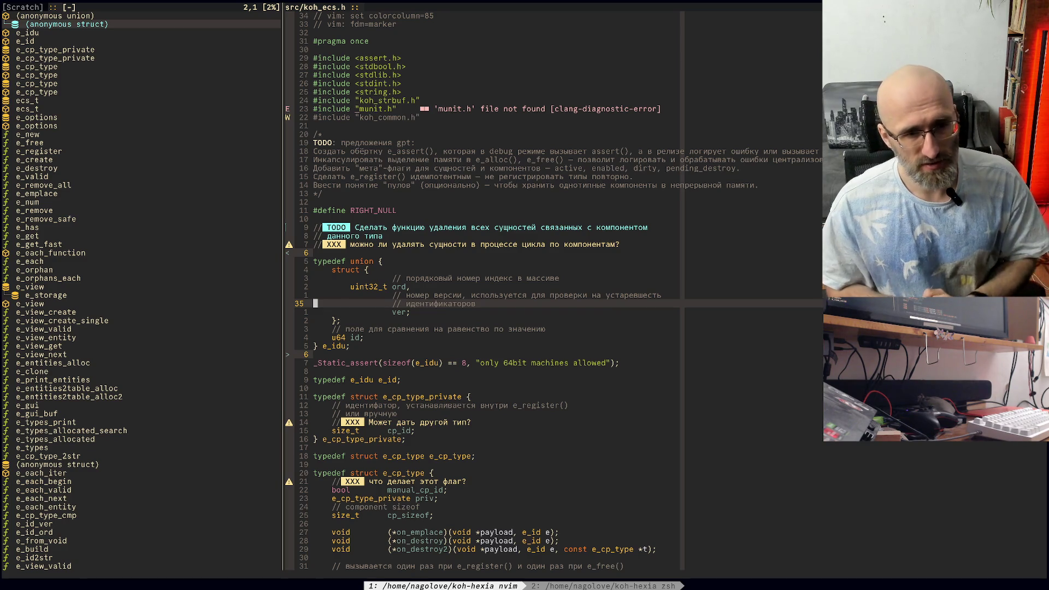
pyautogui.press('k')
pyautogui.press('k')
pyautogui.press('V')
pyautogui.press('j')
pyautogui.press('j')
pyautogui.press('j')
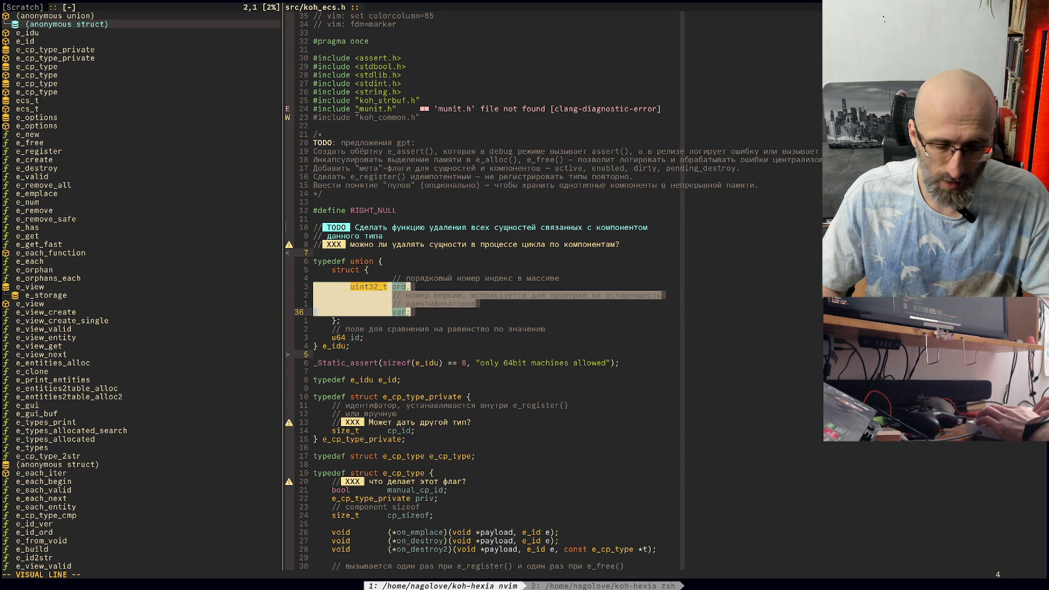
pyautogui.press('Escape')
pyautogui.press('j')
pyautogui.press('j')
pyautogui.press('j')
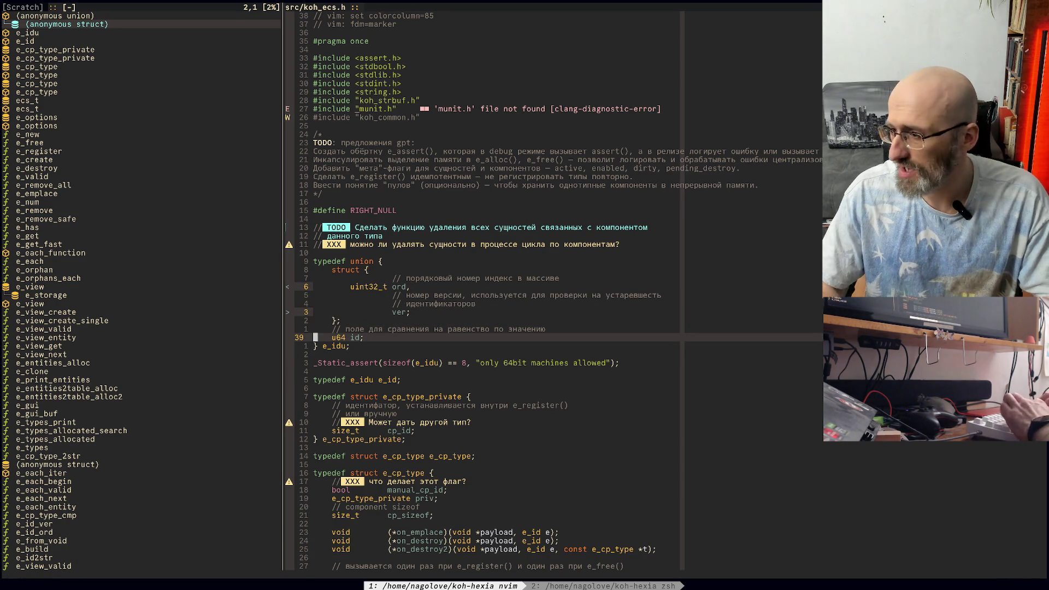
pyautogui.hotkey('shift', 'v')
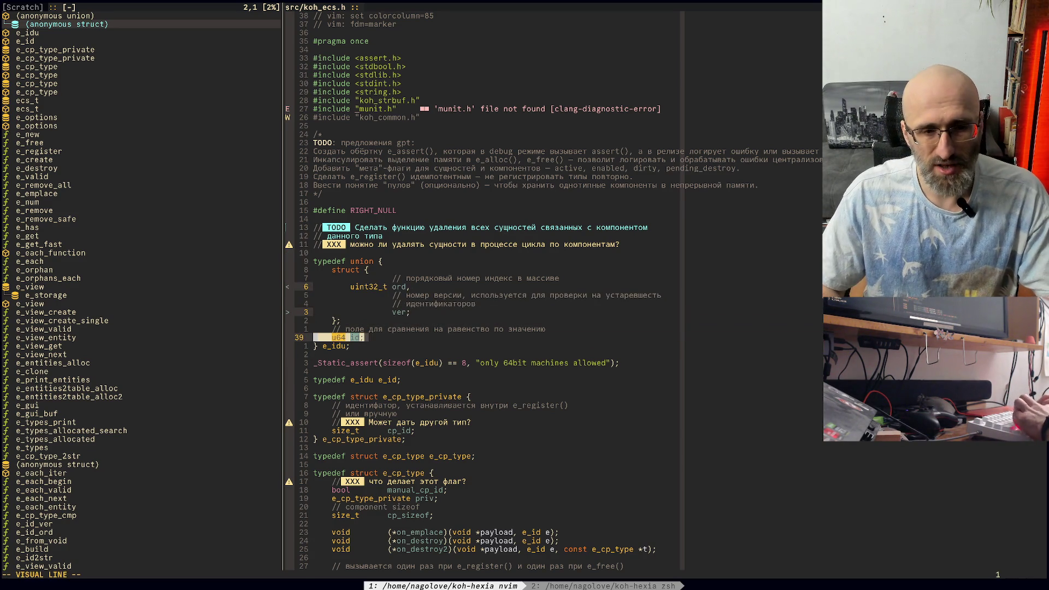
pyautogui.press('Escape')
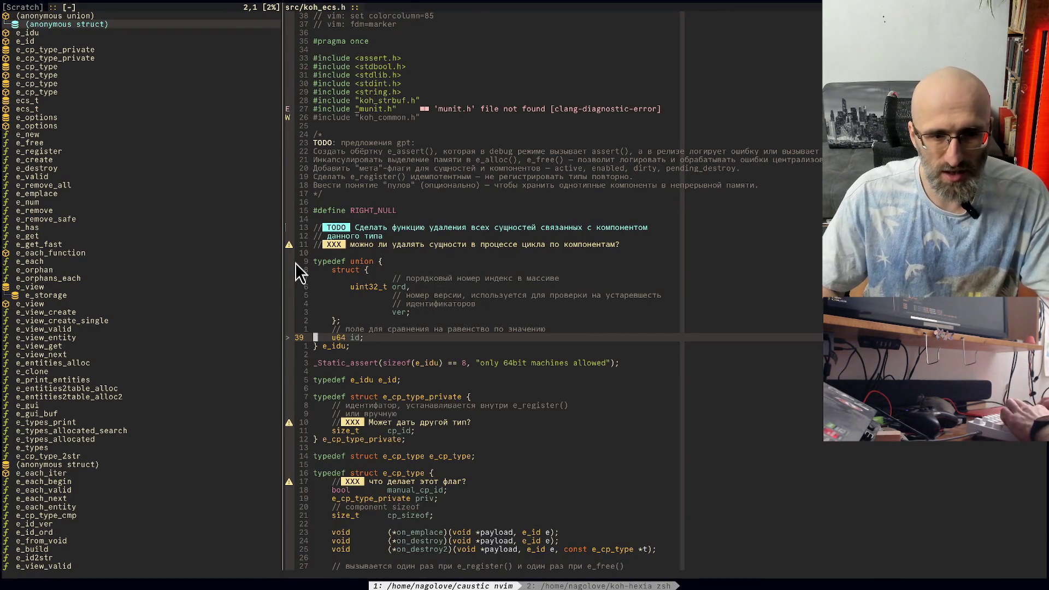
pyautogui.press('j')
pyautogui.press('j')
pyautogui.press('j')
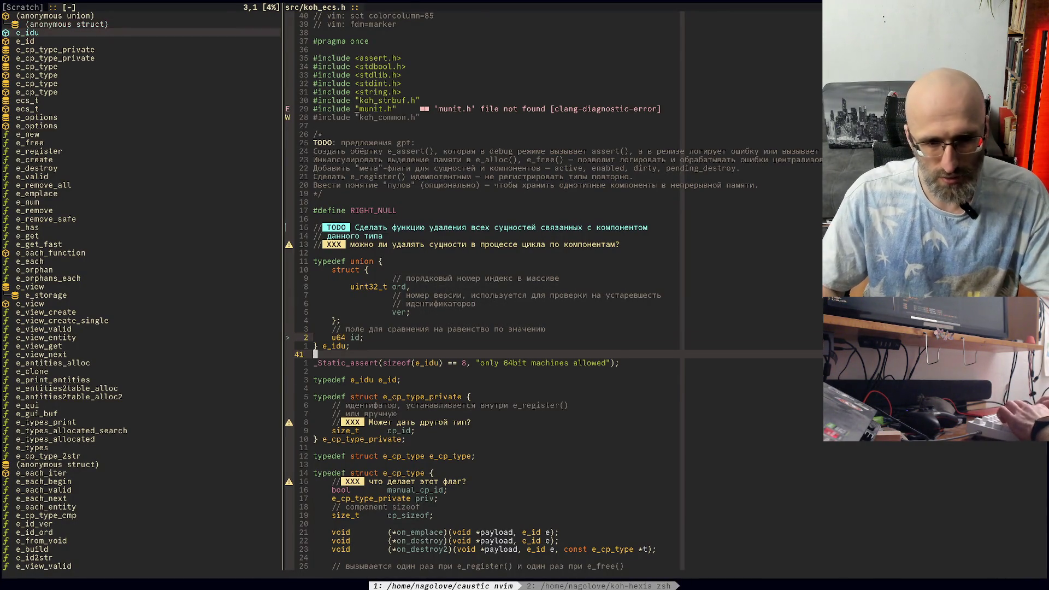
pyautogui.hotkey('shift', 'v')
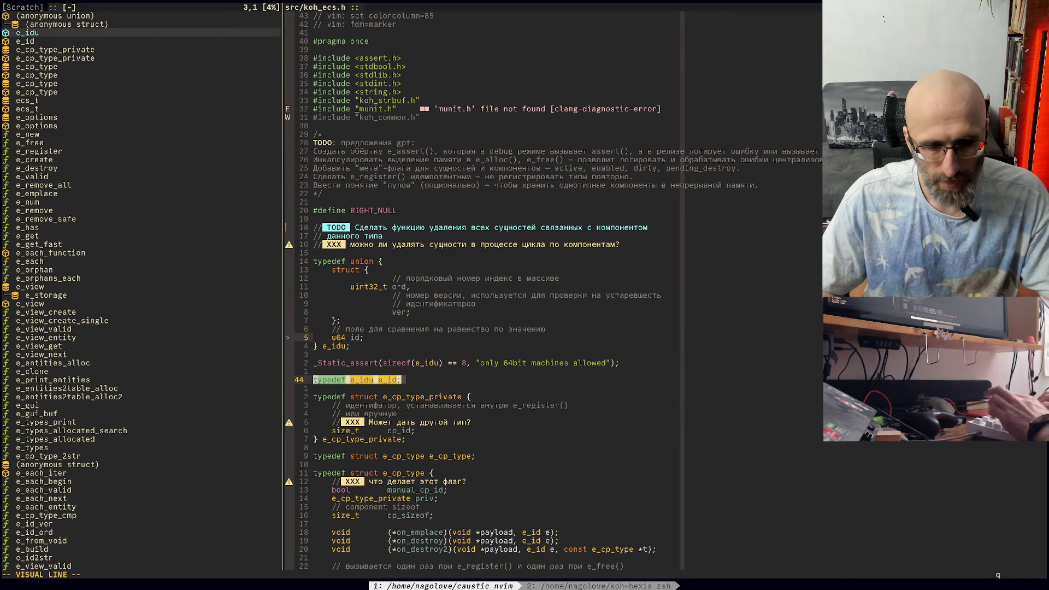
pyautogui.hotkey('alt', 'Tab')
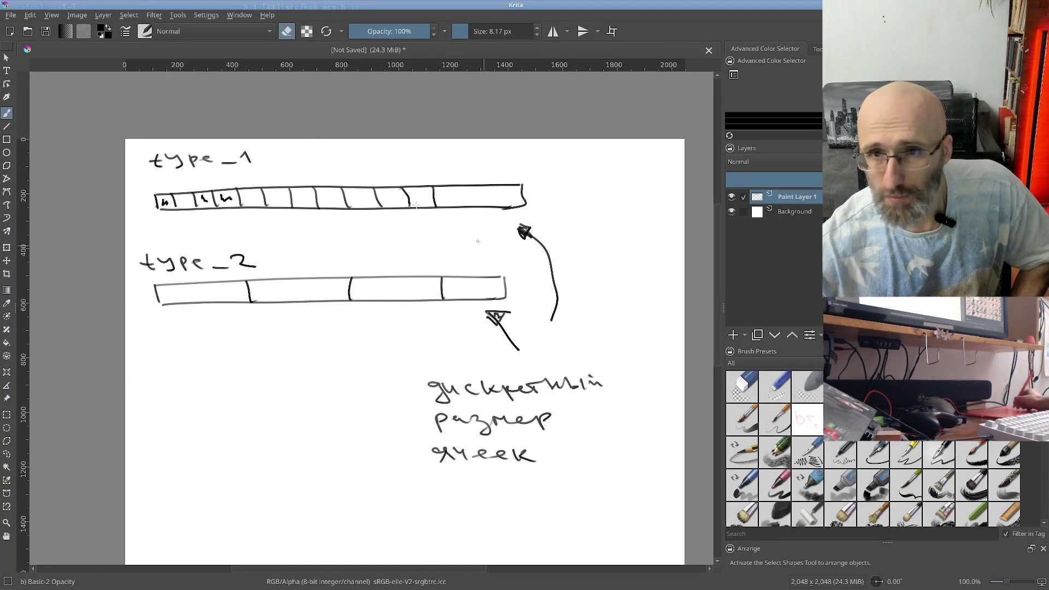
# Step: Turn off eraser mode and write a circled 'e_id' below the bars
pyautogui.click(287, 32)
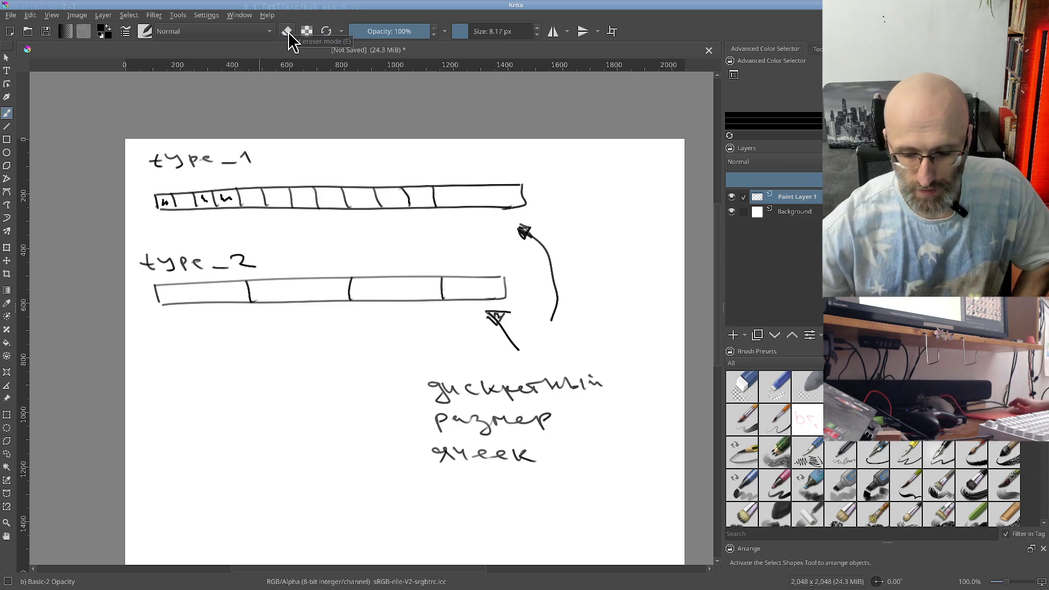
pyautogui.moveTo(216, 416)
pyautogui.mouseDown()
pyautogui.moveTo(233, 424)
pyautogui.moveTo(261, 419)
pyautogui.moveTo(259, 405)
pyautogui.moveTo(276, 412)
pyautogui.mouseUp()
pyautogui.click(275, 418)
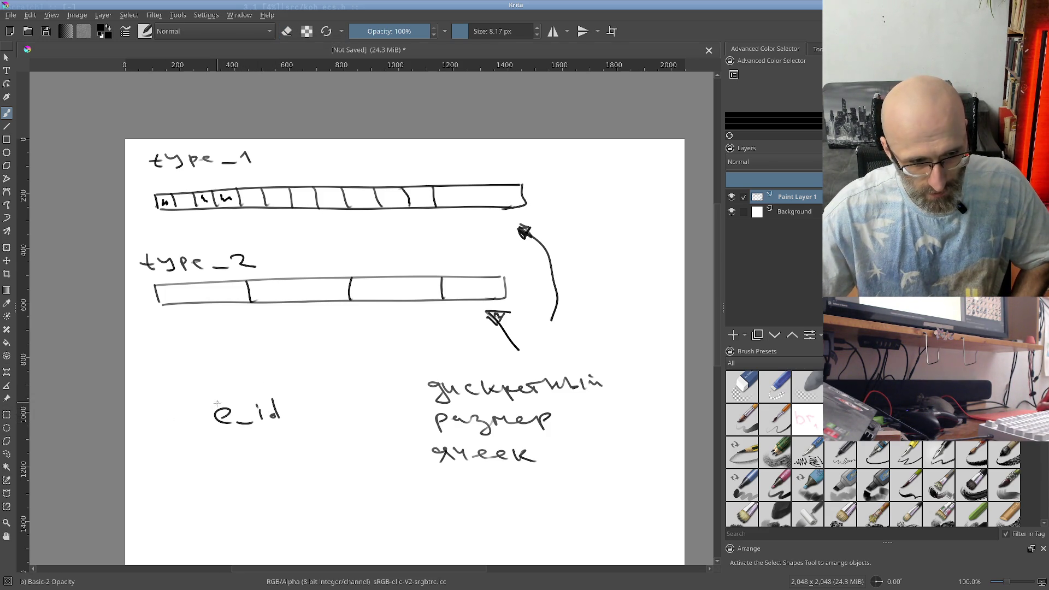
pyautogui.moveTo(218, 397)
pyautogui.mouseDown()
pyautogui.moveTo(236, 438)
pyautogui.moveTo(234, 393)
pyautogui.moveTo(294, 424)
pyautogui.moveTo(237, 438)
pyautogui.mouseUp()
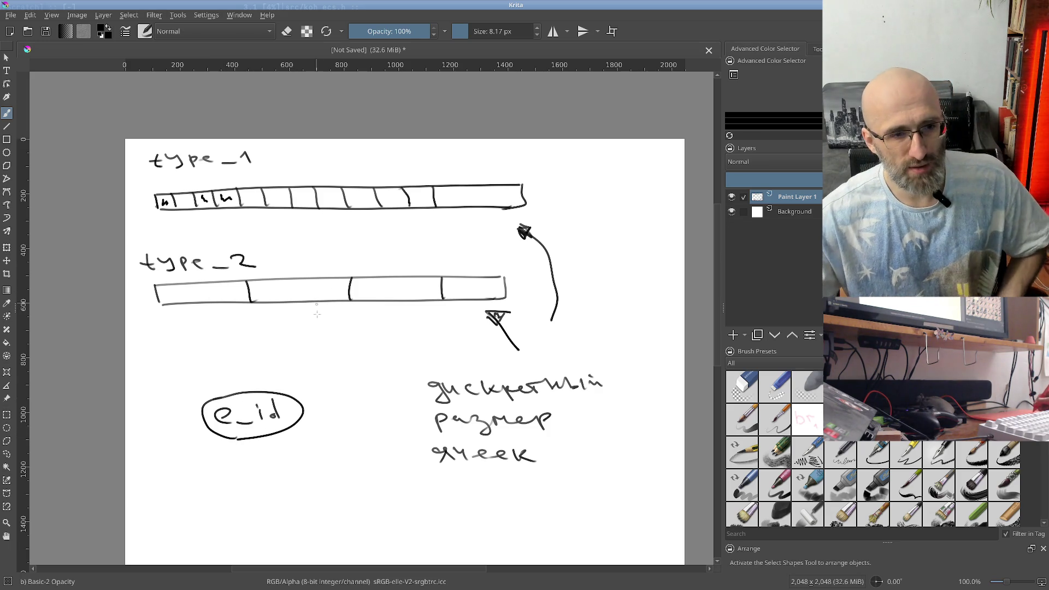
# Step: Draw lines from type_2 and type_1 cells into e_id and start the note 'можно узнать какие' below
pyautogui.moveTo(282, 308); pyautogui.dragTo(270, 388)
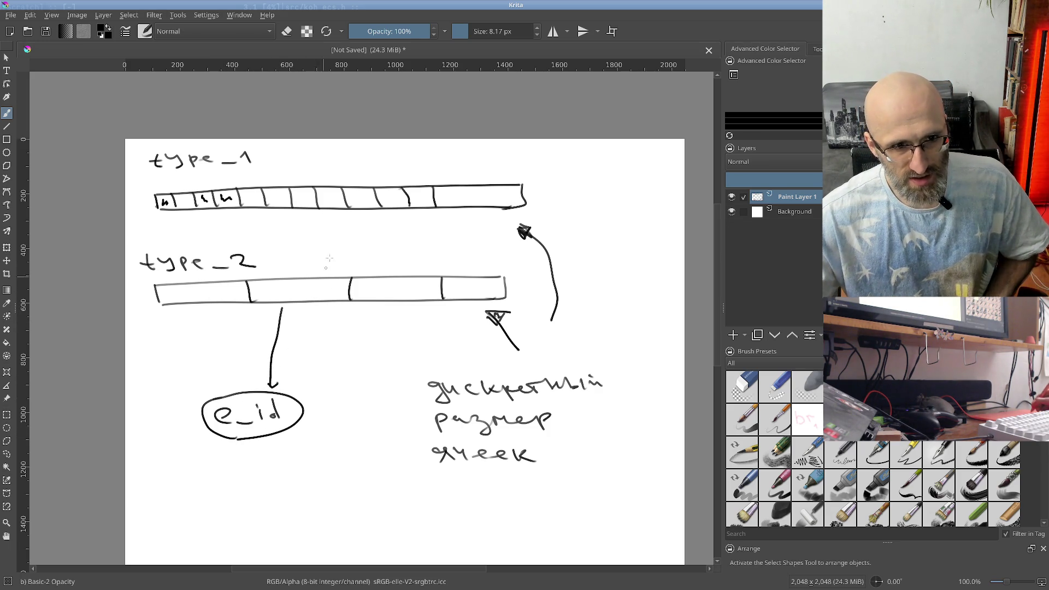
pyautogui.moveTo(275, 213)
pyautogui.mouseDown()
pyautogui.moveTo(244, 385)
pyautogui.moveTo(253, 373)
pyautogui.mouseUp()
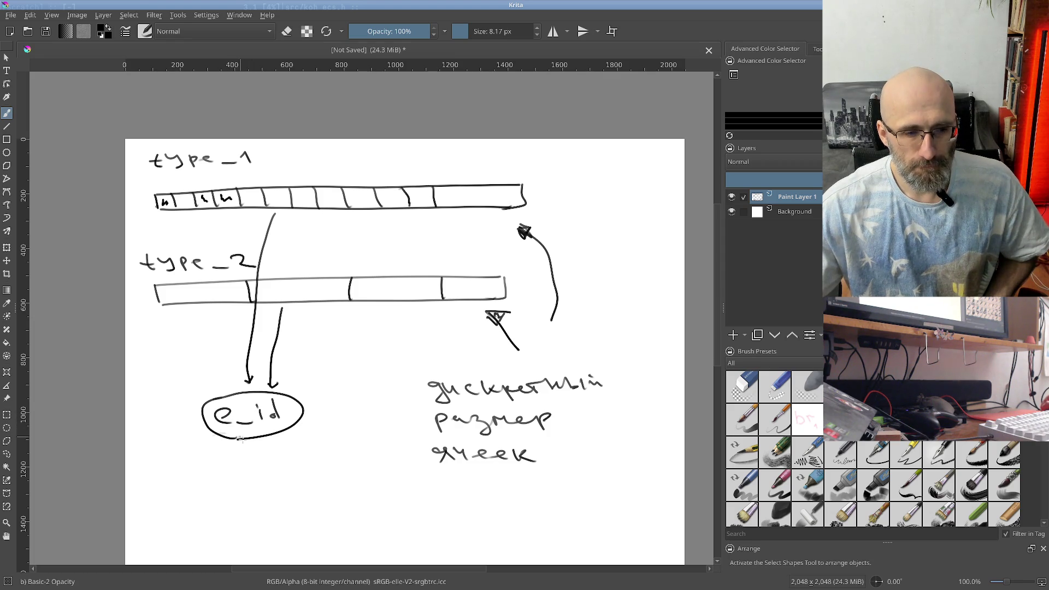
pyautogui.moveTo(200, 467)
pyautogui.mouseDown()
pyautogui.moveTo(226, 432)
pyautogui.moveTo(192, 417)
pyautogui.moveTo(192, 393)
pyautogui.moveTo(218, 409)
pyautogui.moveTo(184, 418)
pyautogui.moveTo(268, 412)
pyautogui.mouseUp()
pyautogui.moveTo(183, 437)
pyautogui.mouseDown()
pyautogui.moveTo(216, 437)
pyautogui.moveTo(230, 451)
pyautogui.moveTo(240, 434)
pyautogui.moveTo(419, 430)
pyautogui.mouseUp()
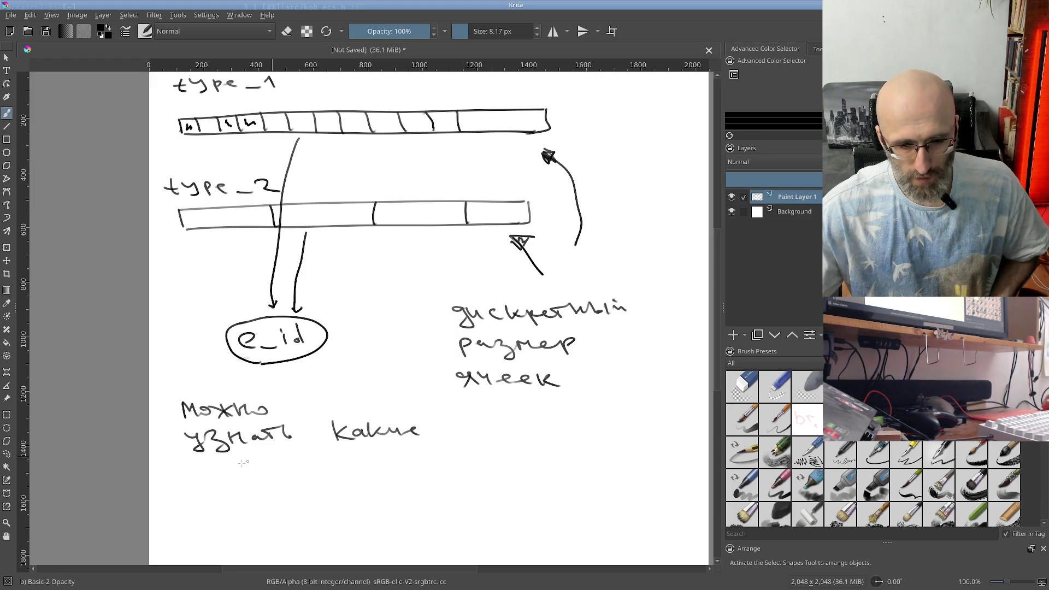
# Step: Complete the note so it reads 'можно узнать какие типы присоединены к id'
pyautogui.moveTo(182, 464)
pyautogui.mouseDown()
pyautogui.moveTo(247, 476)
pyautogui.moveTo(516, 450)
pyautogui.mouseUp()
pyautogui.moveTo(540, 448)
pyautogui.mouseDown()
pyautogui.moveTo(543, 460)
pyautogui.moveTo(612, 456)
pyautogui.mouseUp()
pyautogui.click(592, 444)
pyautogui.click(615, 456)
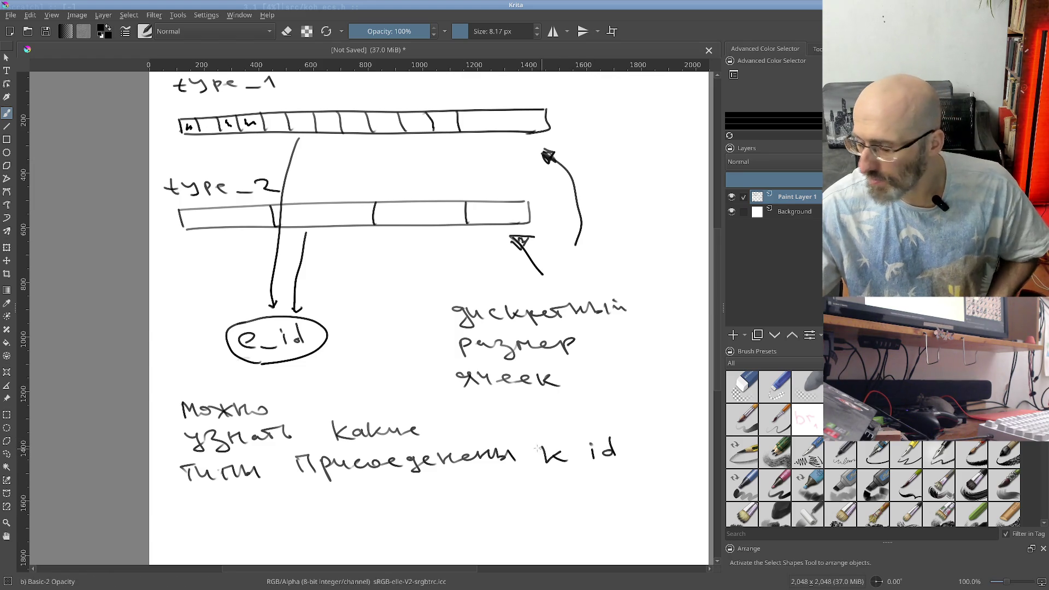
# Step: Write a new line below: 'вместо указателей — e_id'
pyautogui.scroll(-3, 375, 459)
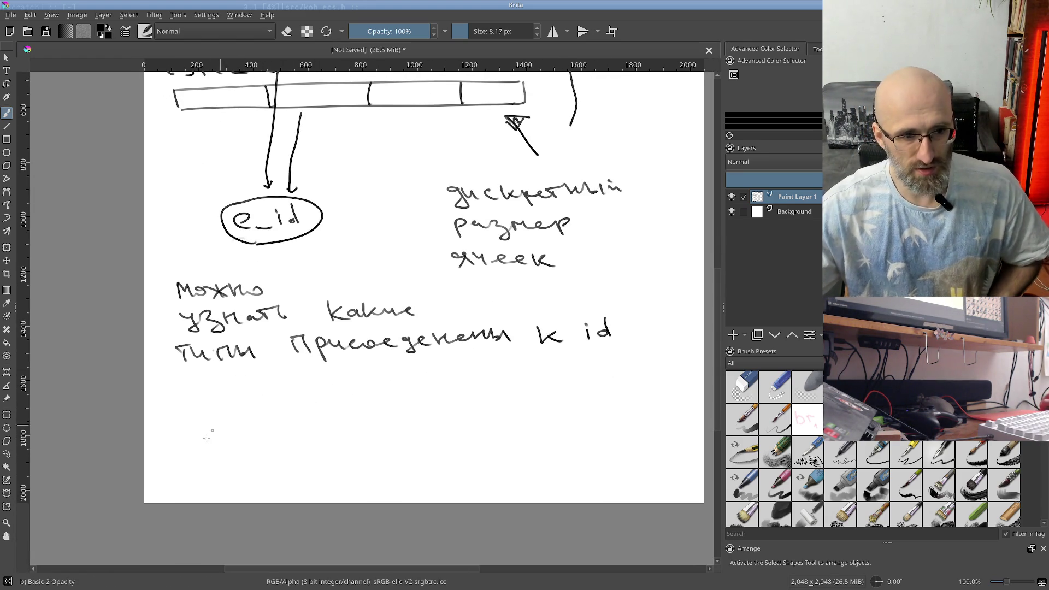
pyautogui.moveTo(180, 434)
pyautogui.mouseDown()
pyautogui.moveTo(365, 421)
pyautogui.moveTo(375, 434)
pyautogui.moveTo(389, 423)
pyautogui.moveTo(471, 421)
pyautogui.moveTo(473, 411)
pyautogui.moveTo(596, 427)
pyautogui.mouseUp()
pyautogui.moveTo(612, 403)
pyautogui.mouseDown()
pyautogui.moveTo(610, 426)
pyautogui.moveTo(598, 427)
pyautogui.mouseUp()
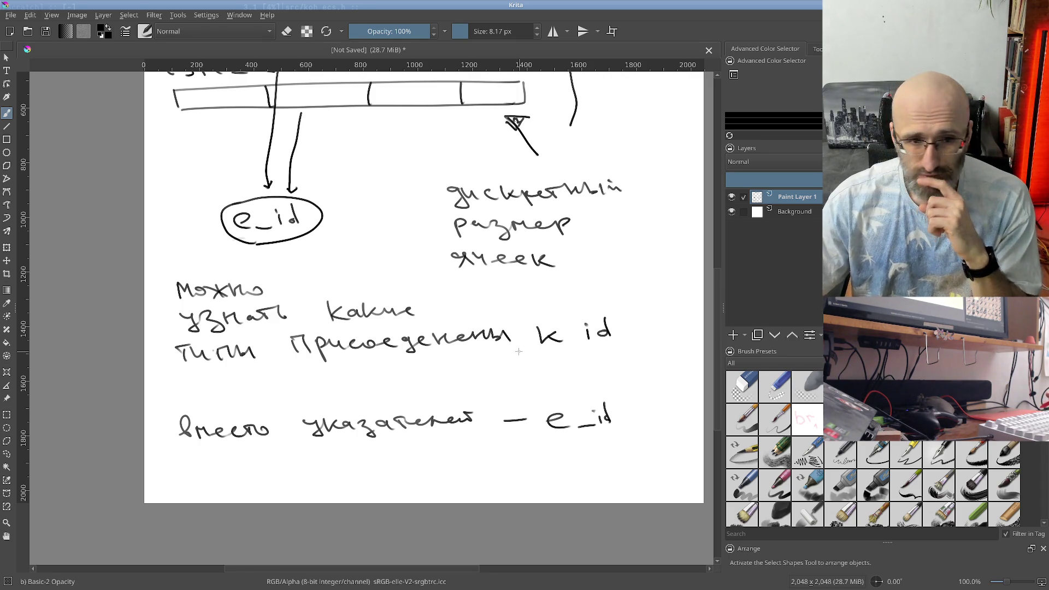
# Step: Underline the 'вместо указателей — e_id' line and begin a follow-up line about pointers beneath it
pyautogui.moveTo(310, 365)
pyautogui.mouseDown()
pyautogui.moveTo(320, 375)
pyautogui.moveTo(263, 424)
pyautogui.moveTo(335, 456)
pyautogui.moveTo(278, 391)
pyautogui.moveTo(351, 355)
pyautogui.moveTo(294, 449)
pyautogui.mouseUp()
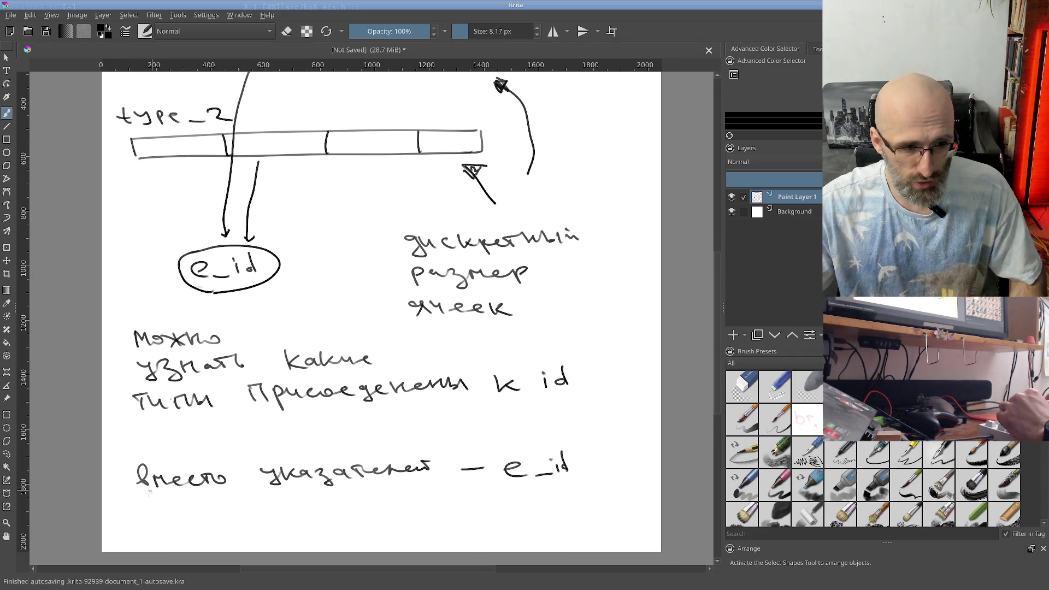
pyautogui.moveTo(140, 496); pyautogui.dragTo(616, 486)
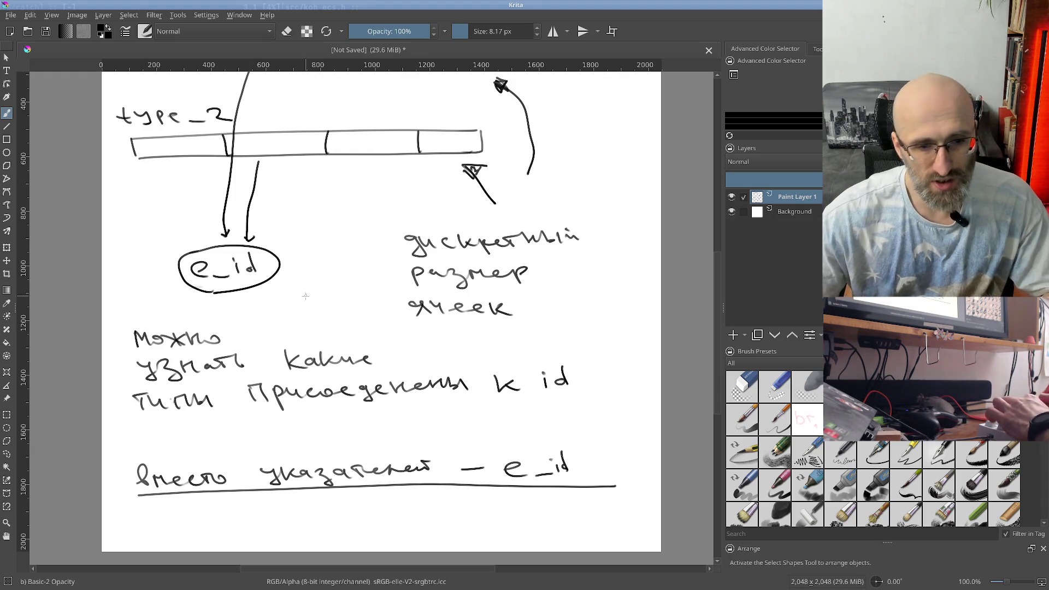
pyautogui.moveTo(457, 473)
pyautogui.mouseDown()
pyautogui.moveTo(414, 385)
pyautogui.moveTo(425, 387)
pyautogui.mouseUp()
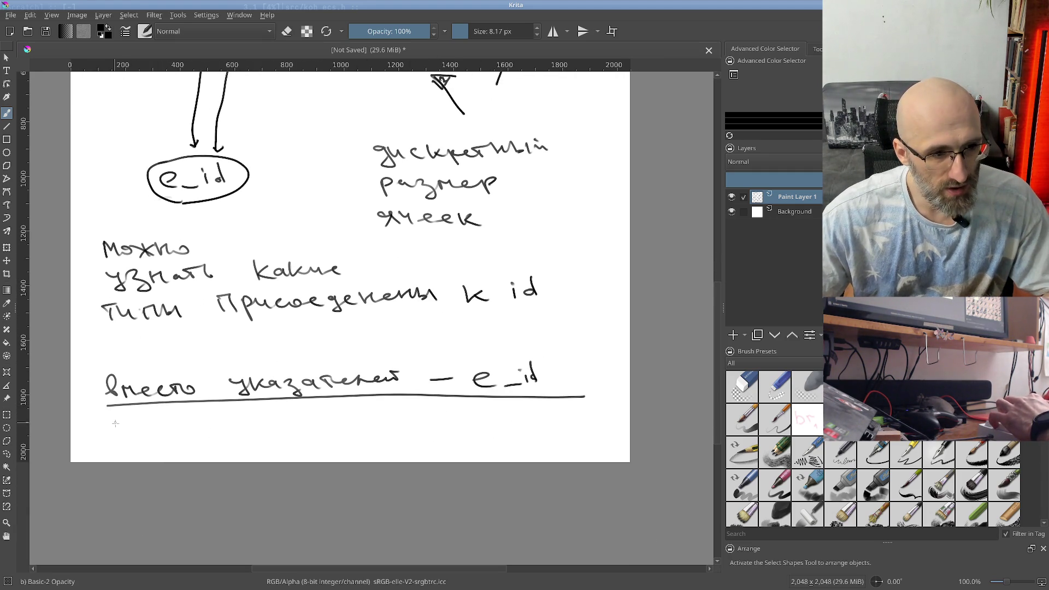
pyautogui.moveTo(112, 415)
pyautogui.mouseDown()
pyautogui.moveTo(122, 436)
pyautogui.moveTo(185, 422)
pyautogui.moveTo(255, 432)
pyautogui.moveTo(270, 421)
pyautogui.moveTo(391, 424)
pyautogui.mouseUp()
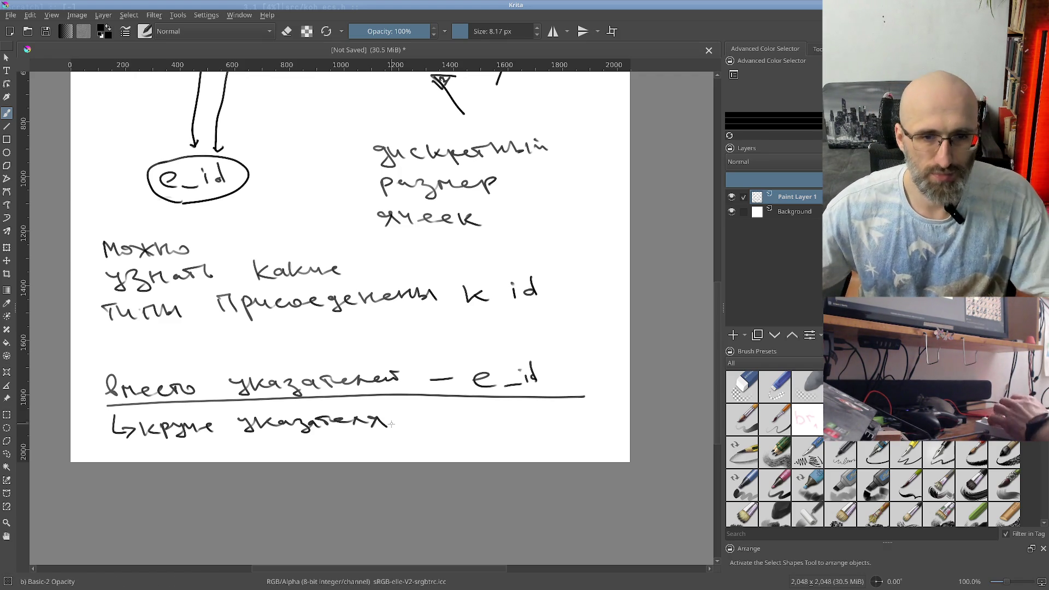
pyautogui.rightClick(672, 452)
pyautogui.hotkey('alt', 'Tab')
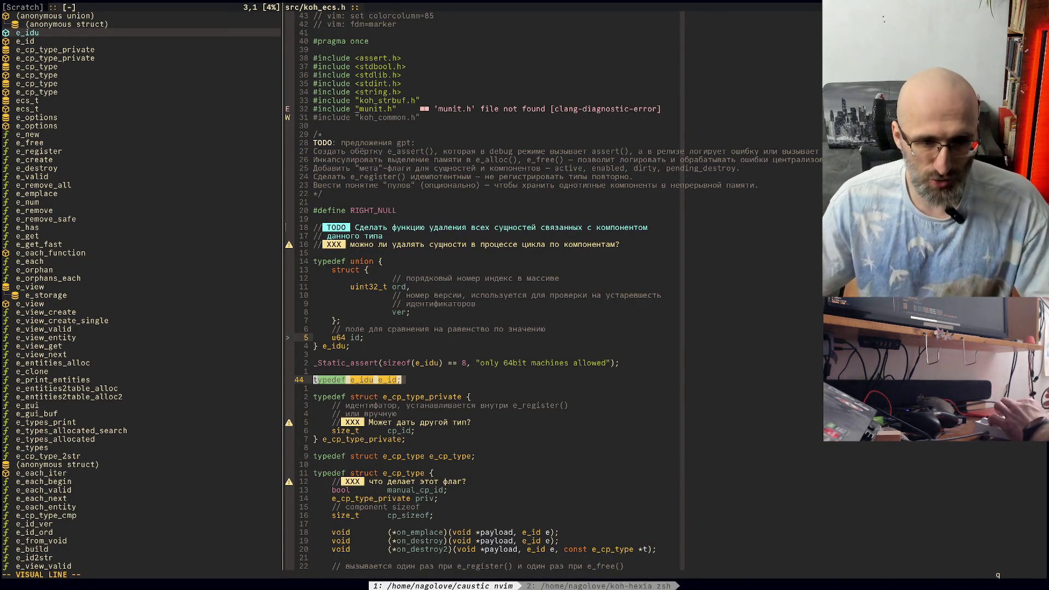
# Step: Open h_stage_main.c from the buffers picker and move up to the arena_init function
pyautogui.press('Escape')
pyautogui.press('space')
pyautogui.press('b')
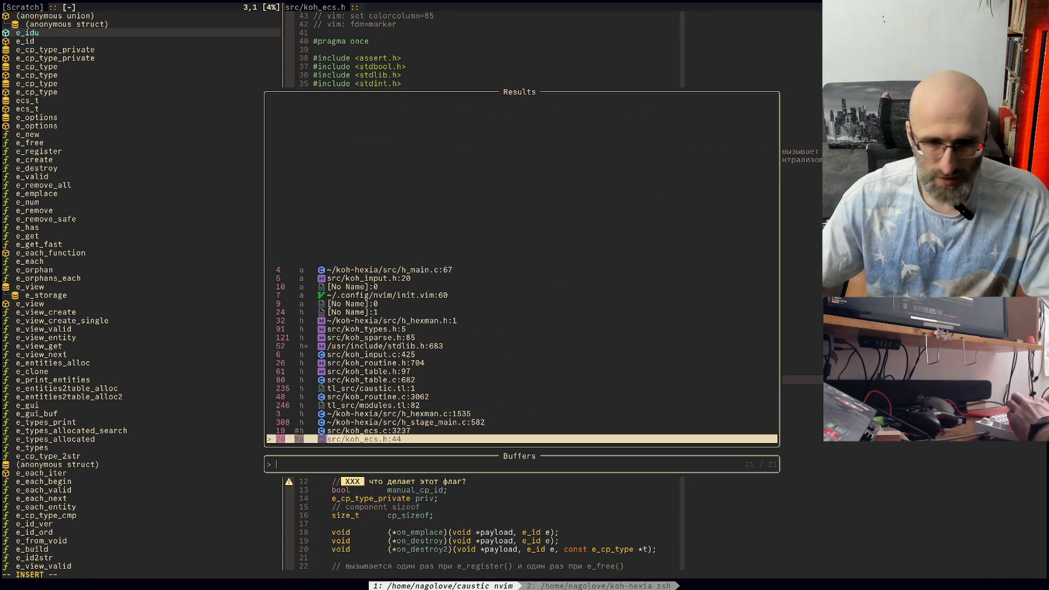
pyautogui.press('Up')
pyautogui.press('Up')
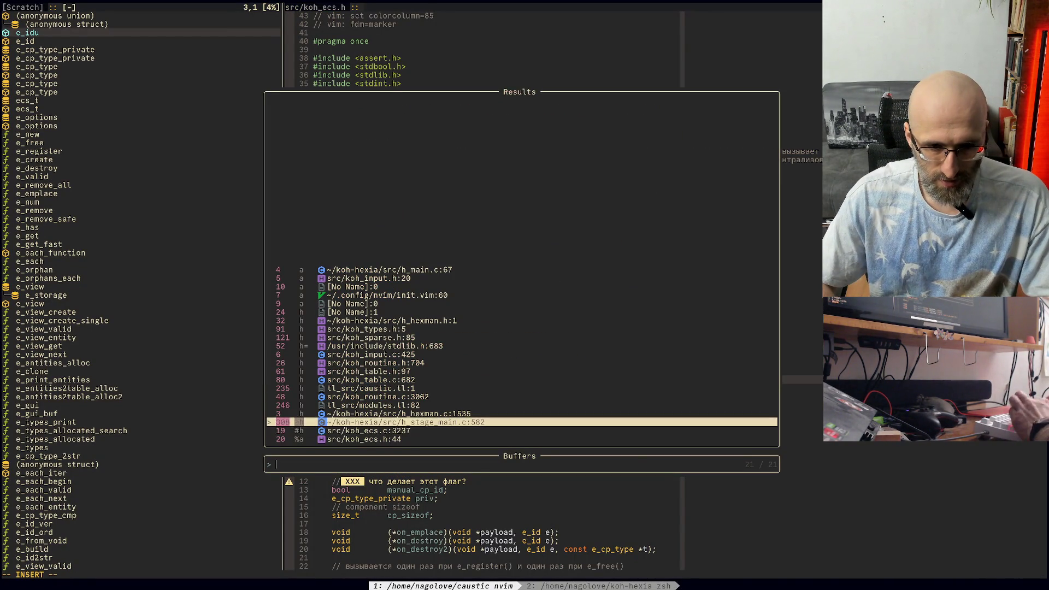
pyautogui.press('Return')
pyautogui.press('{')
pyautogui.press('{')
pyautogui.press('{')
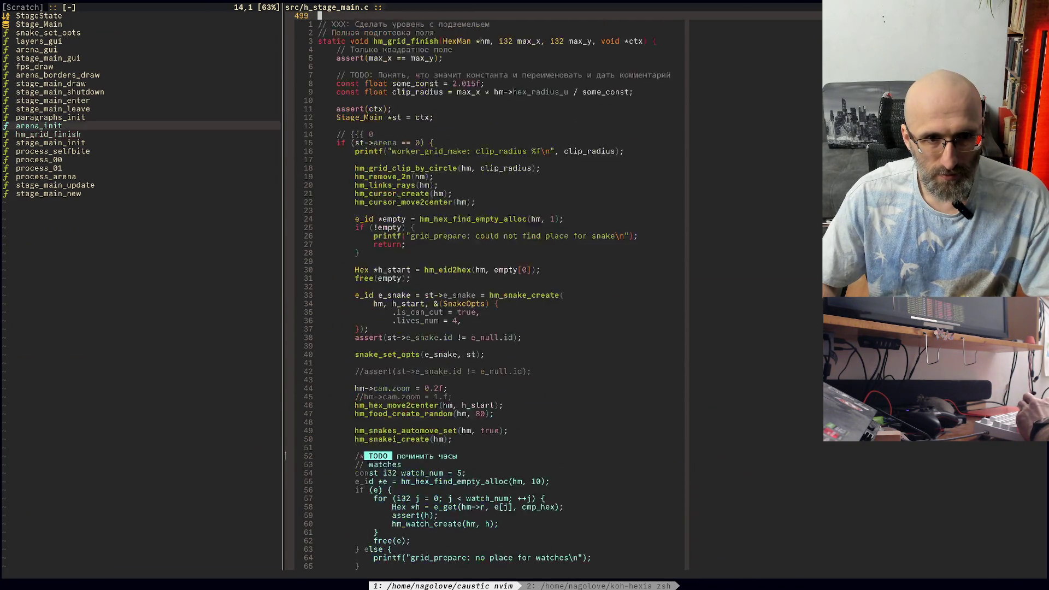
pyautogui.press('{')
pyautogui.press('{')
pyautogui.press('{')
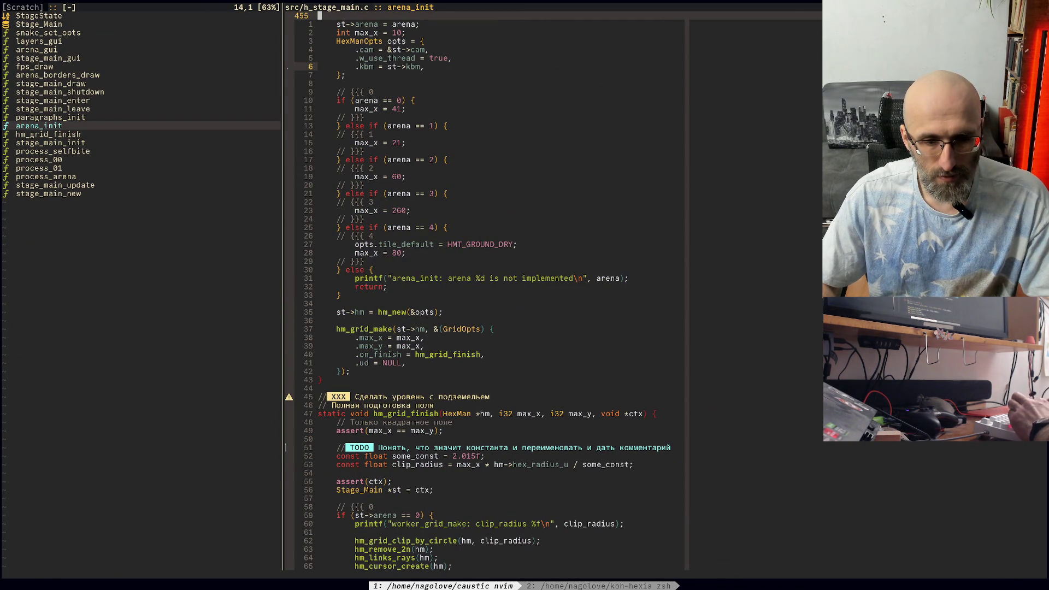
# Step: Reopen koh_ecs.h from the buffers picker filtered by 'bec'
pyautogui.press('space')
pyautogui.write('bec')
pyautogui.press('Up')
pyautogui.press('Down')
pyautogui.press('Return')
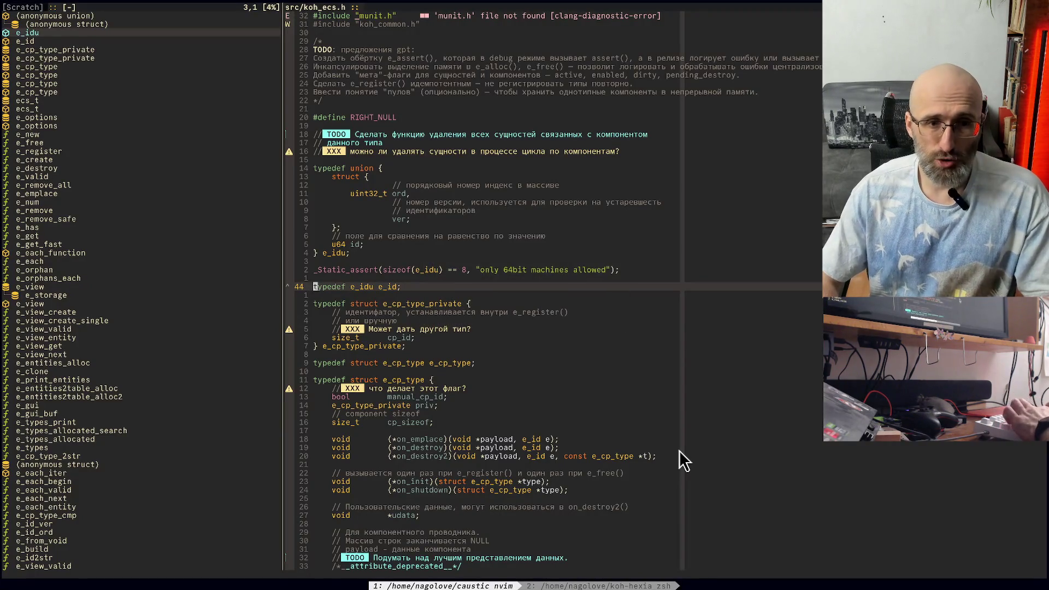
# Step: Open h_hexman.c at the ecs_init code from the buffers picker
pyautogui.press('space')
pyautogui.press('b')
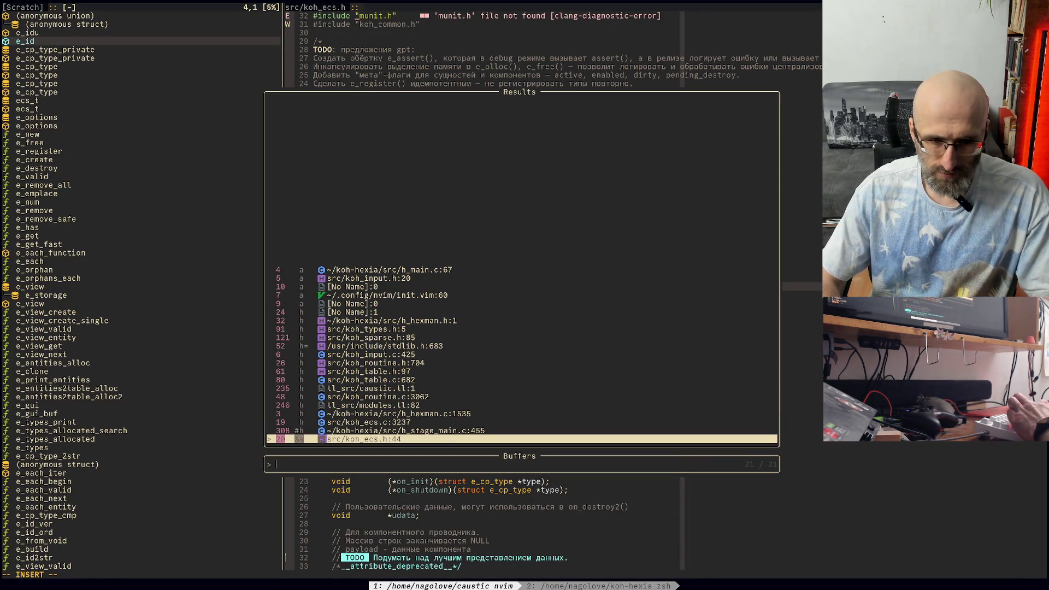
pyautogui.press('Return')
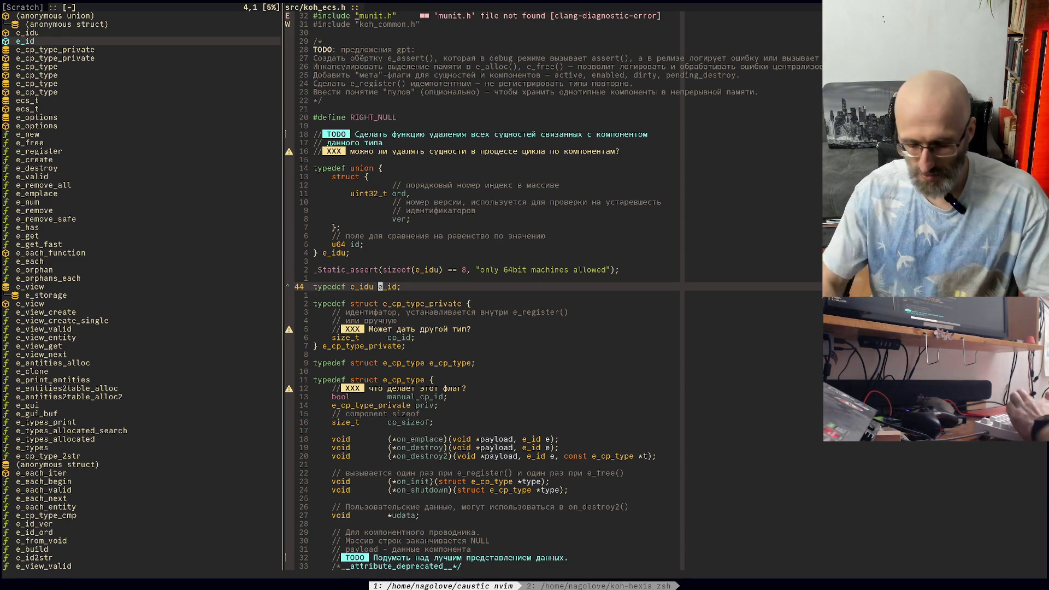
pyautogui.press('space')
pyautogui.press('b')
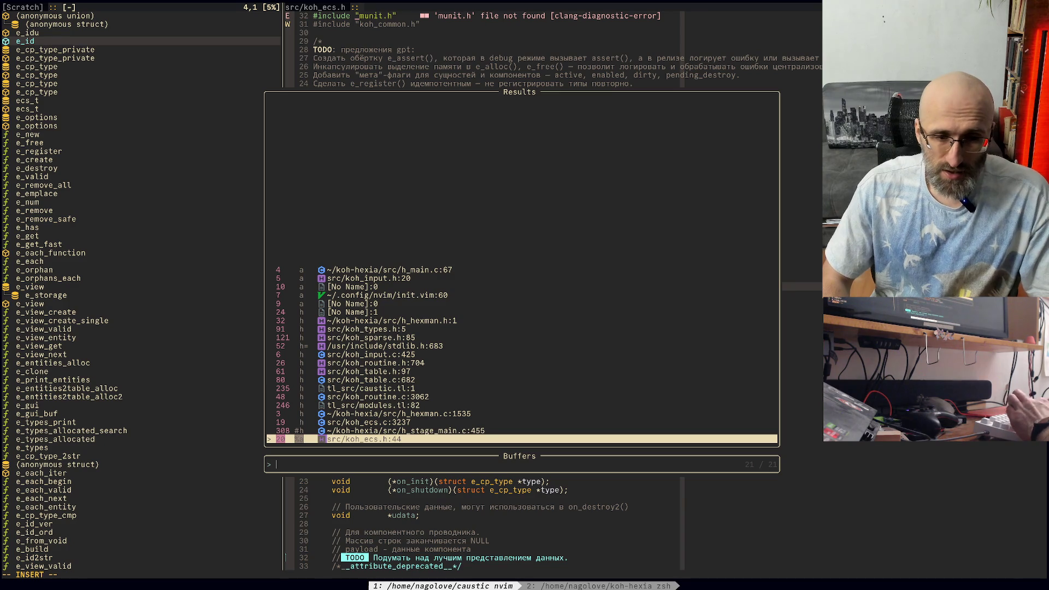
pyautogui.press('Up')
pyautogui.press('Up')
pyautogui.press('Up')
pyautogui.press('Return')
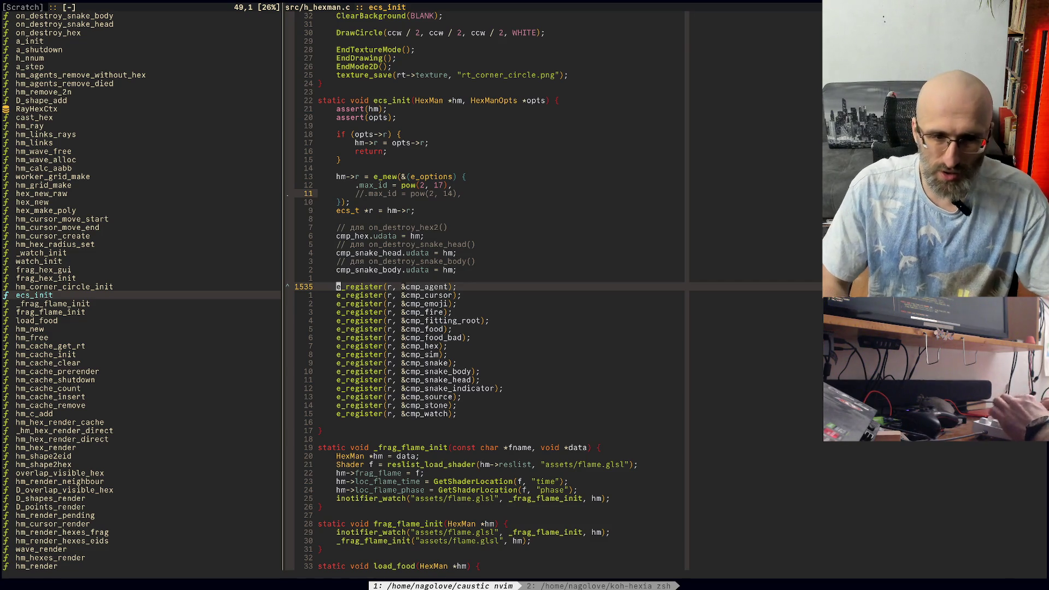
# Step: Search '/call' to reach the calloc in hm_new and move onto the HexMan type name
pyautogui.write('/call')
pyautogui.press('Return')
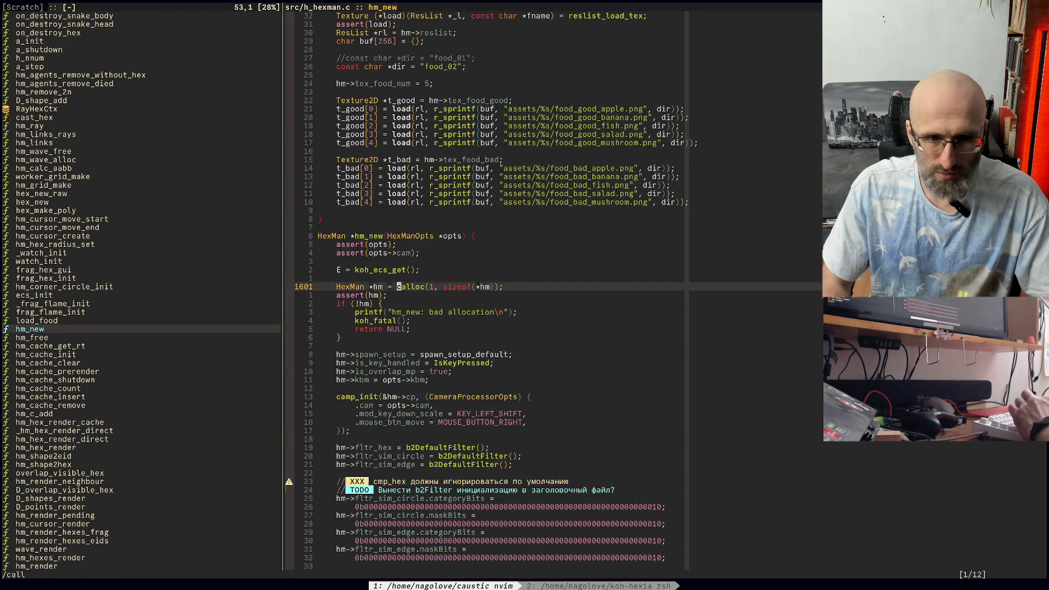
pyautogui.press('b')
pyautogui.press('b')
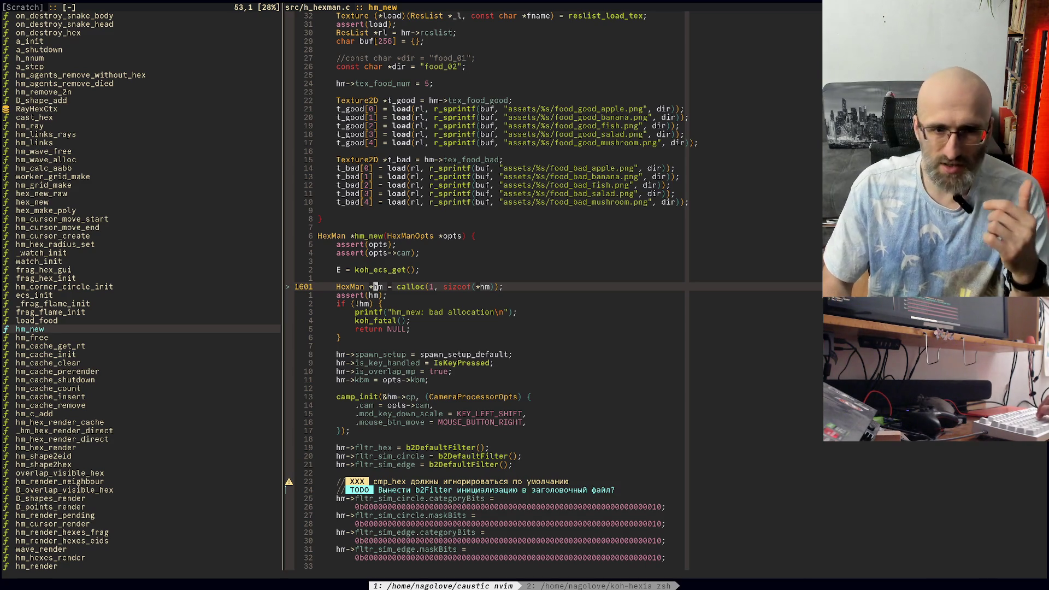
pyautogui.press('h')
# Step: Search whole-word HexMan and step through matches to hm_cache_init (match 82 of 99)
pyautogui.press('b')
pyautogui.press('*')
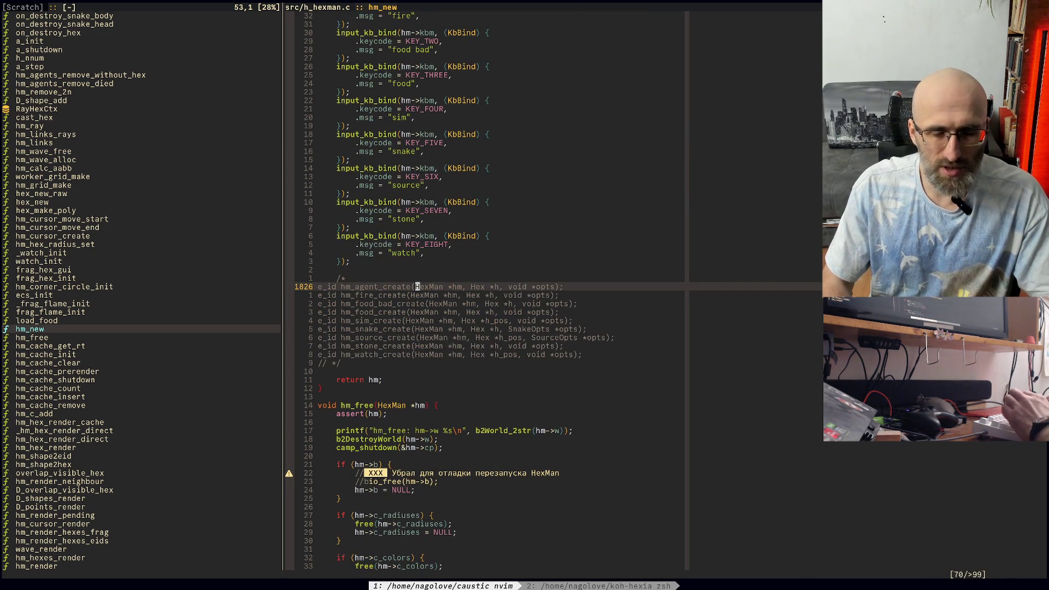
pyautogui.press('n')
pyautogui.press('n')
pyautogui.press('n')
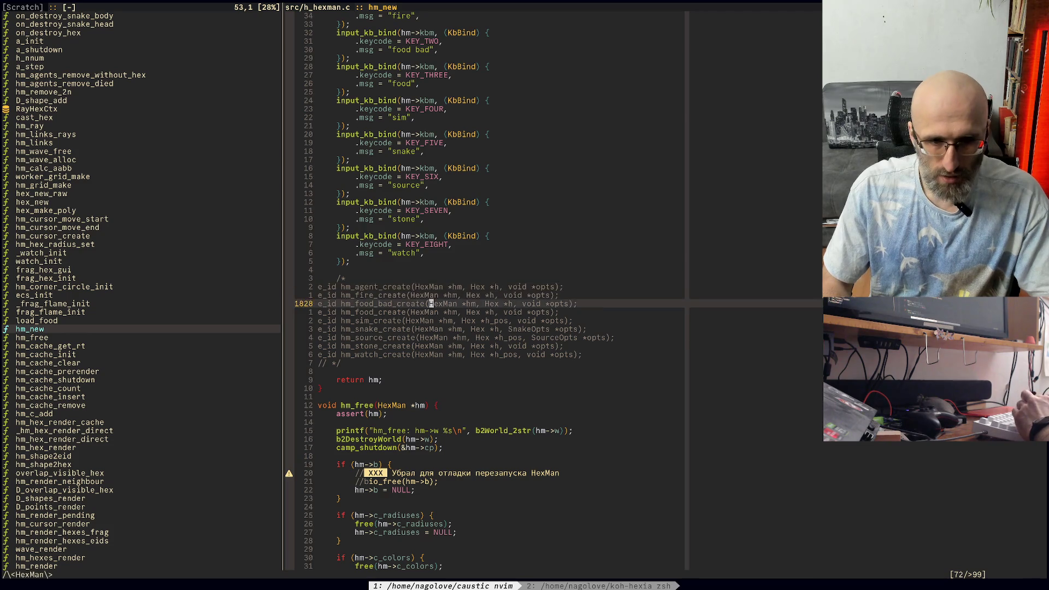
pyautogui.press('n')
pyautogui.press('n')
pyautogui.press('n')
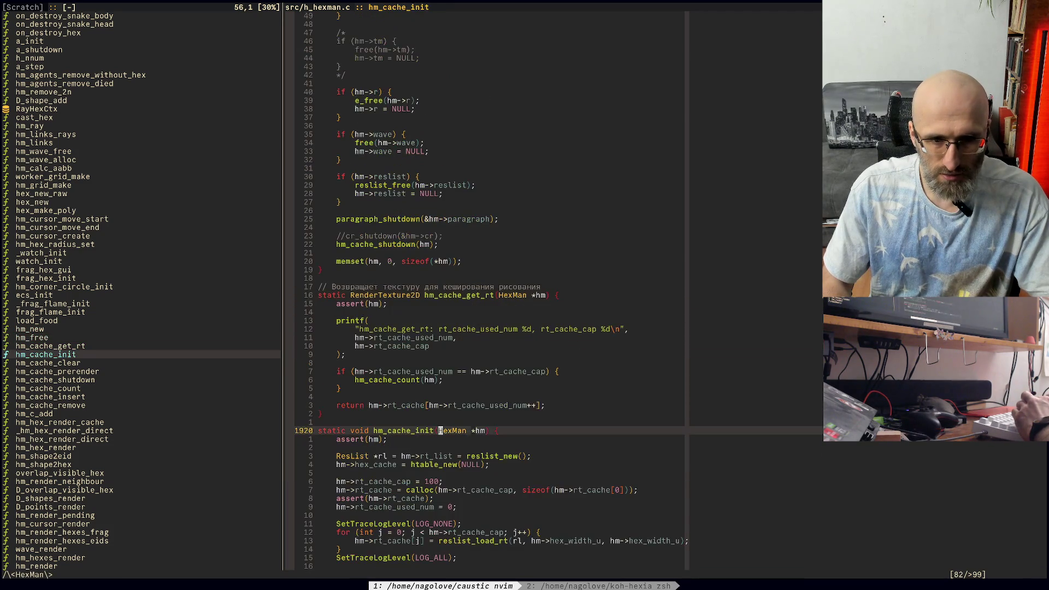
# Step: In hm_cache_init, add the comment '// непонятно - hm - действителен или нет?' below assert(hm);
pyautogui.press('y')
pyautogui.press('y')
pyautogui.scroll(-4, 492, 289)
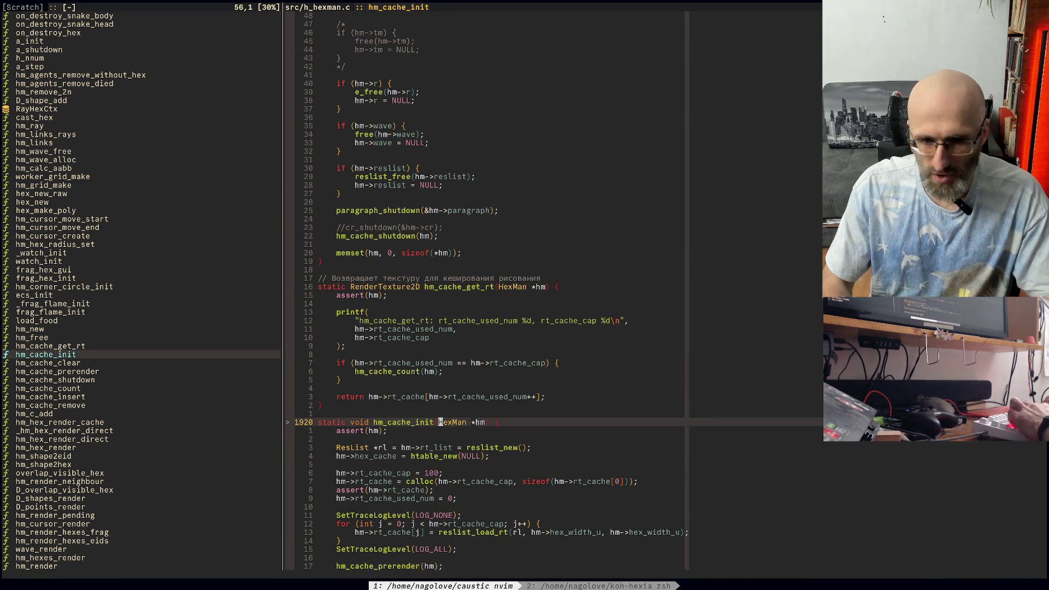
pyautogui.press('j')
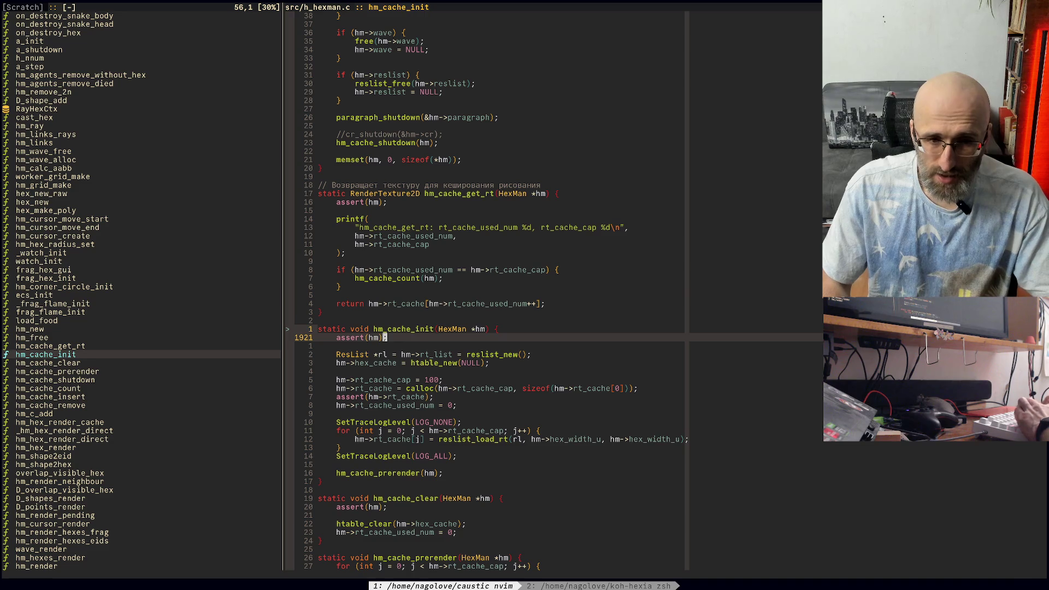
pyautogui.press('o')
pyautogui.press('Return')
pyautogui.write('// ')
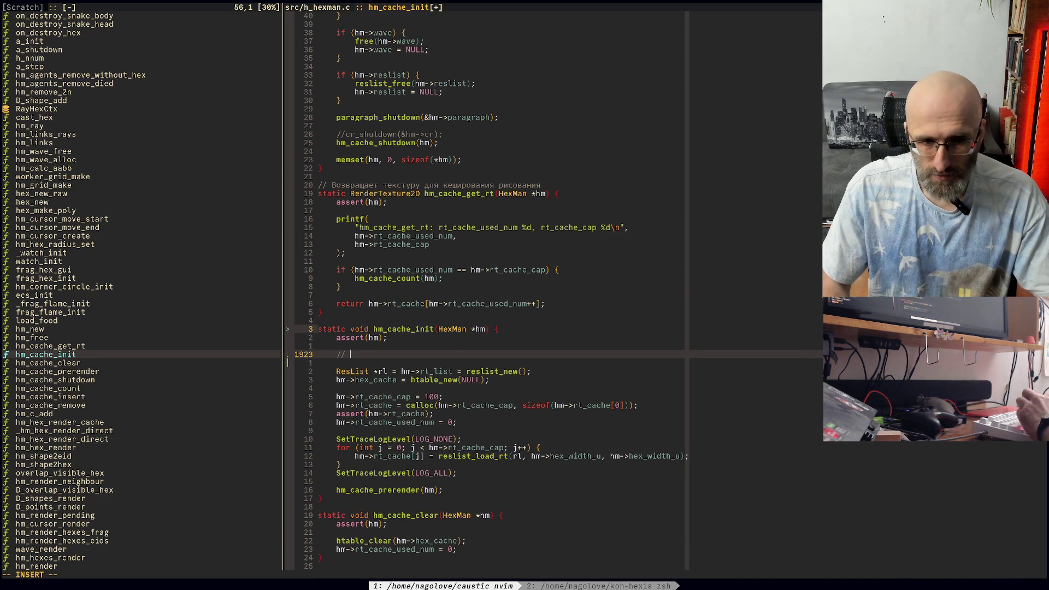
pyautogui.write('непонятно - hm - ')
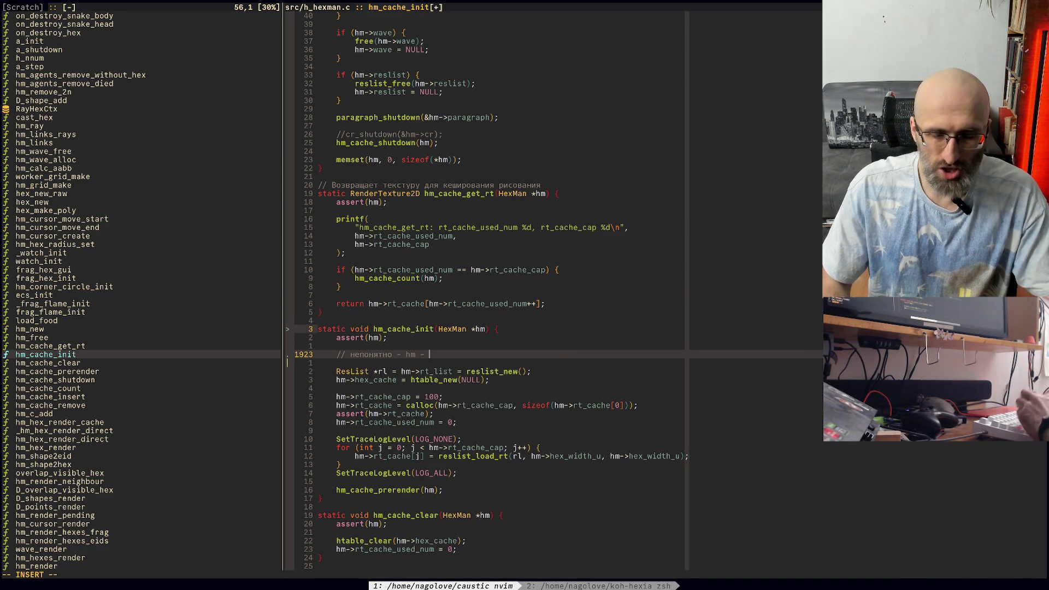
pyautogui.write('действителен ')
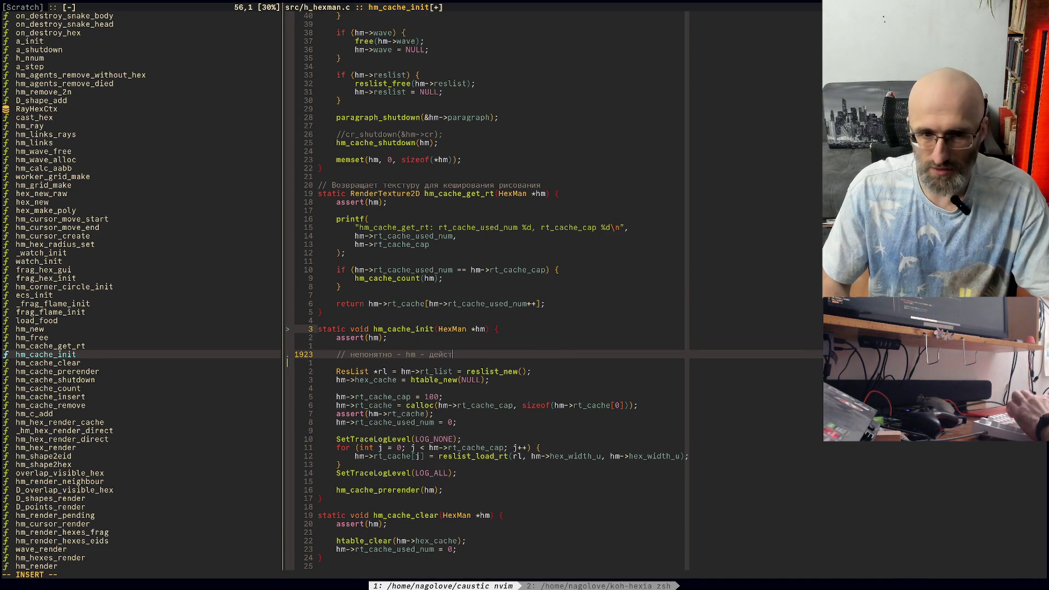
pyautogui.write('или ')
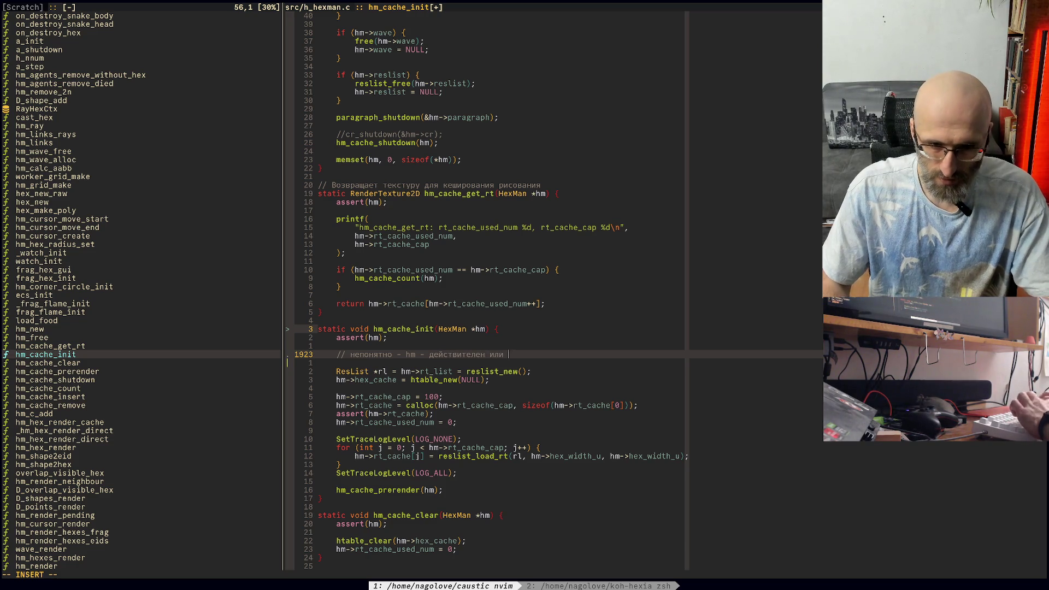
pyautogui.write('нет?')
pyautogui.press('Escape')
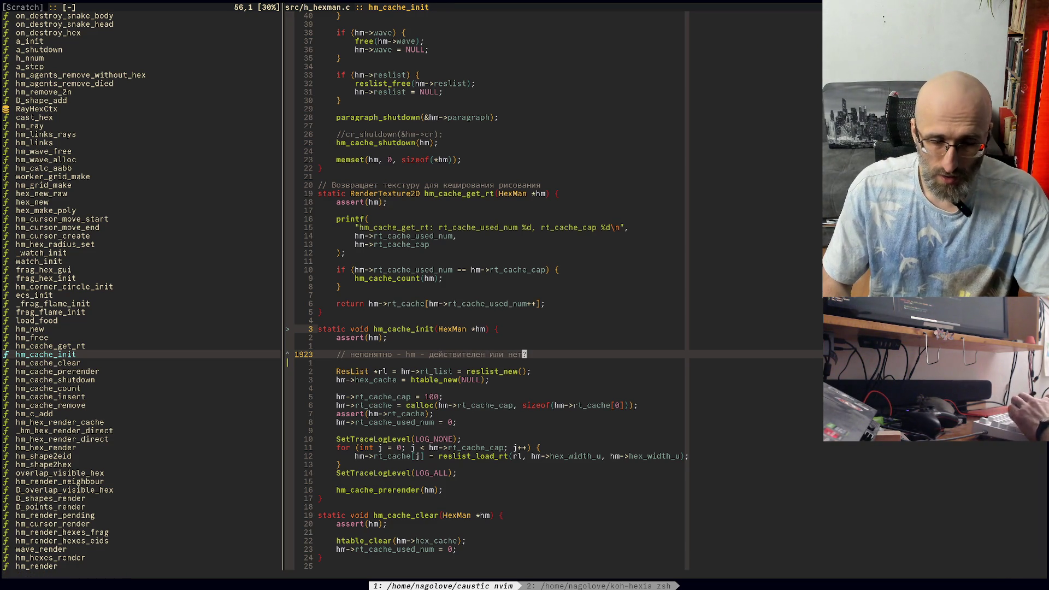
# Step: Undo the comment, save h_hexman.c, and bring up the open-buffers list
pyautogui.press('u')
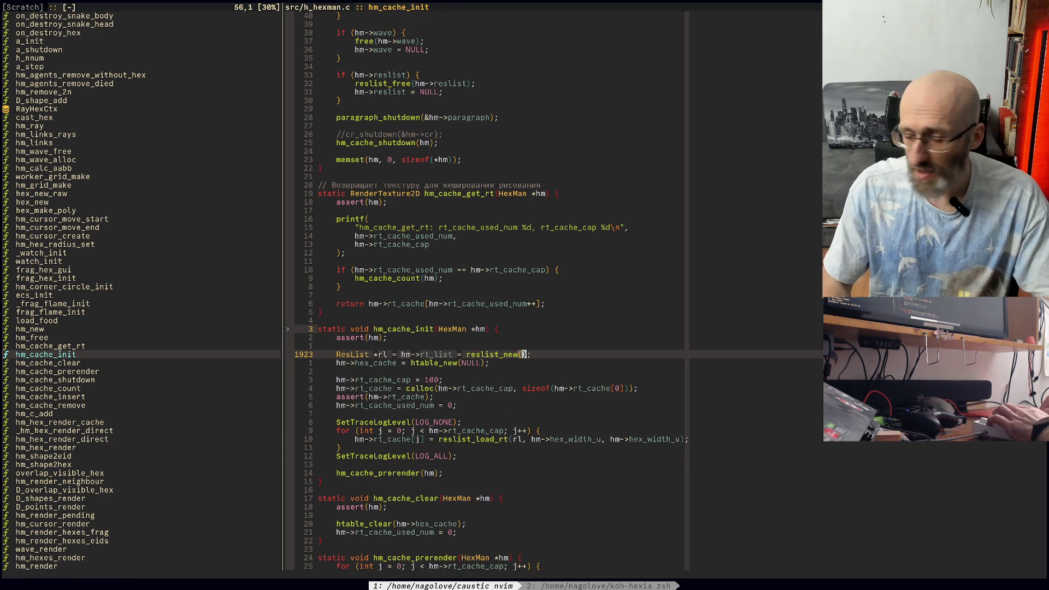
pyautogui.hotkey('ctrl', 's')
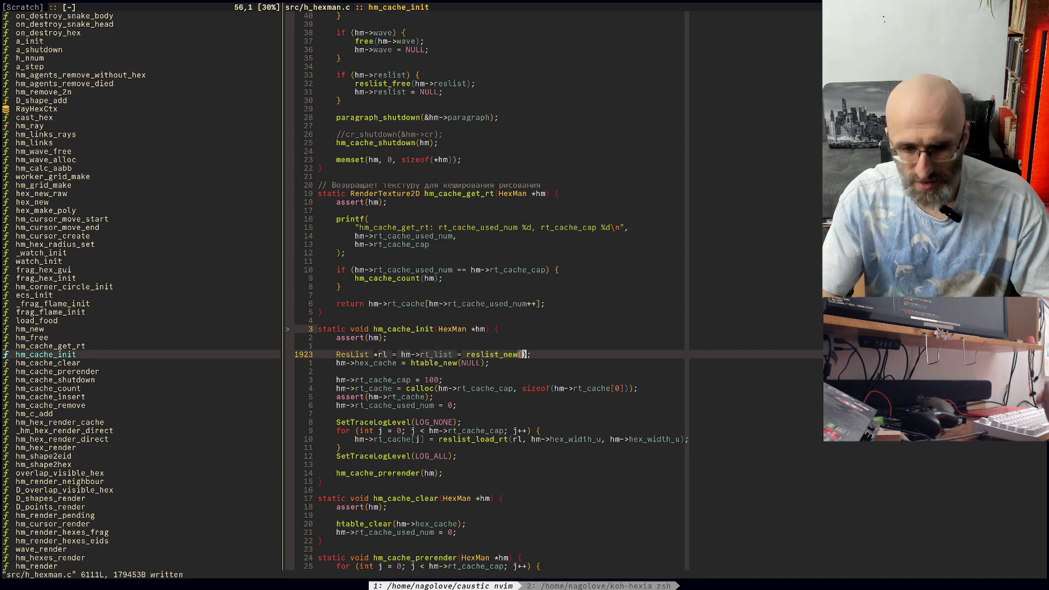
pyautogui.press('space')
# Step: Pick koh_ecs.h from the buffer list, switch to its source koh_ecs.c, and jump to the top
pyautogui.press('b')
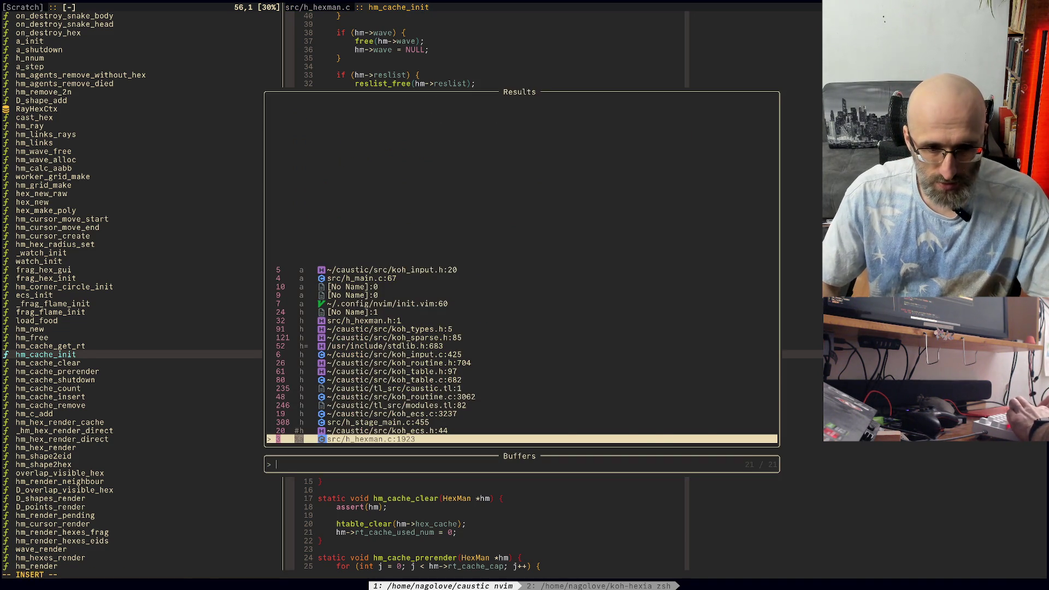
pyautogui.press('Up')
pyautogui.press('Return')
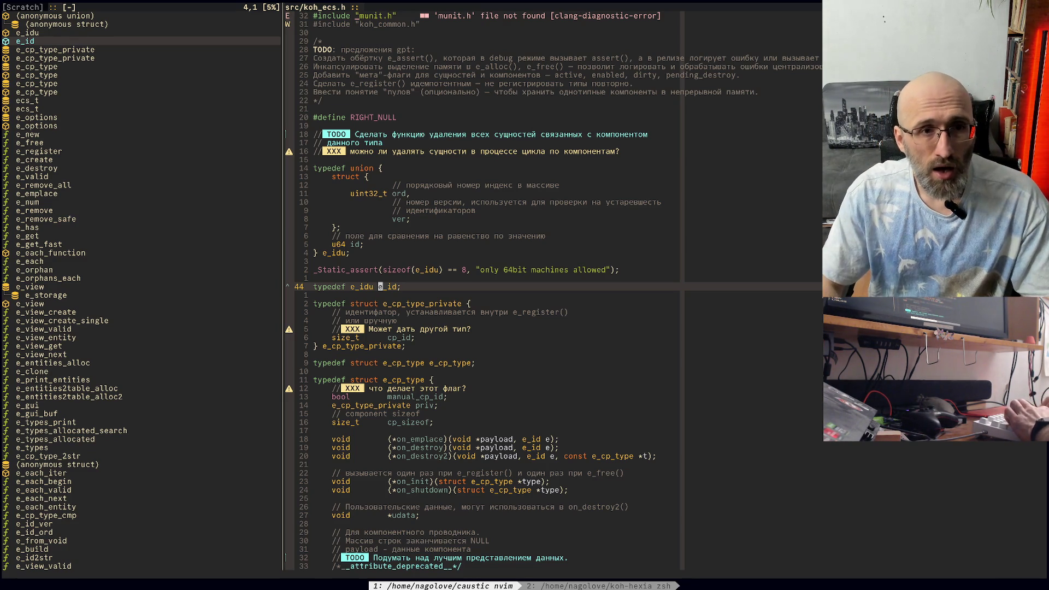
pyautogui.press('g')
pyautogui.press('g')
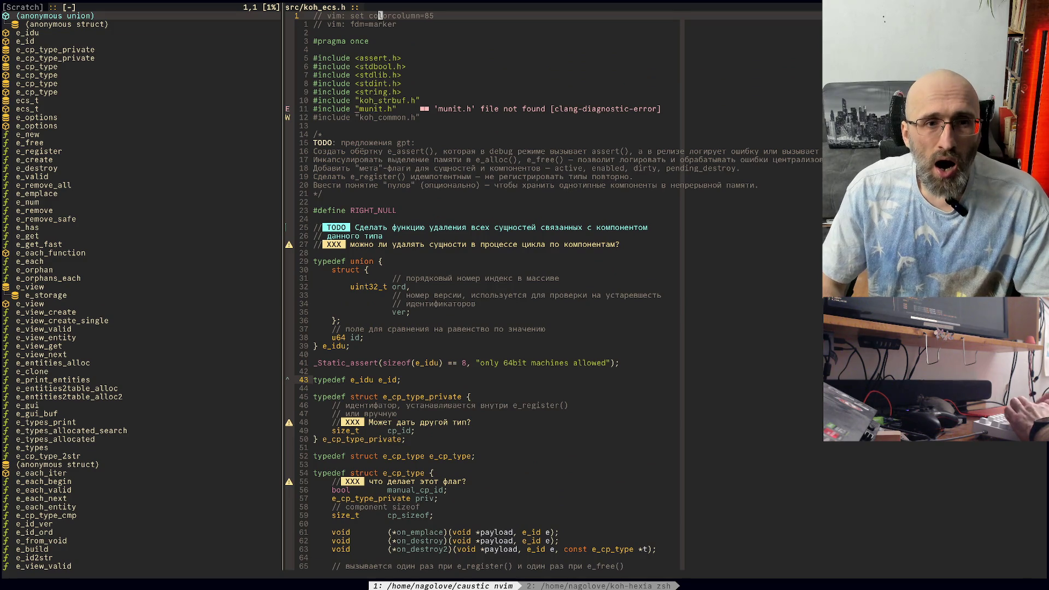
pyautogui.hotkey('alt', 'o')
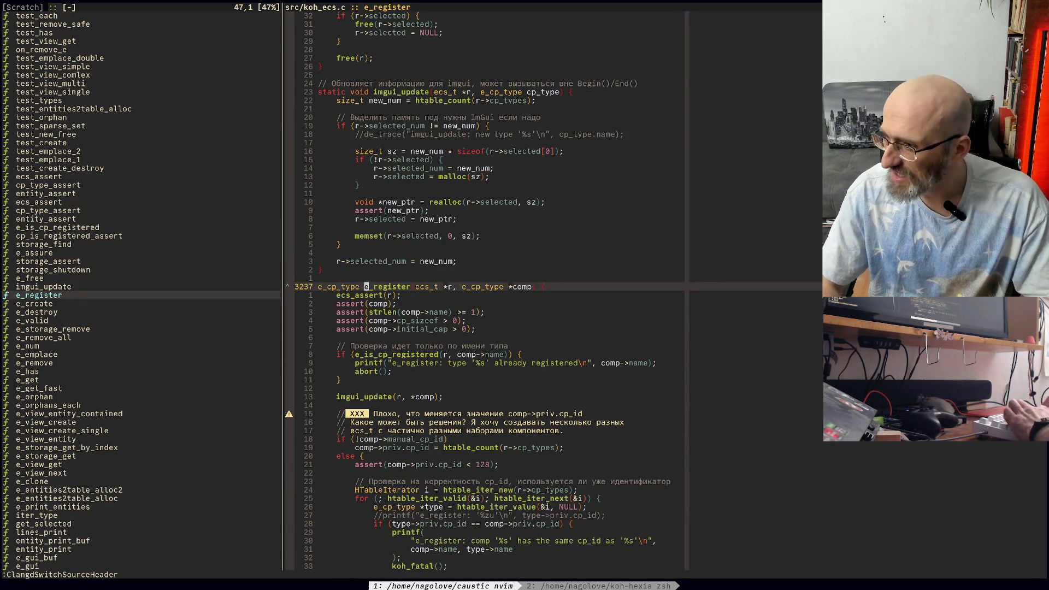
pyautogui.press('g')
pyautogui.press('g')
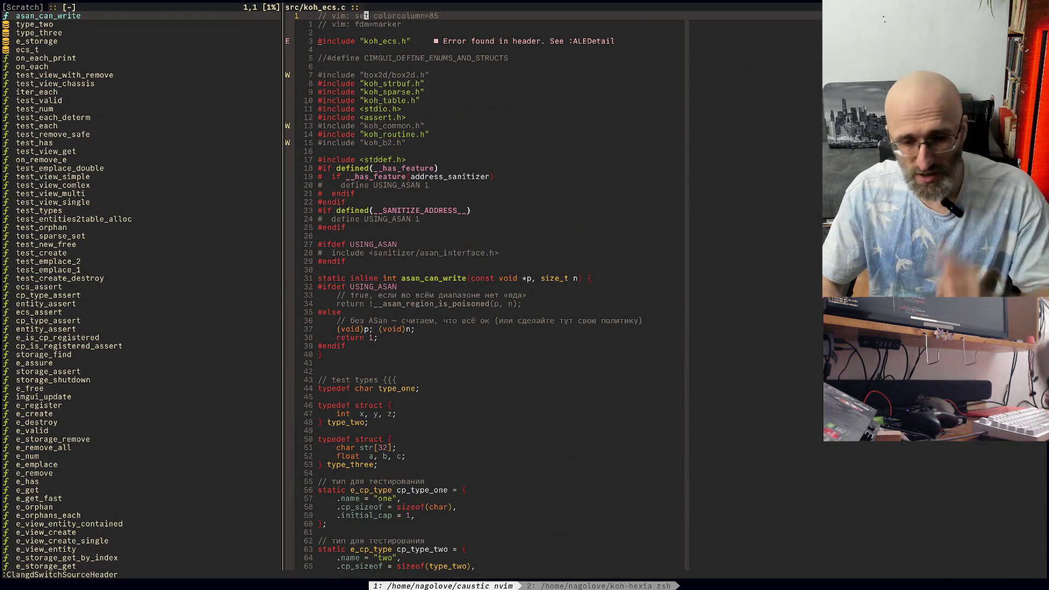
# Step: Find files matching 'inter' and open koh_destral_ecs_internal.h
pyautogui.press('space')
pyautogui.press('f')
pyautogui.press('f')
pyautogui.write('inter')
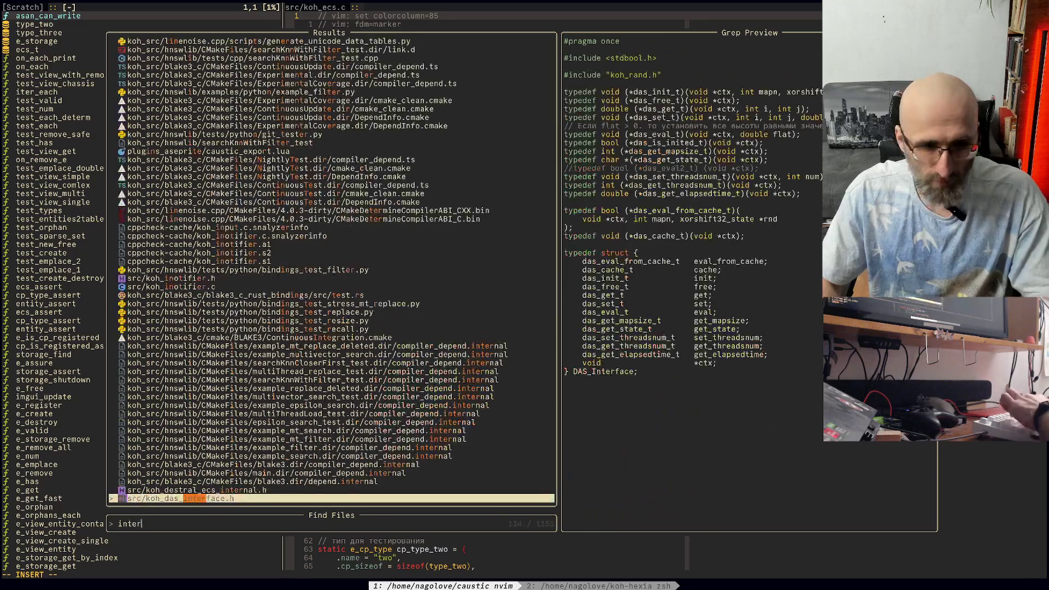
pyautogui.click(196, 489)
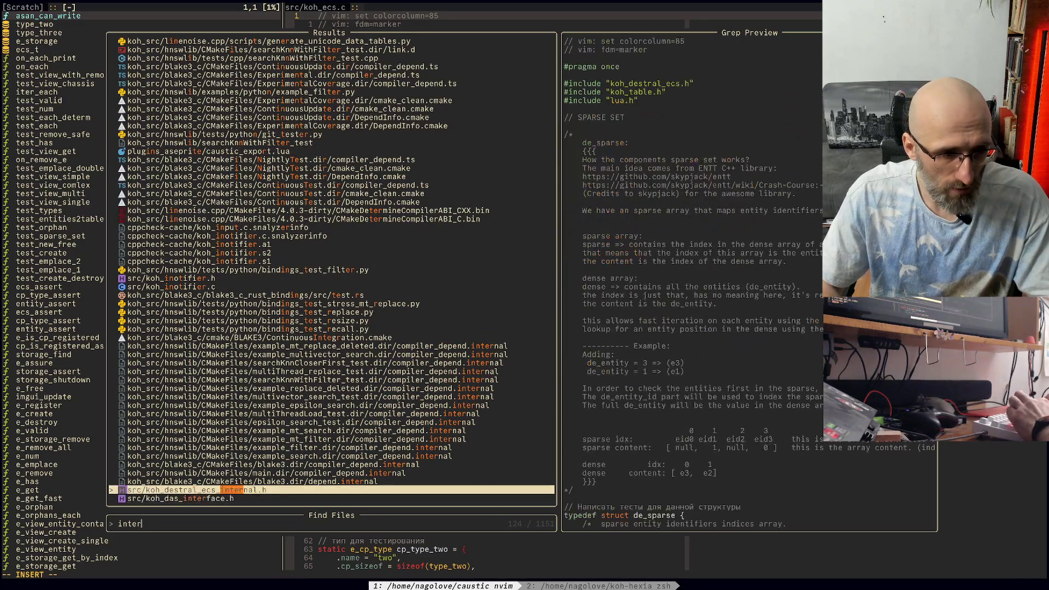
pyautogui.press('Return')
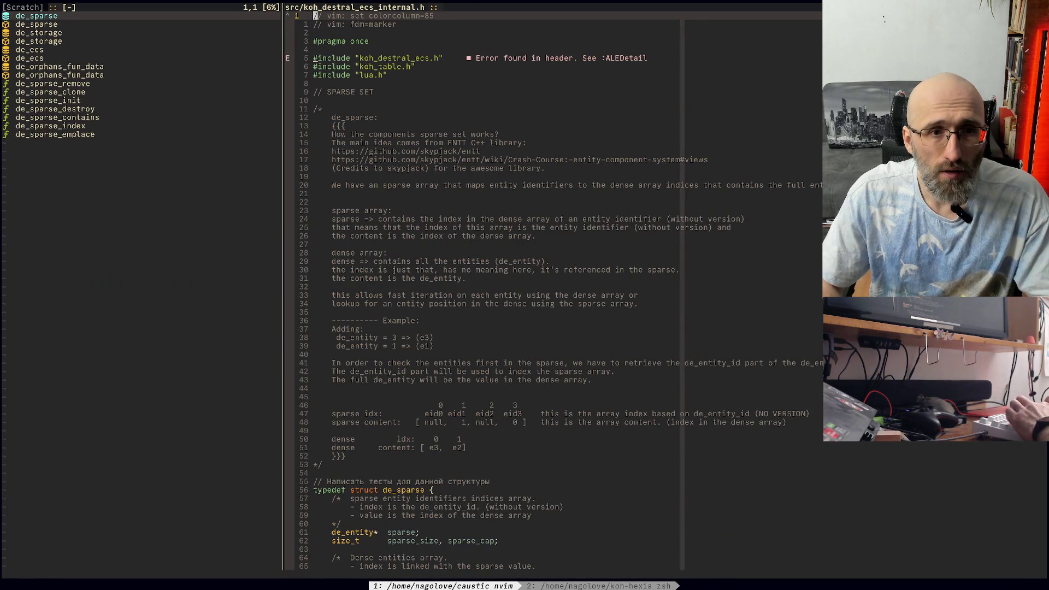
# Step: Copy the EnTT wiki crash-course link line from the sparse-set notes and bring up the window switcher
pyautogui.press('j')
pyautogui.press('j')
pyautogui.press('j')
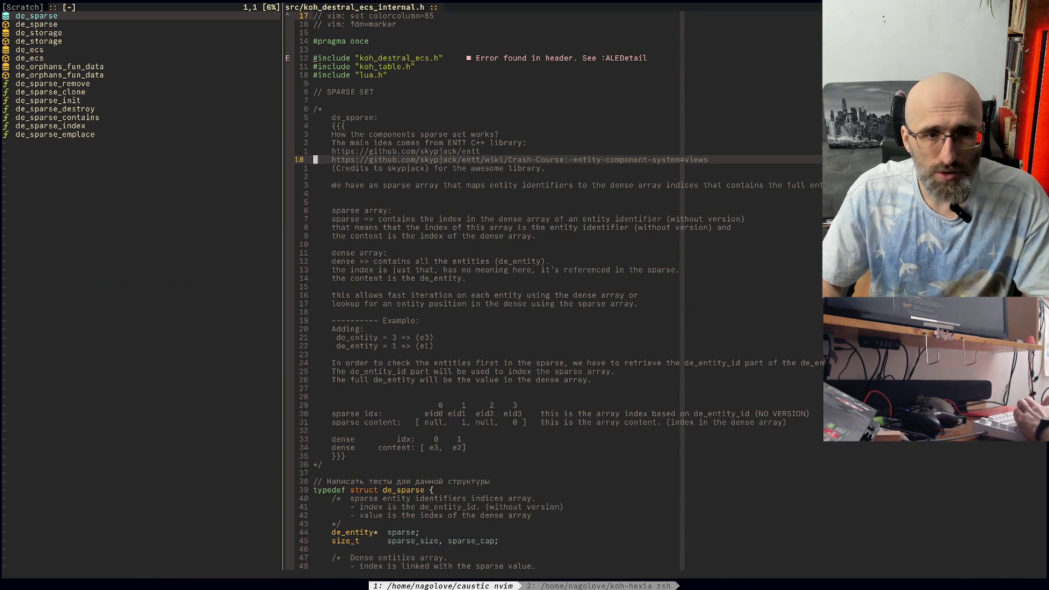
pyautogui.press('k')
pyautogui.press('k')
pyautogui.press('k')
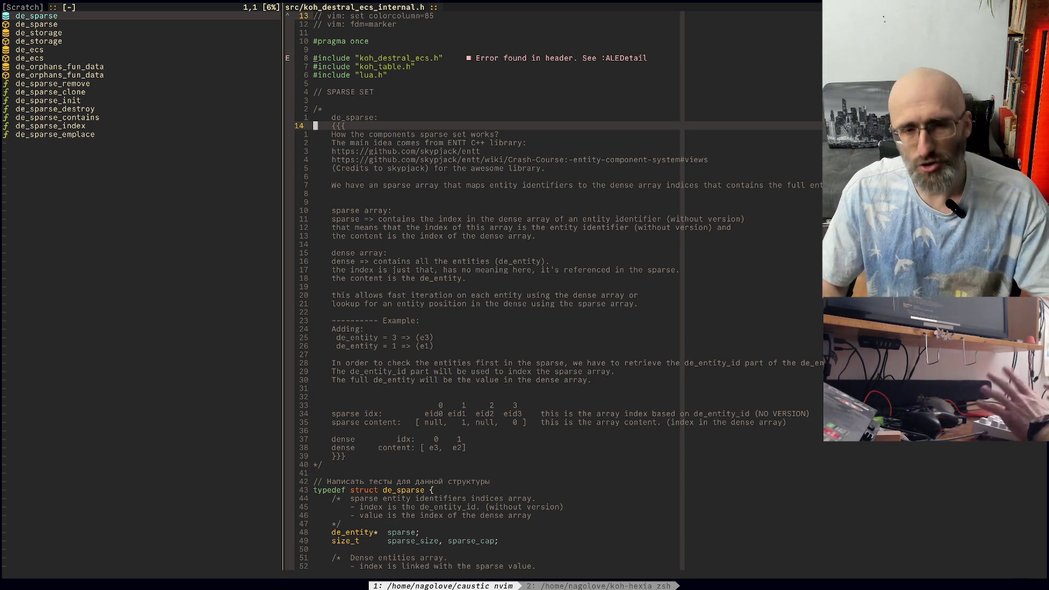
pyautogui.press('F4')
pyautogui.press('j')
pyautogui.press('j')
pyautogui.press('j')
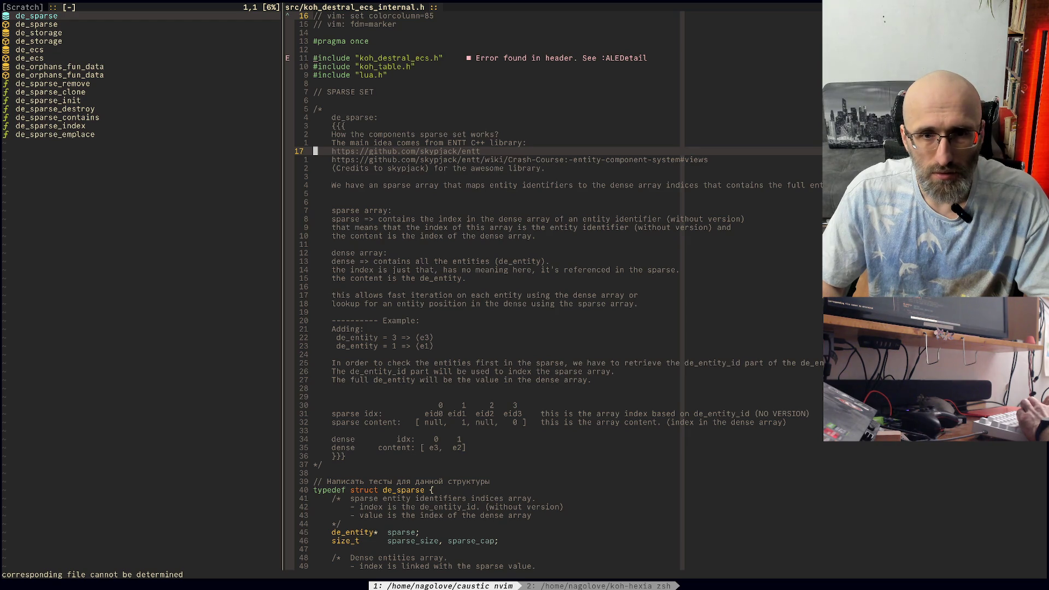
pyautogui.press('V')
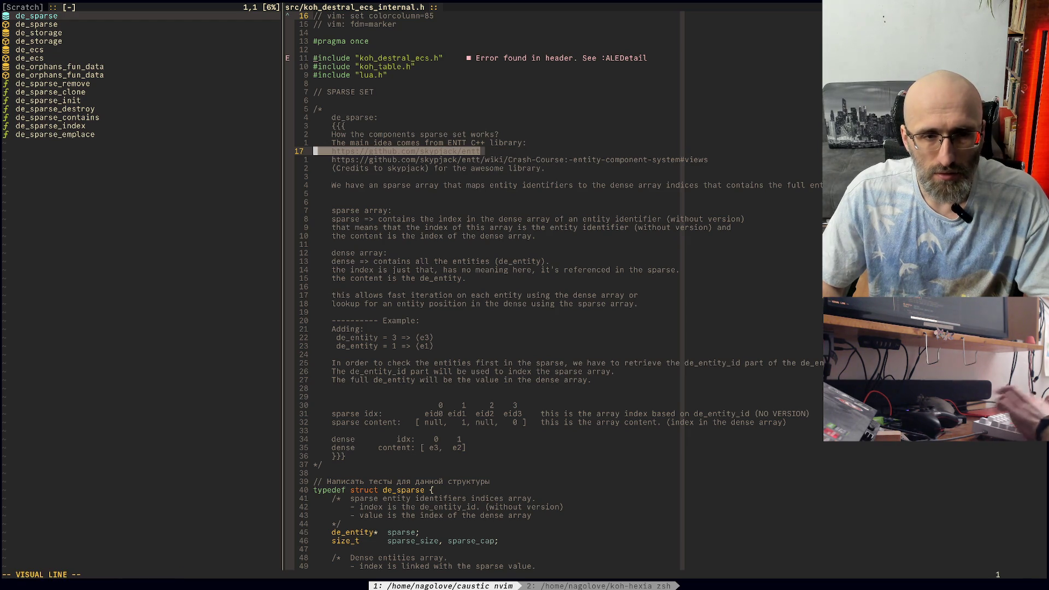
pyautogui.press('Escape')
pyautogui.press('j')
pyautogui.press('V')
pyautogui.hotkey('alt', 'Tab')
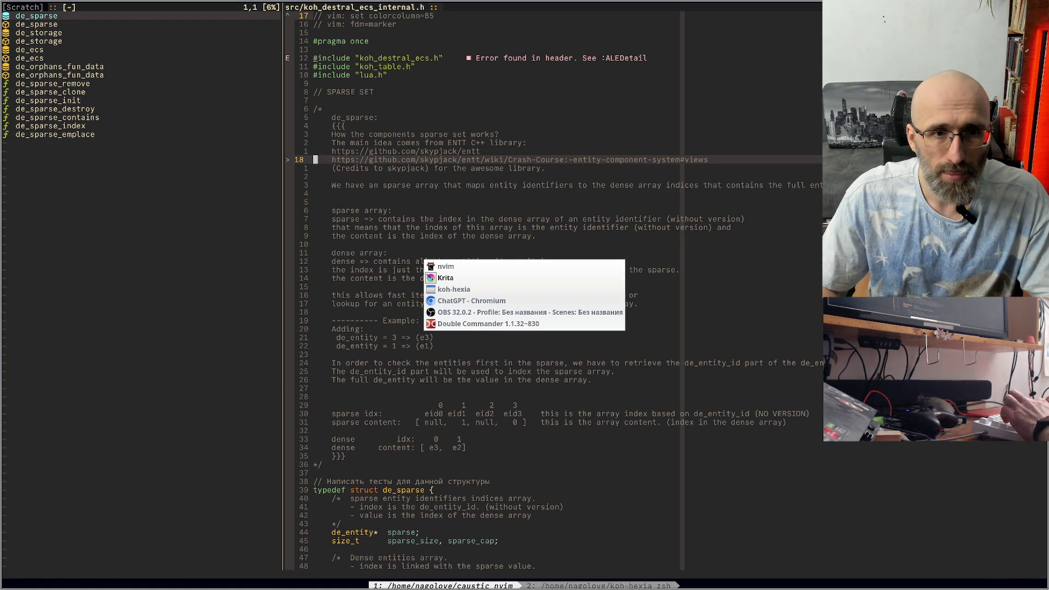
# Step: Paste the copied EnTT wiki link into a new Chromium tab and look over the wiki Home page
pyautogui.hotkey('alt', 'Tab')
pyautogui.hotkey('alt', 'Tab')
pyautogui.hotkey('ctrl', 't')
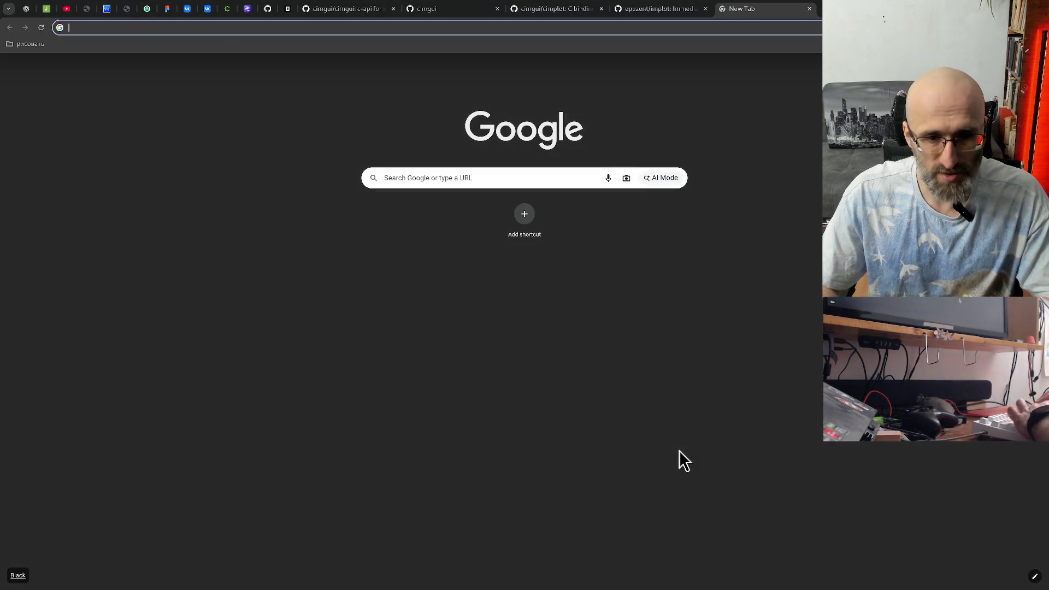
pyautogui.write('https://github.com/skypjack/entt/wiki/Crash-Course:-entity-component-system#views')
pyautogui.press('Return')
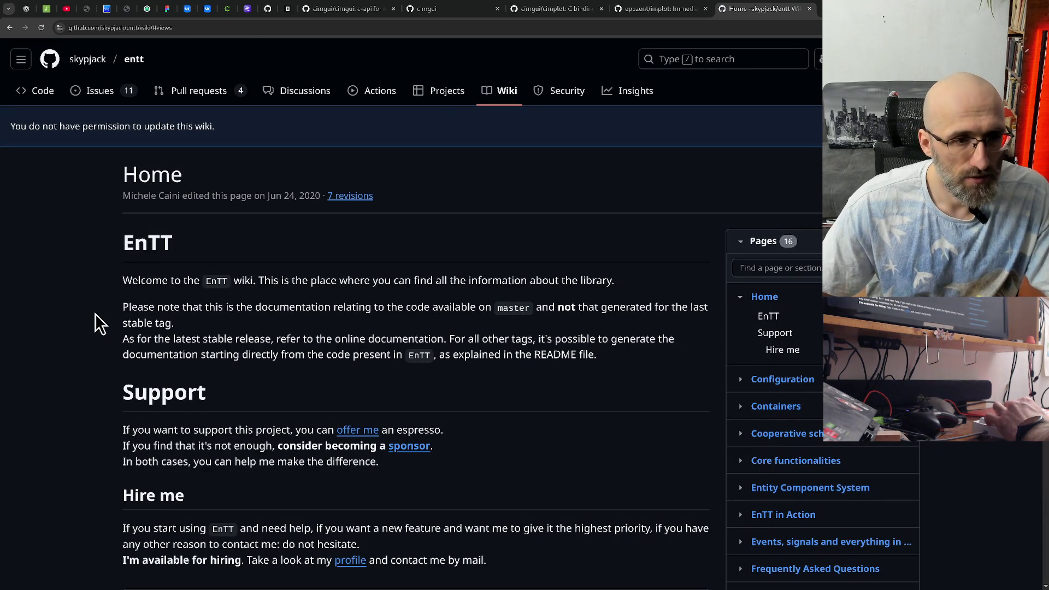
pyautogui.scroll(-5, 86, 303)
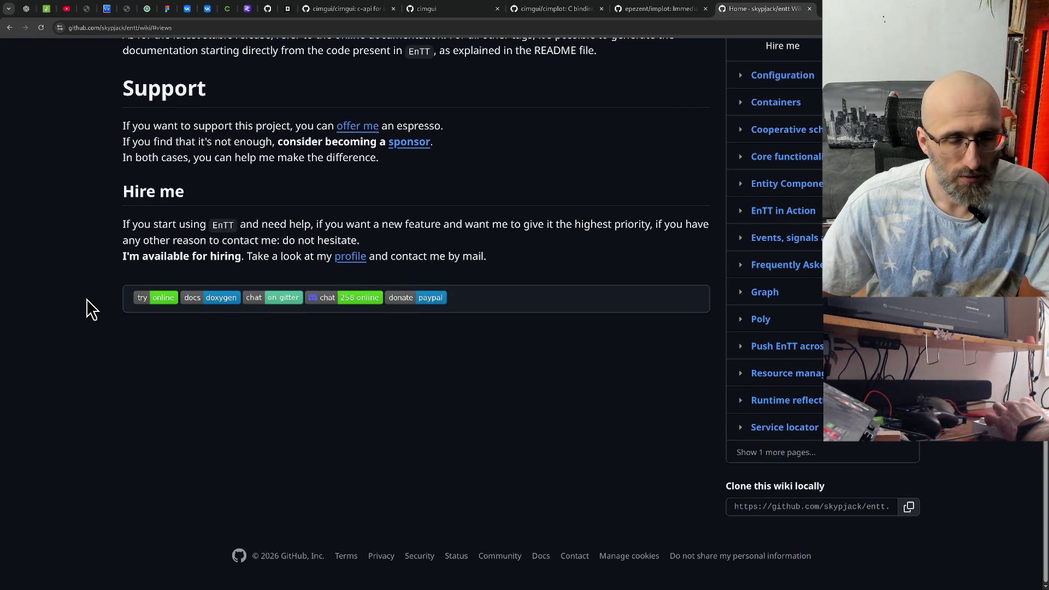
pyautogui.scroll(5, 86, 299)
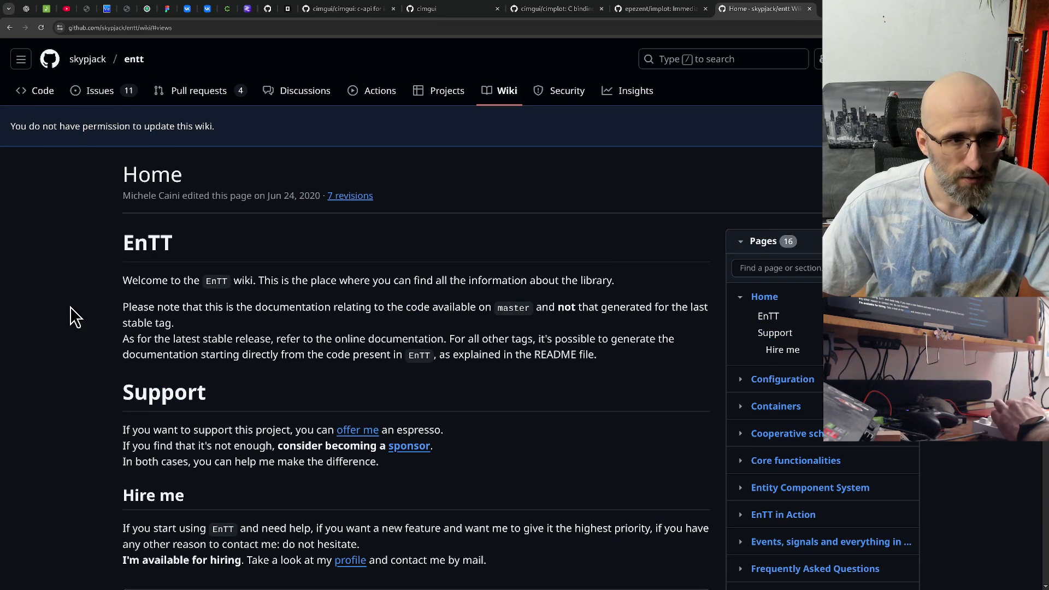
pyautogui.hotkey('alt', 'Tab')
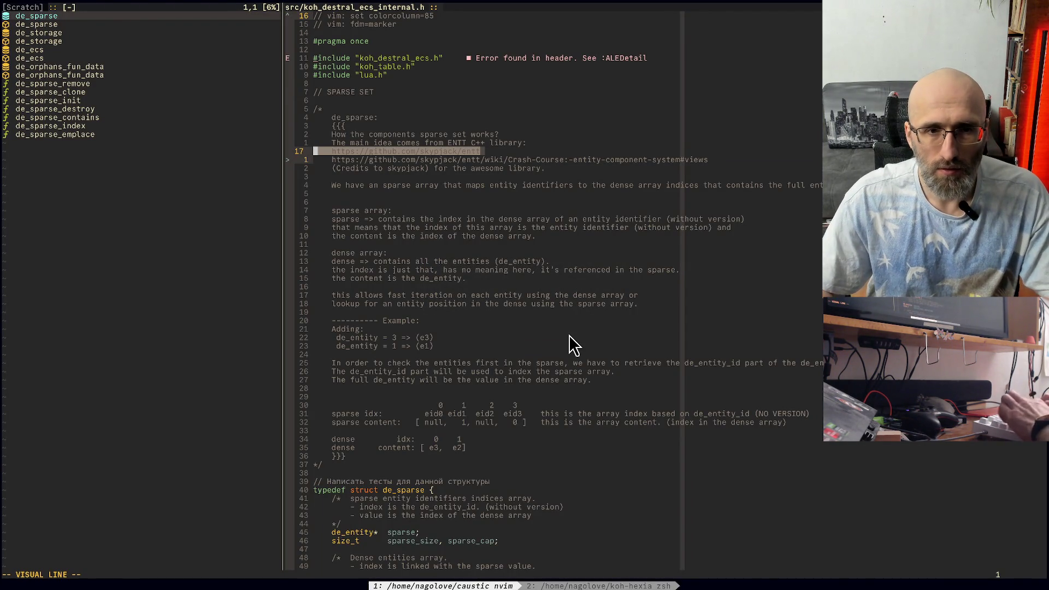
pyautogui.hotkey('alt', 'Tab')
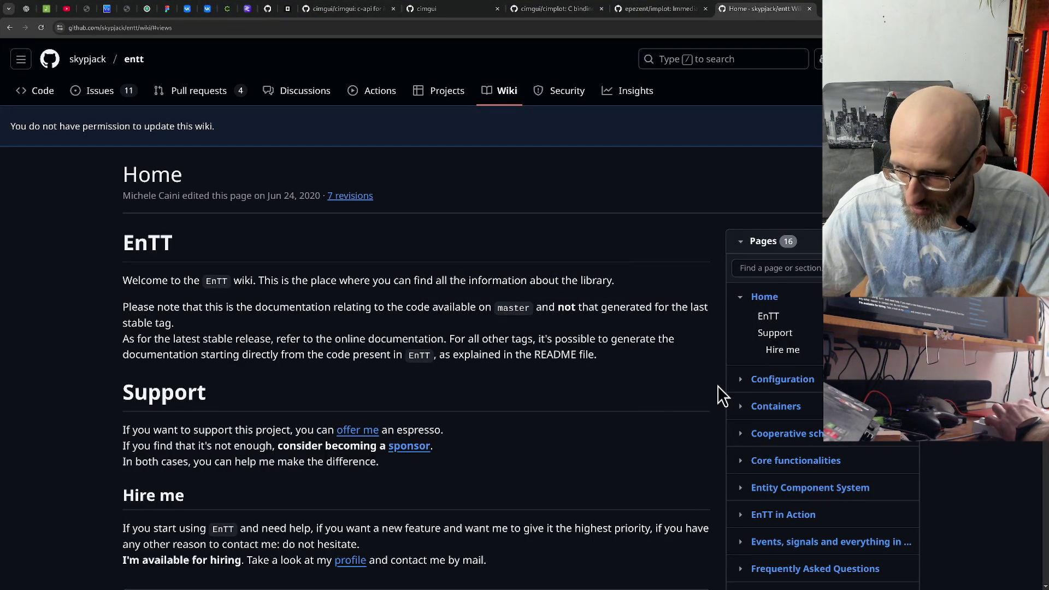
pyautogui.scroll(-2, 716, 385)
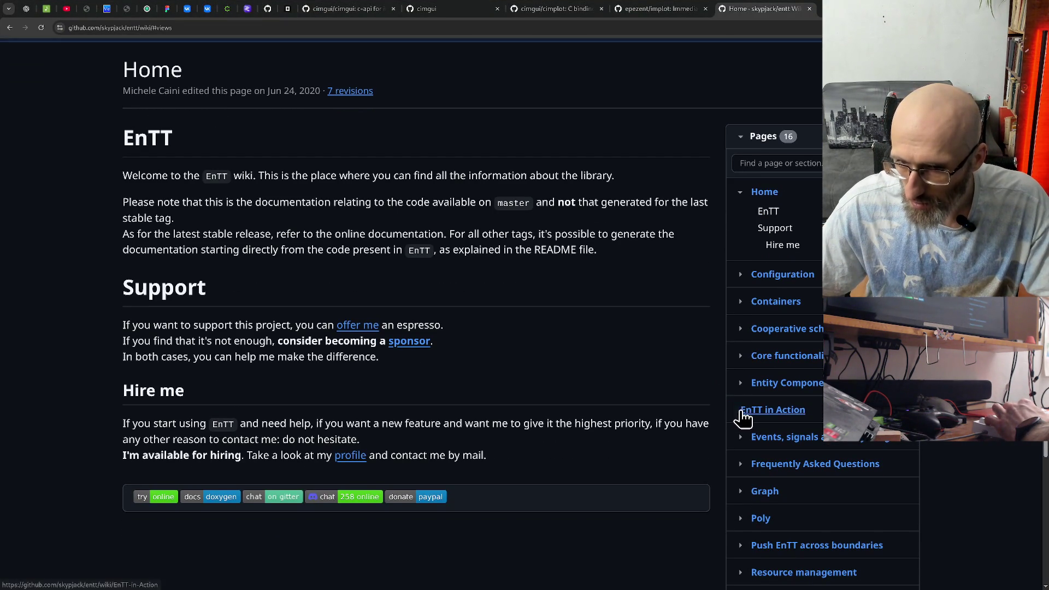
pyautogui.click(742, 410)
pyautogui.click(805, 429)
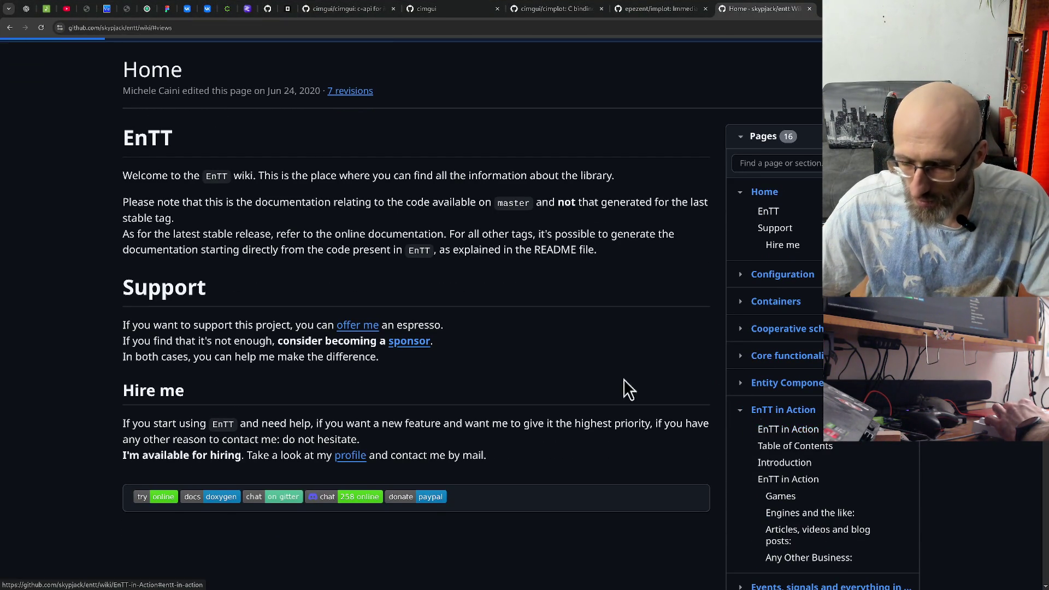
pyautogui.scroll(-7, 543, 355)
pyautogui.scroll(-6, 562, 364)
pyautogui.scroll(9, 561, 365)
pyautogui.scroll(-8, 559, 349)
pyautogui.scroll(-8, 559, 347)
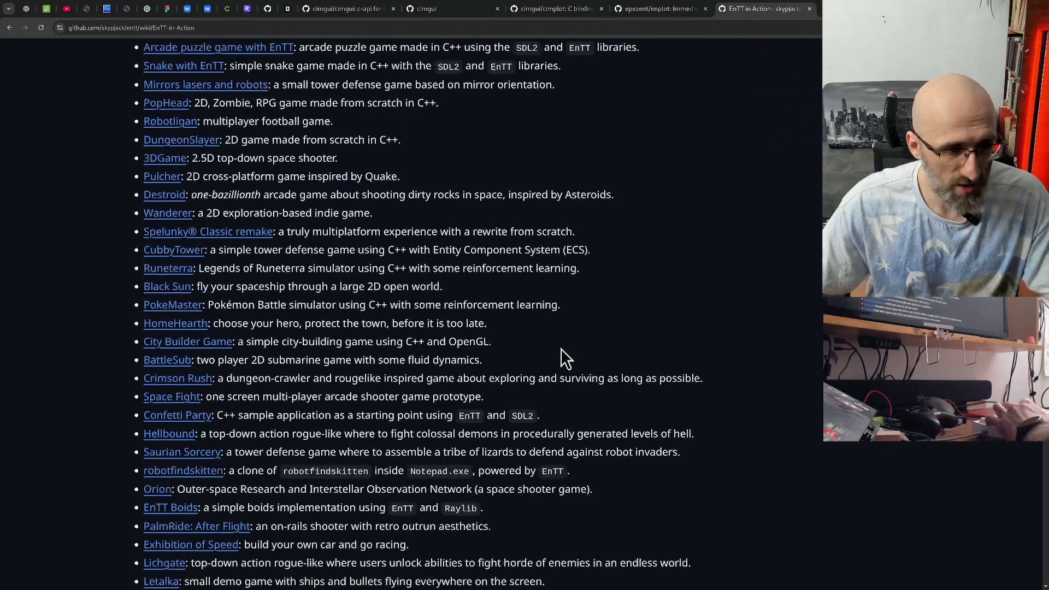
pyautogui.scroll(9, 81, 317)
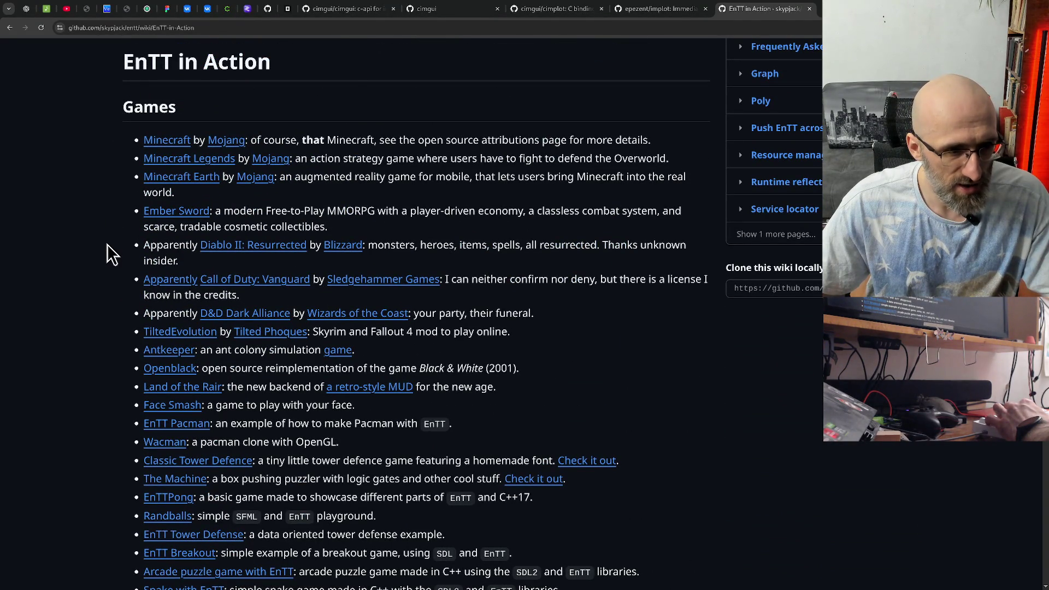
pyautogui.scroll(-15, 107, 245)
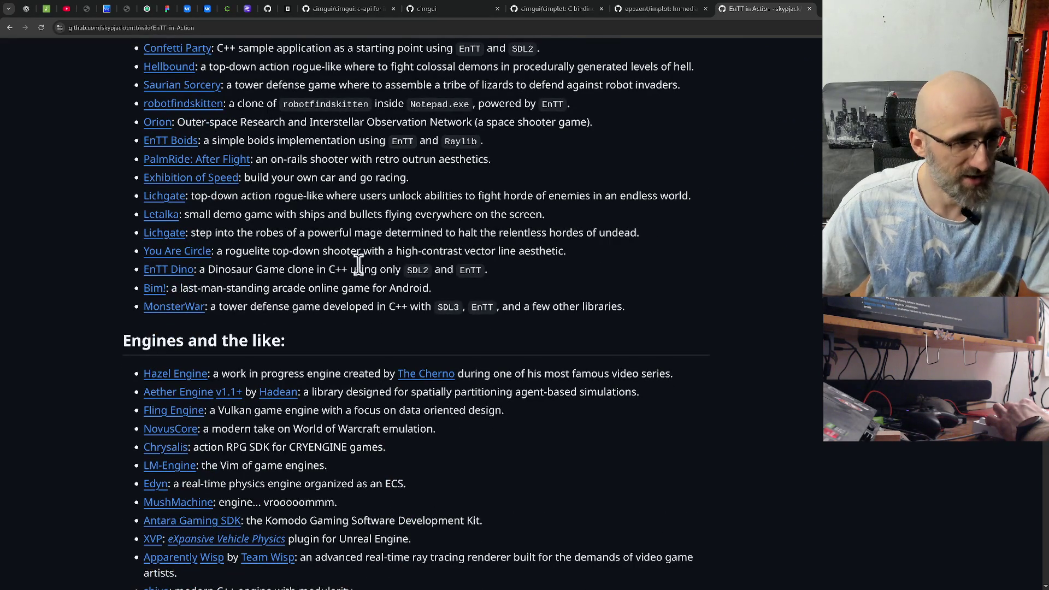
pyautogui.scroll(15, 338, 309)
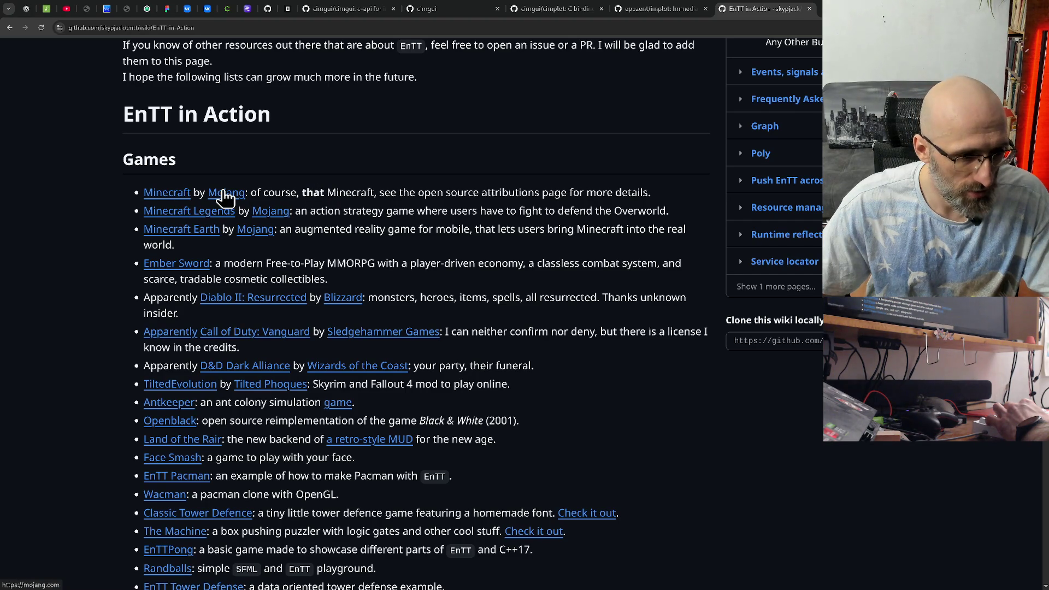
pyautogui.scroll(-10, 98, 293)
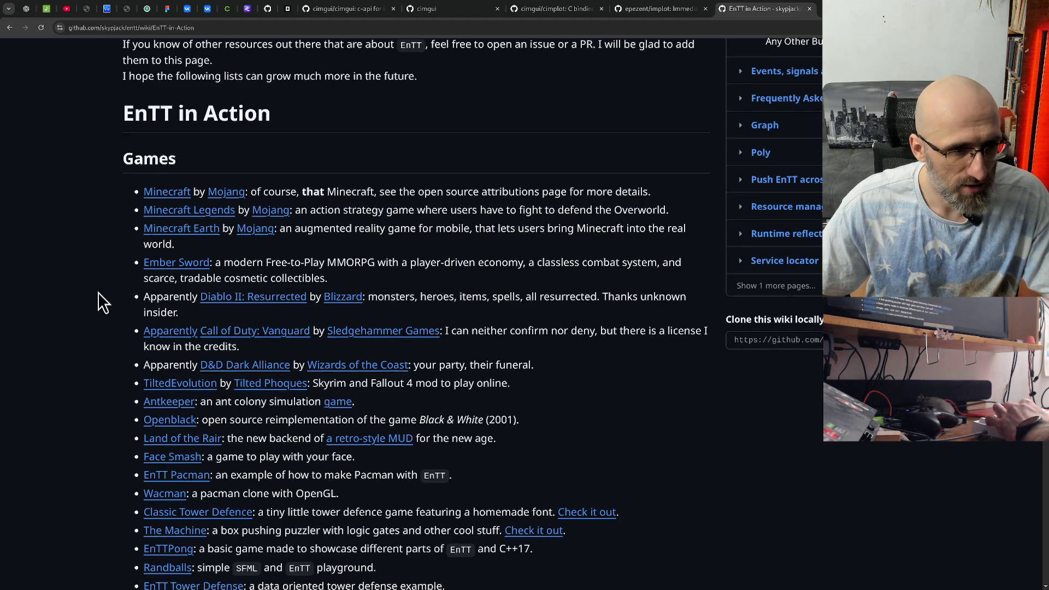
pyautogui.scroll(-15, 97, 293)
pyautogui.scroll(6, 98, 291)
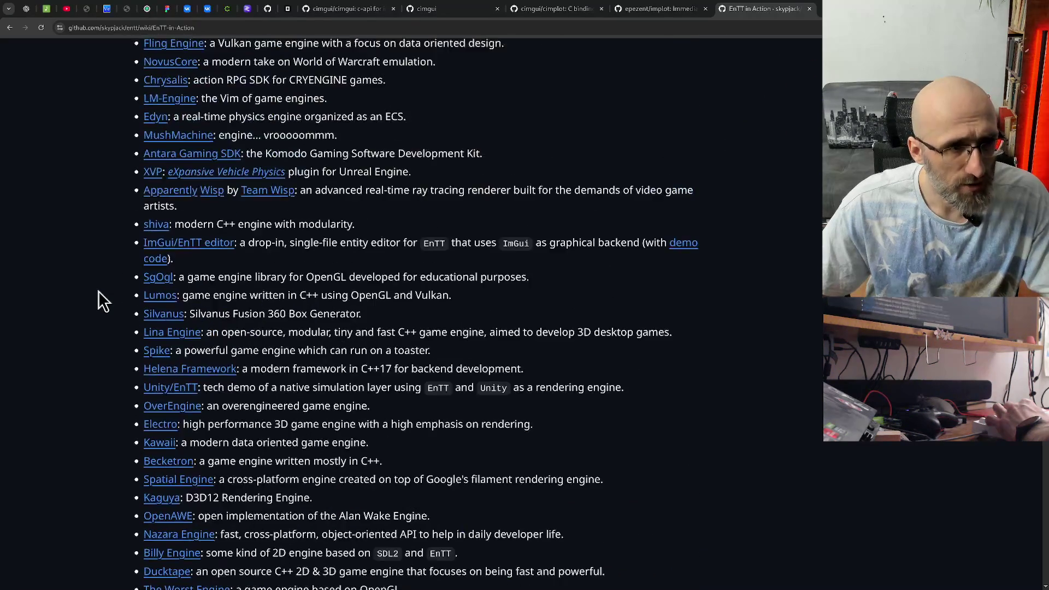
pyautogui.scroll(-15, 98, 290)
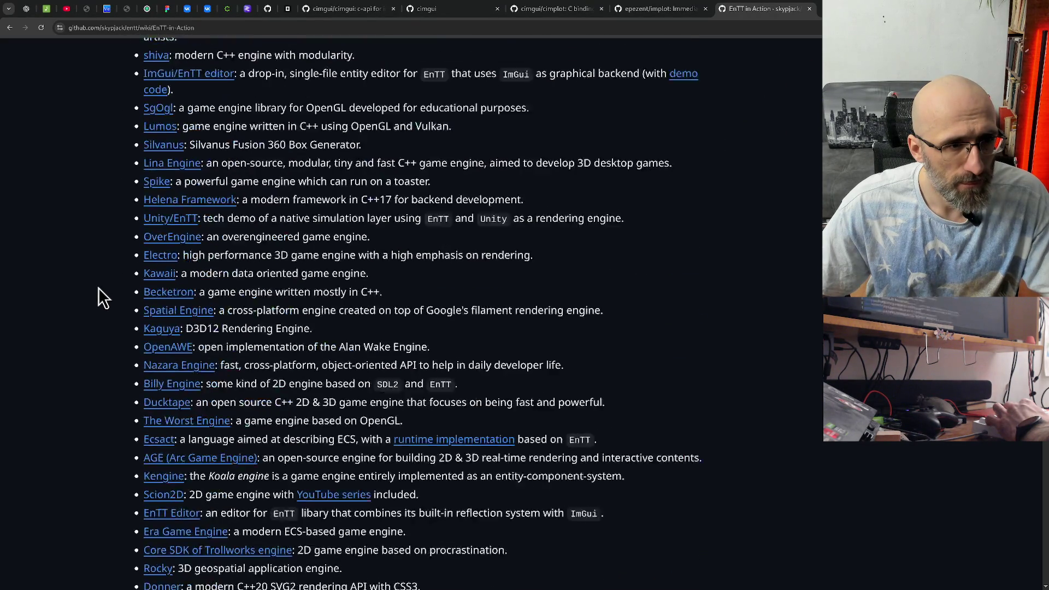
pyautogui.scroll(-9, 99, 277)
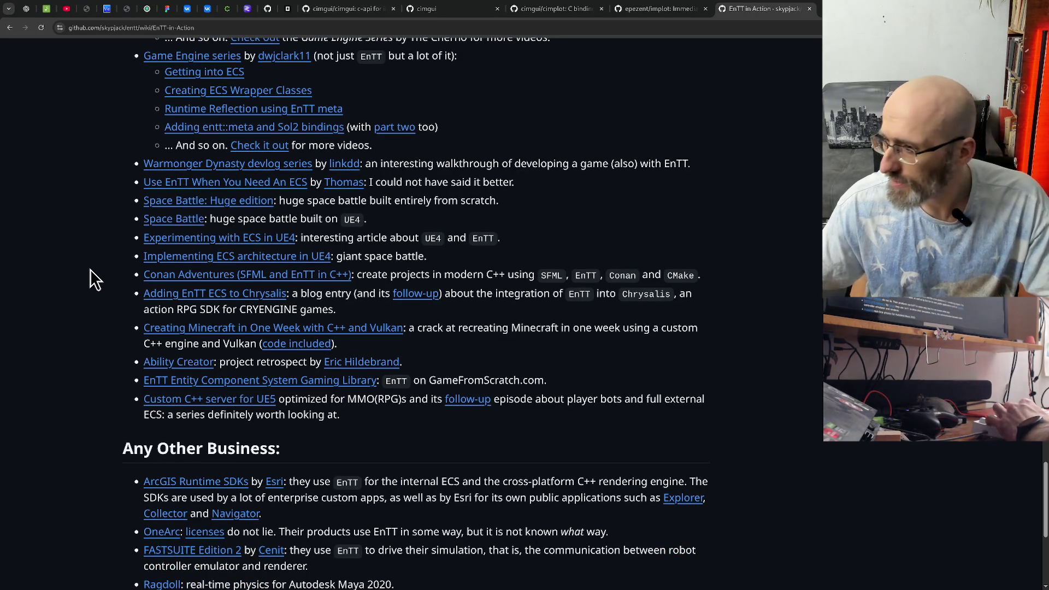
pyautogui.scroll(8, 90, 270)
pyautogui.scroll(20, 90, 270)
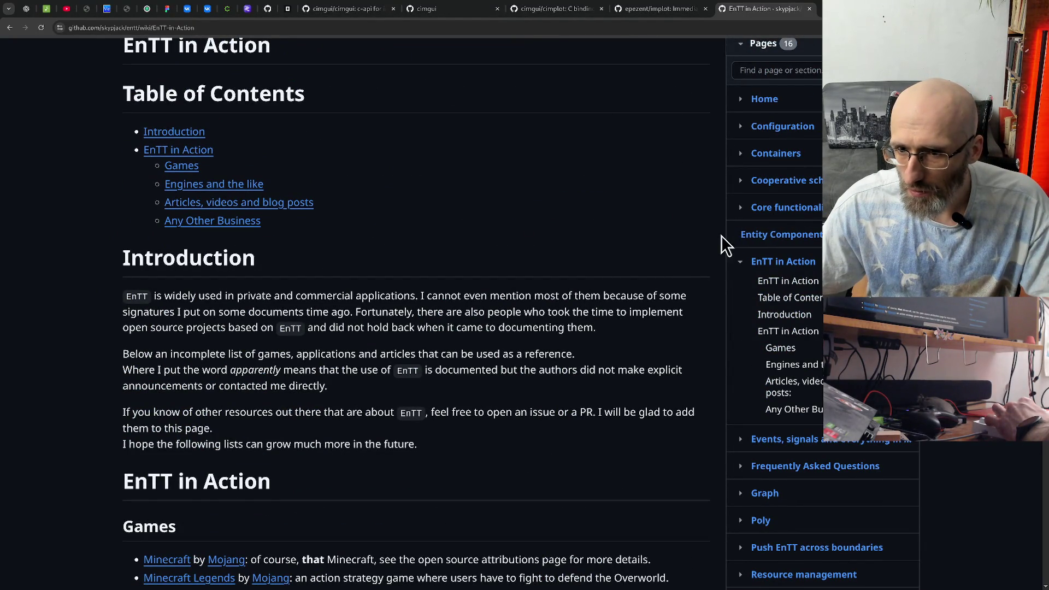
pyautogui.click(739, 236)
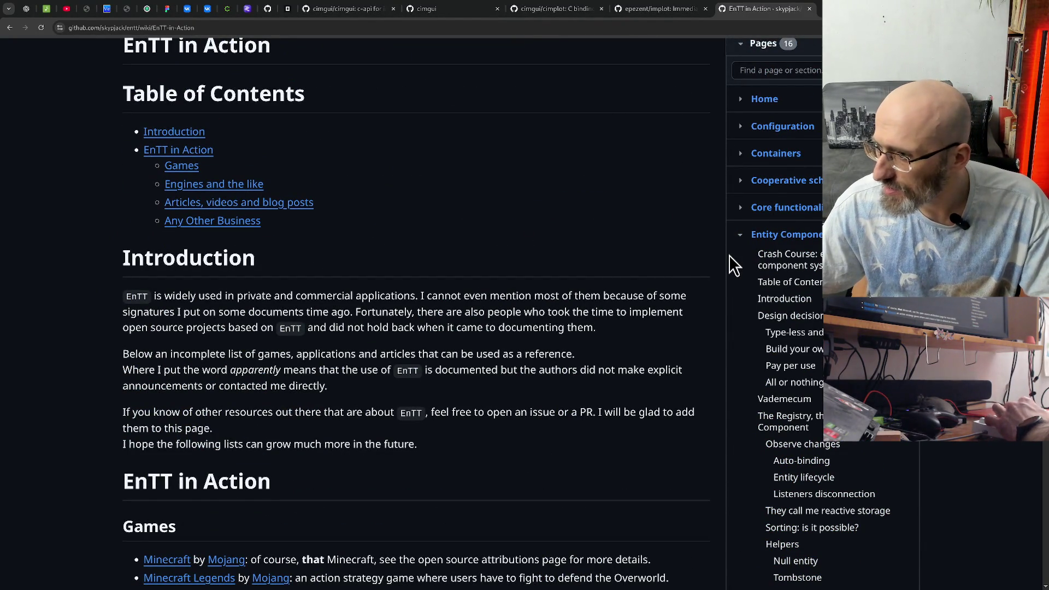
pyautogui.scroll(-5, 363, 225)
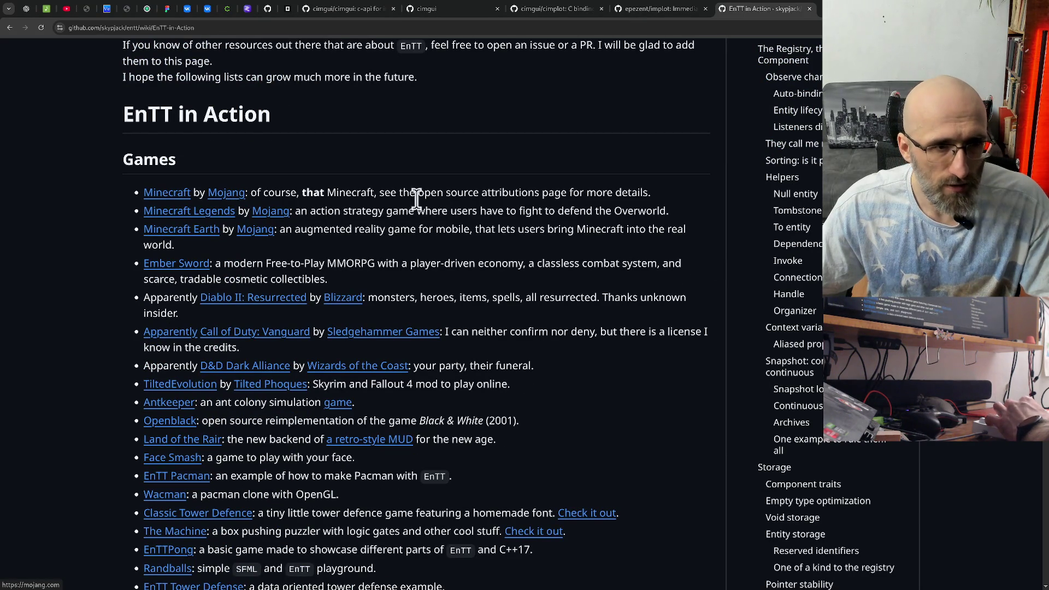
pyautogui.scroll(1, 494, 213)
pyautogui.scroll(3, 493, 213)
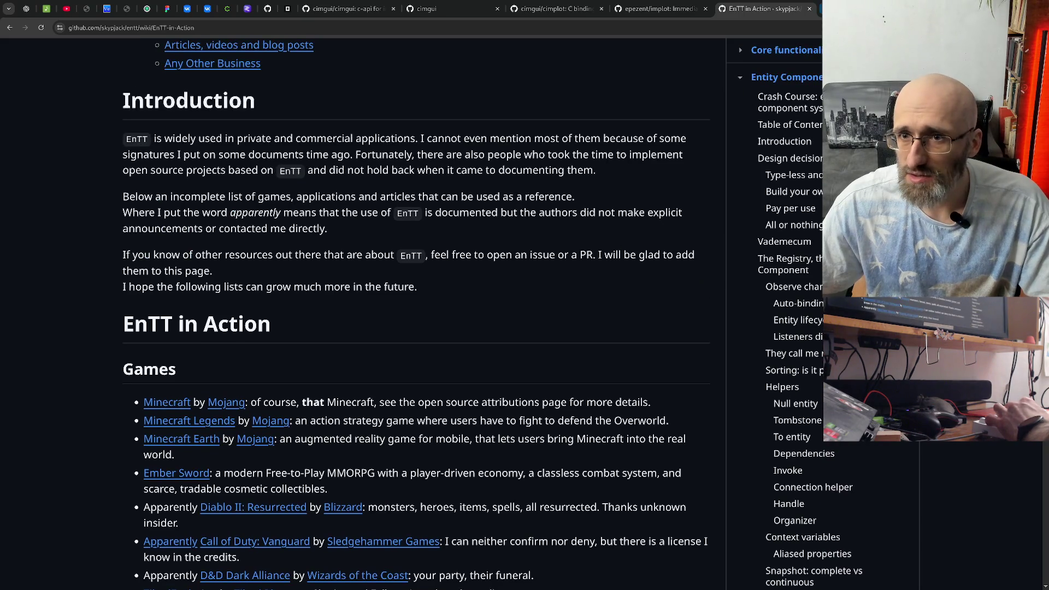
pyautogui.click(167, 402)
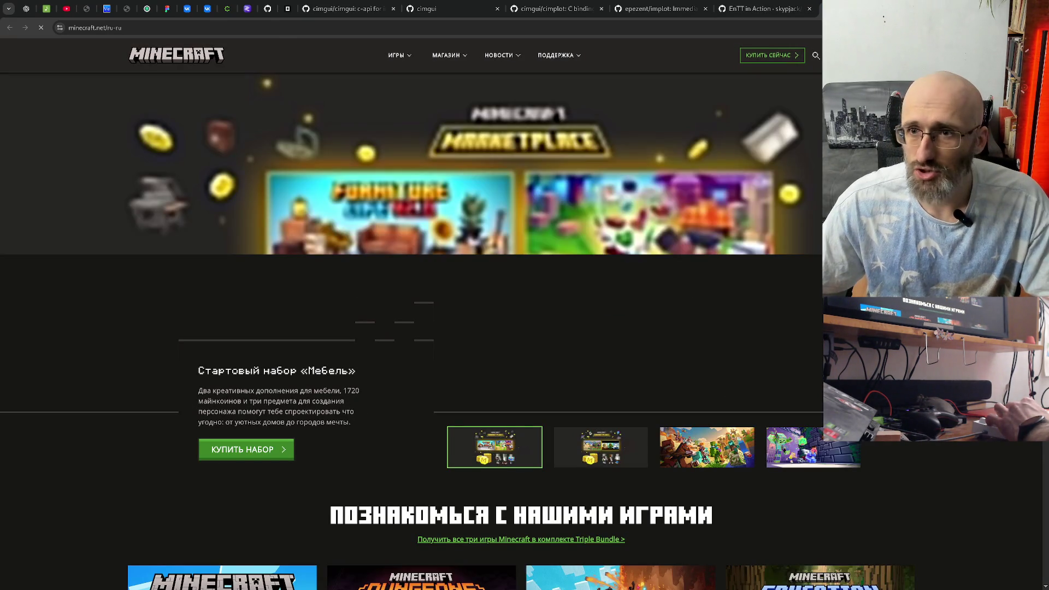
pyautogui.hotkey('alt', 'Left')
pyautogui.scroll(1, 741, 249)
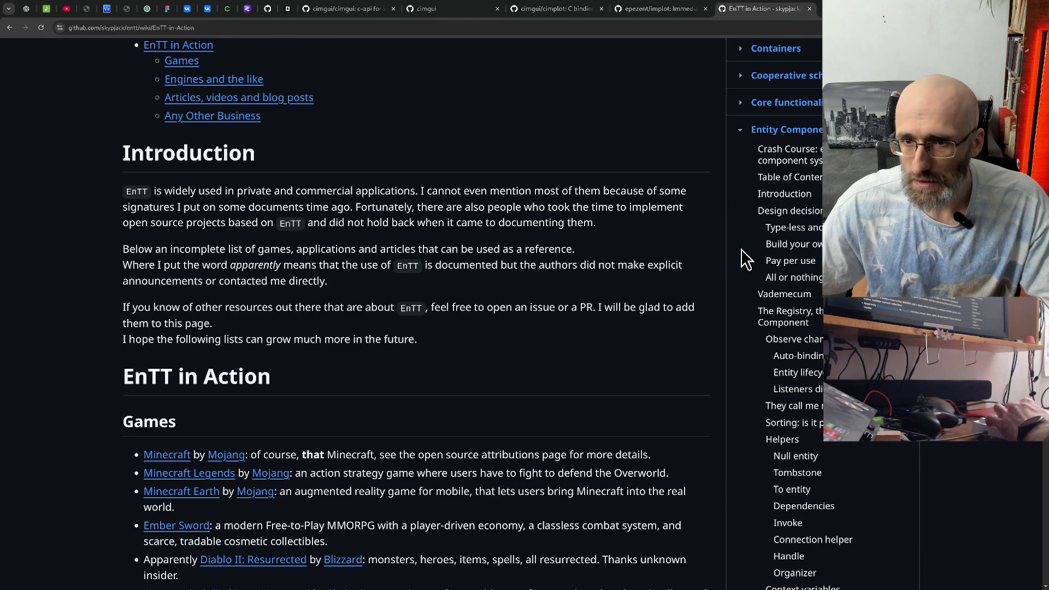
pyautogui.scroll(-1, 736, 261)
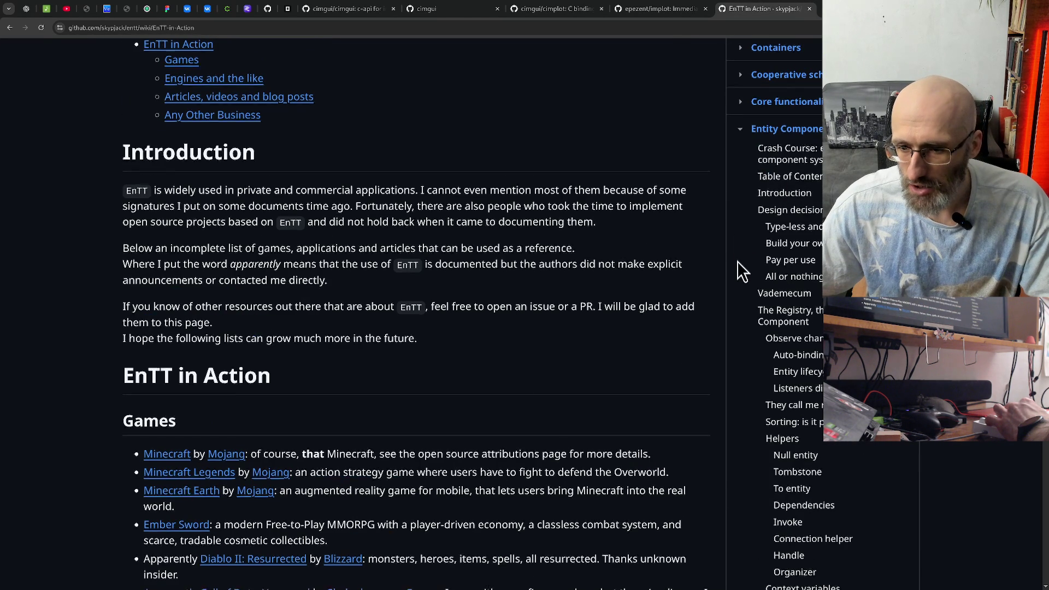
pyautogui.scroll(-5, 736, 261)
pyautogui.scroll(8, 690, 284)
pyautogui.hotkey('alt', 'Tab')
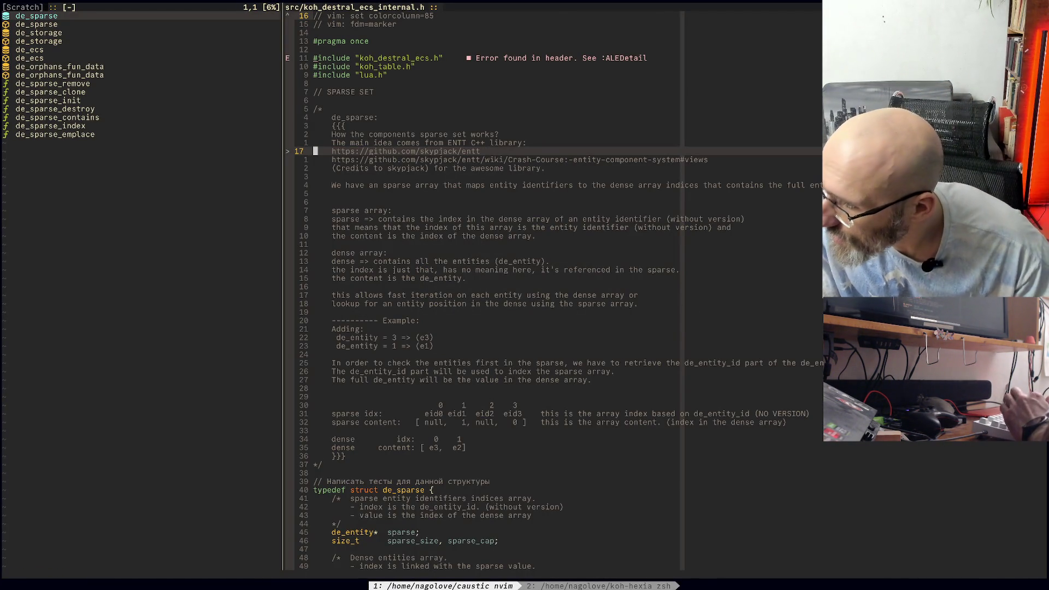
pyautogui.hotkey('alt', 'Tab')
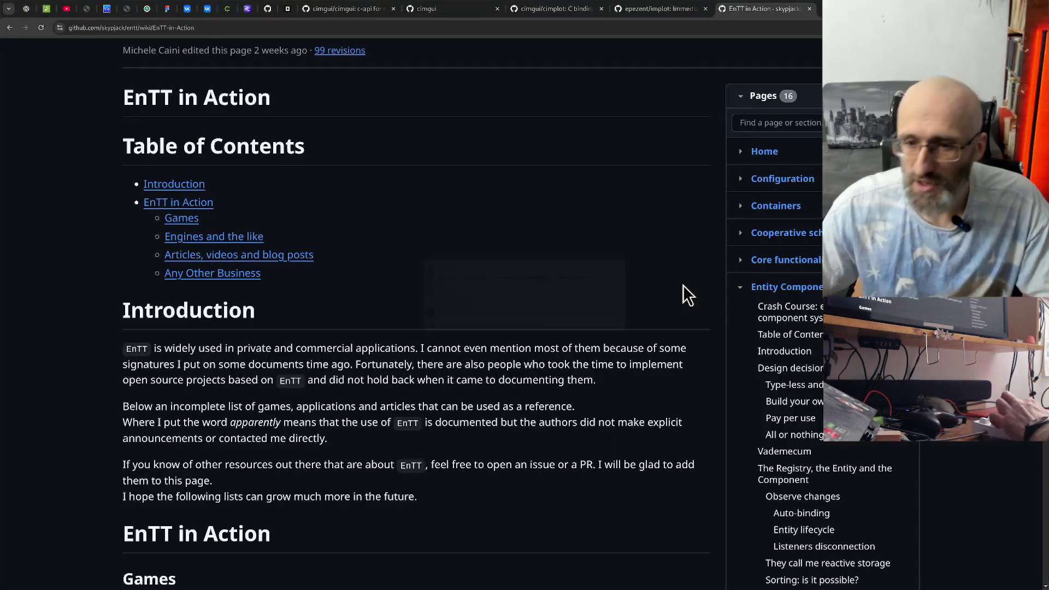
pyautogui.scroll(-2, 681, 281)
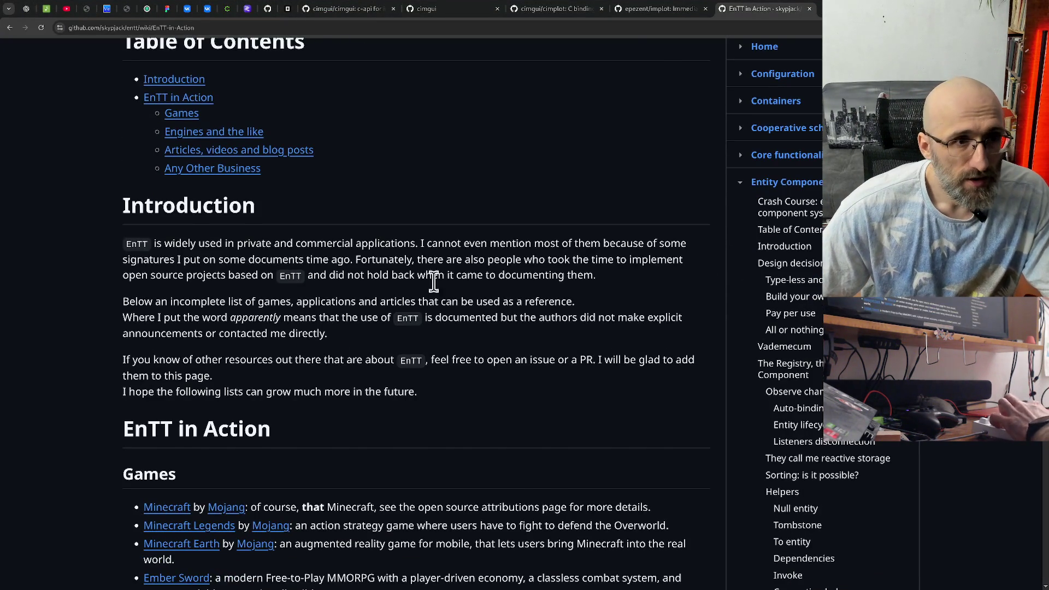
pyautogui.scroll(4, 433, 281)
pyautogui.doubleClick(125, 134)
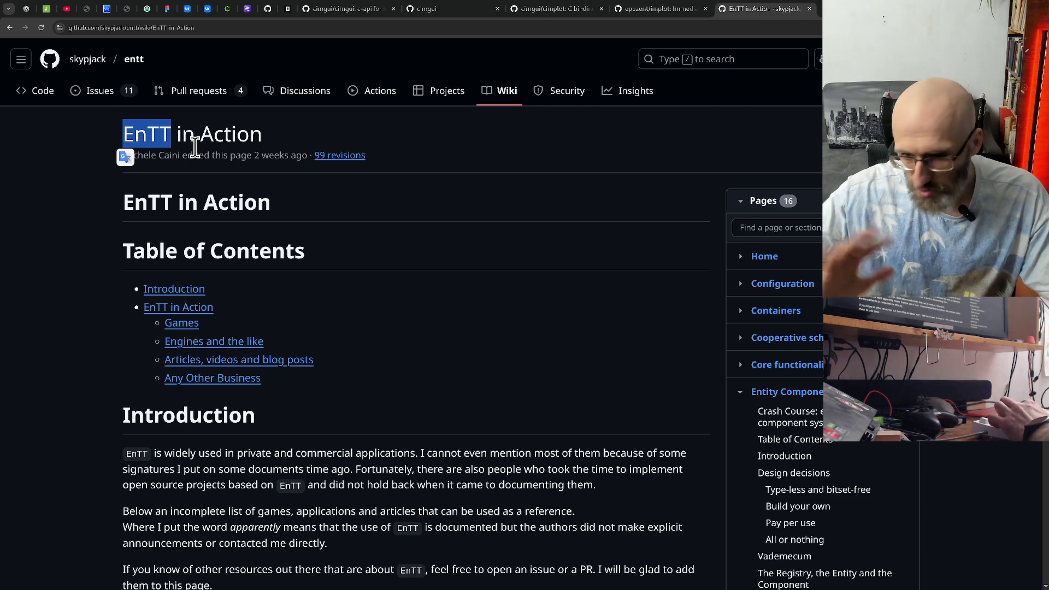
pyautogui.hotkey('alt', 'Tab')
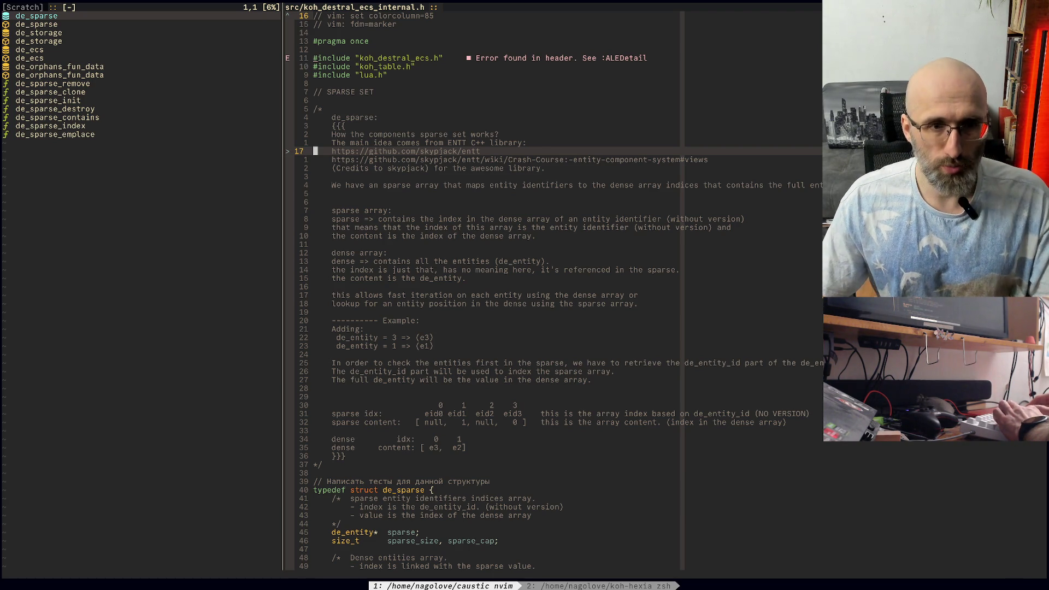
pyautogui.hotkey('alt', 'Tab')
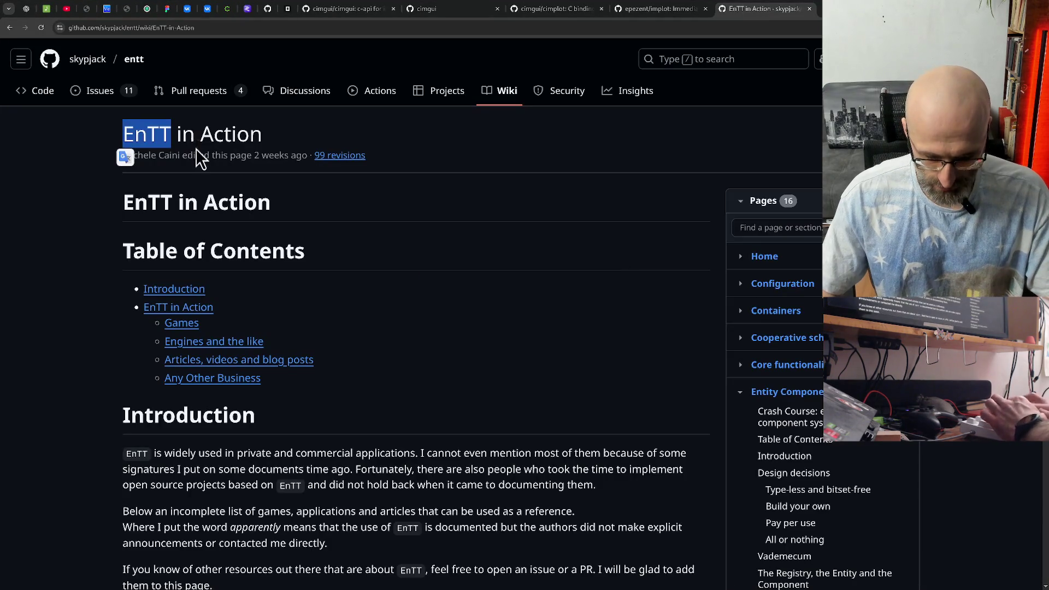
# Step: Search the web for 'destral ecs github' in a new browser tab
pyautogui.hotkey('ctrl', 't')
pyautogui.write('destral ecs')
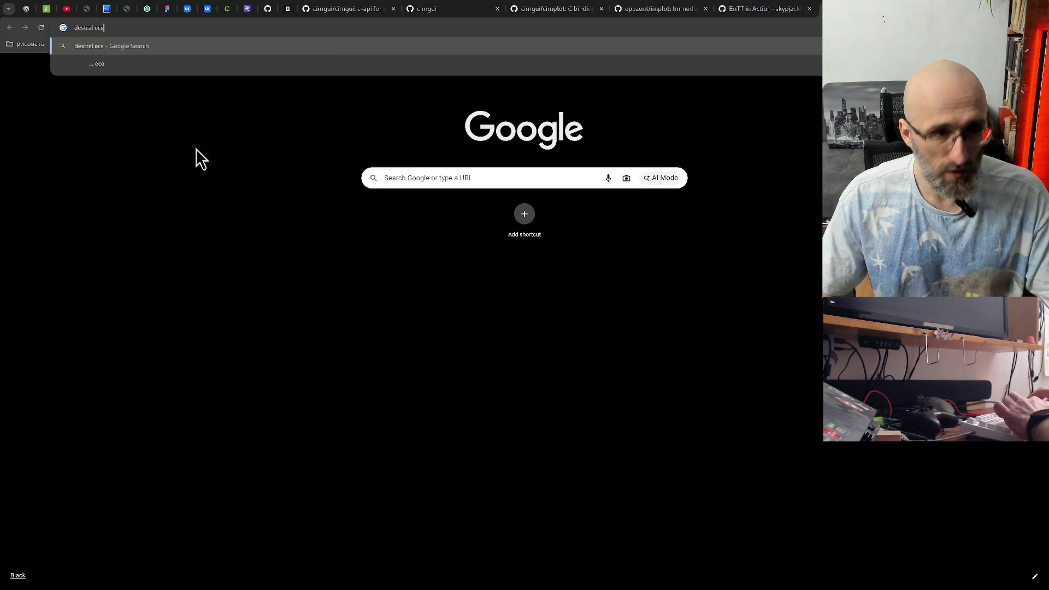
pyautogui.press('Return')
pyautogui.click(198, 62)
pyautogui.write('github')
pyautogui.press('Return')
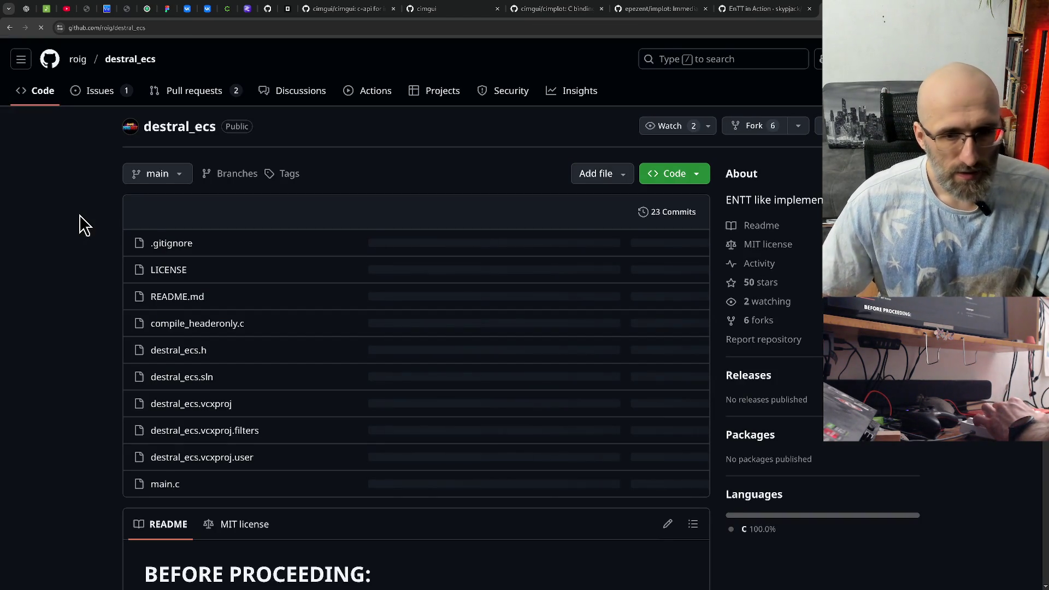
# Step: Scroll the roig/destral_ecs README down to the Basic Example code
pyautogui.scroll(-5, 79, 219)
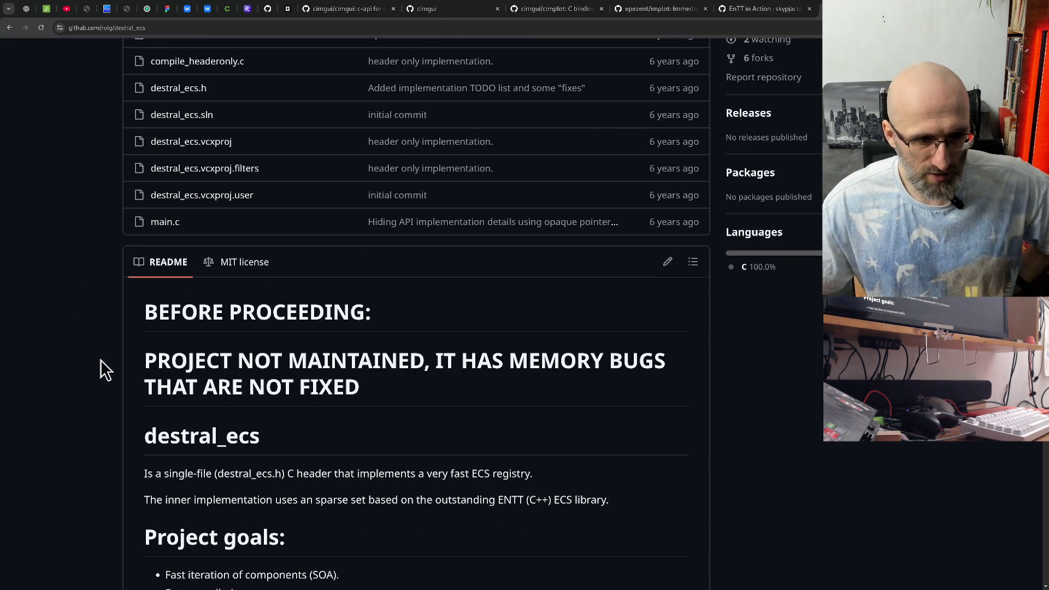
pyautogui.scroll(-4, 104, 370)
pyautogui.scroll(-4, 100, 360)
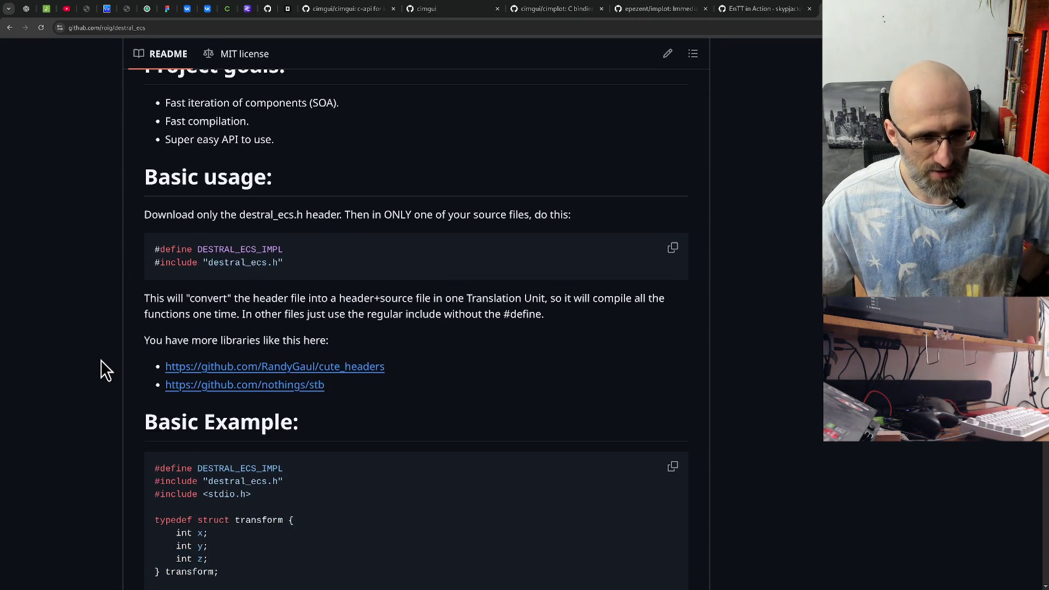
pyautogui.scroll(-3, 101, 361)
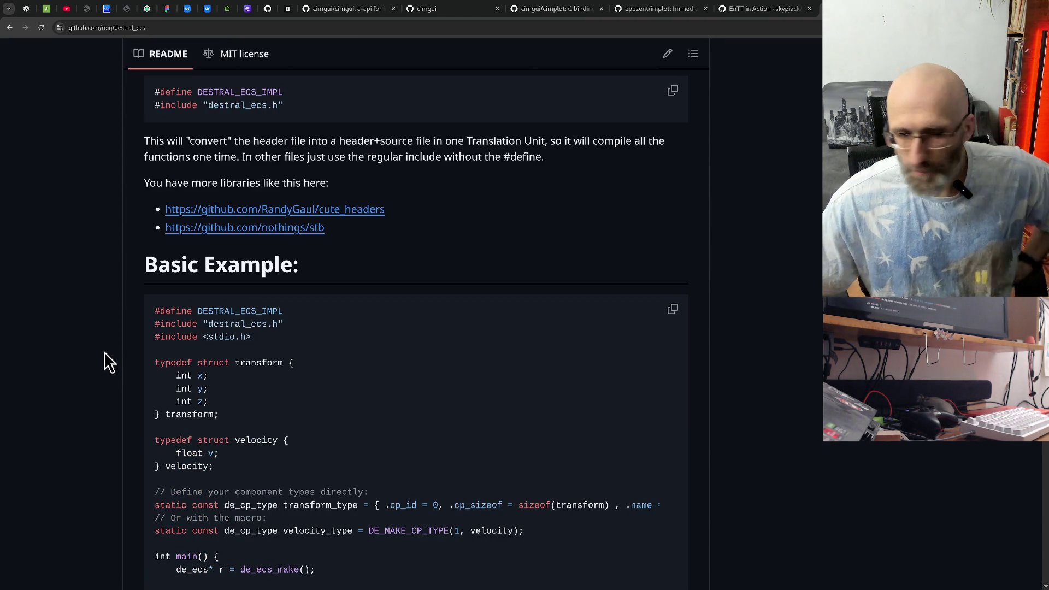
pyautogui.scroll(-2, 104, 352)
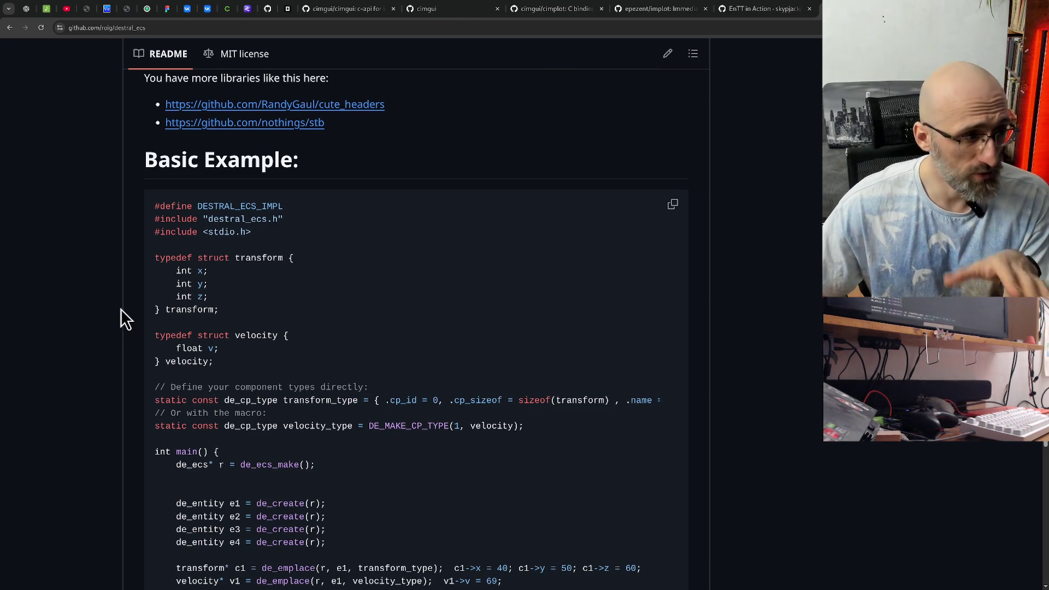
pyautogui.scroll(-2, 120, 309)
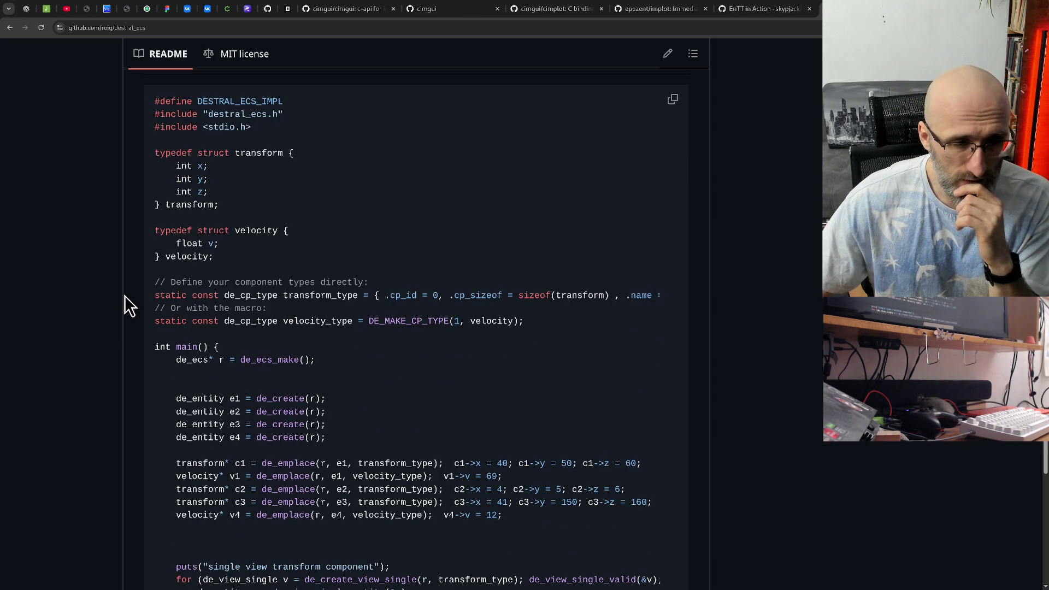
# Step: Highlight the transform and velocity structs, their type definitions, and the de_ecs_make line
pyautogui.moveTo(153, 151); pyautogui.dragTo(227, 217)
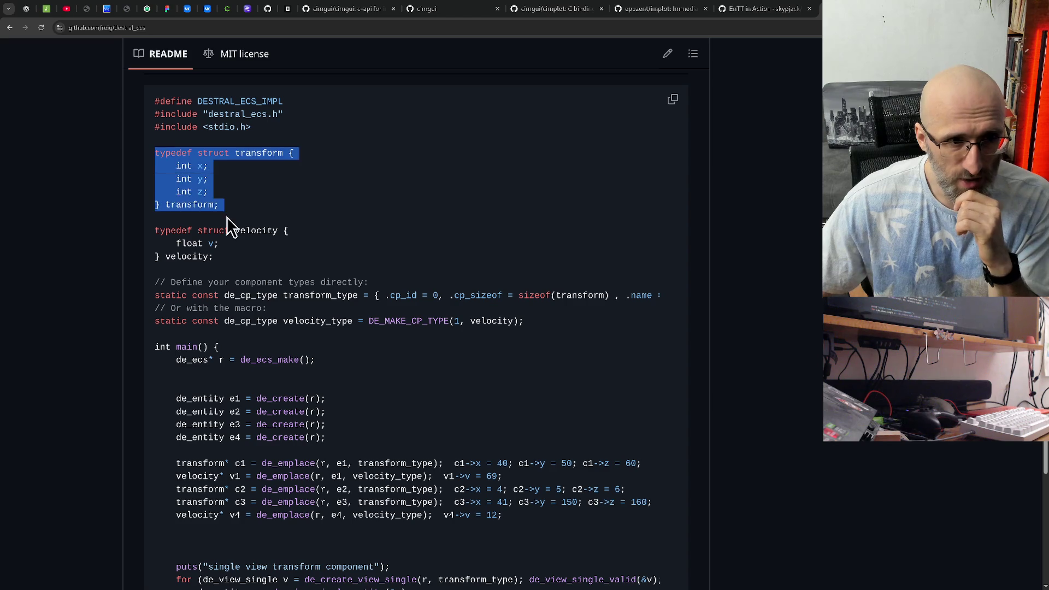
pyautogui.moveTo(156, 229); pyautogui.dragTo(260, 270)
pyautogui.click(259, 269)
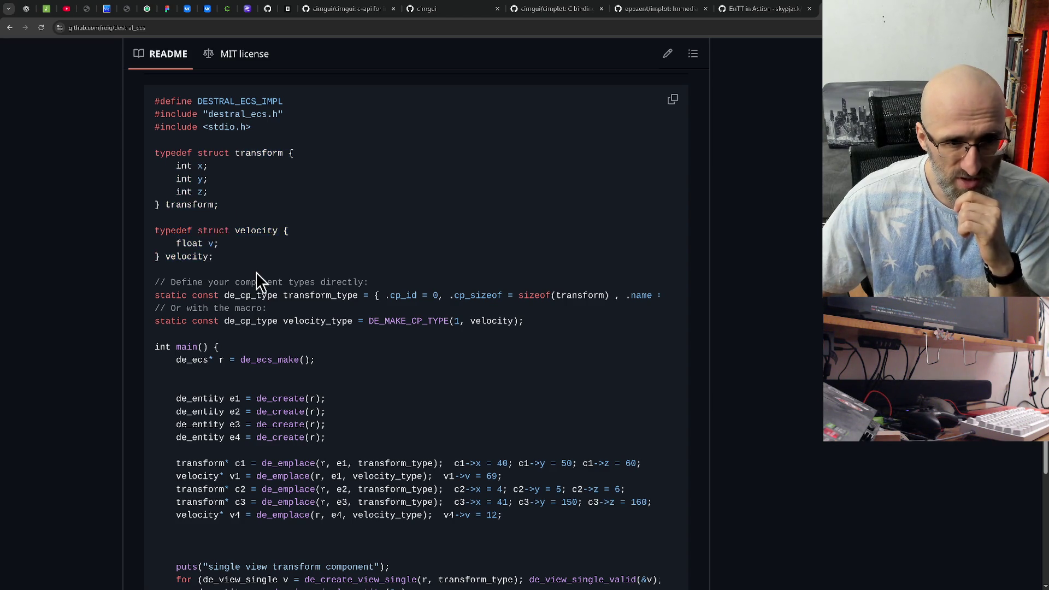
pyautogui.scroll(-2, 257, 278)
pyautogui.moveTo(212, 190); pyautogui.dragTo(651, 190)
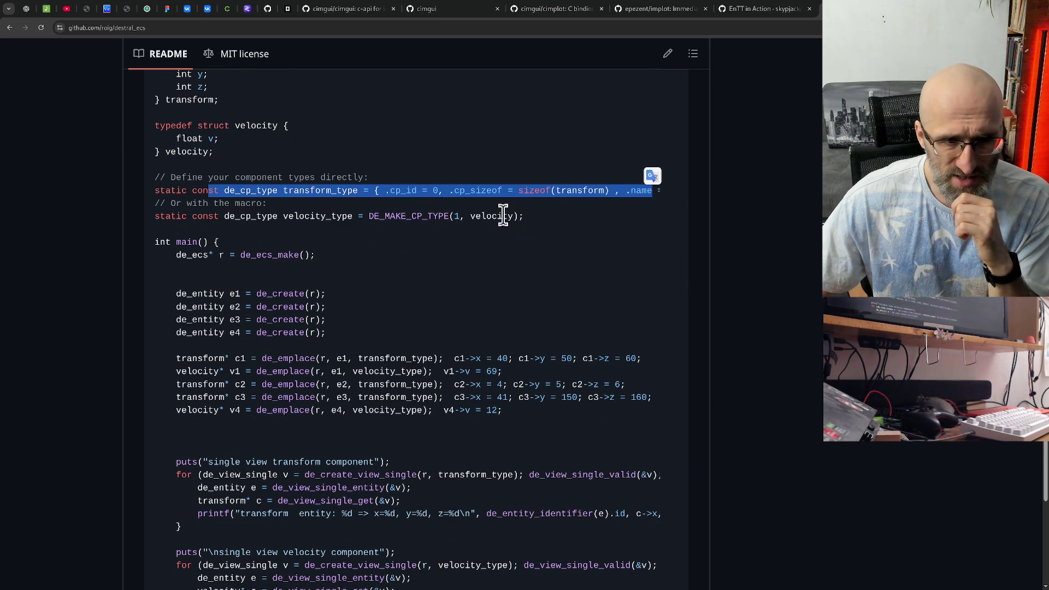
pyautogui.click(354, 218)
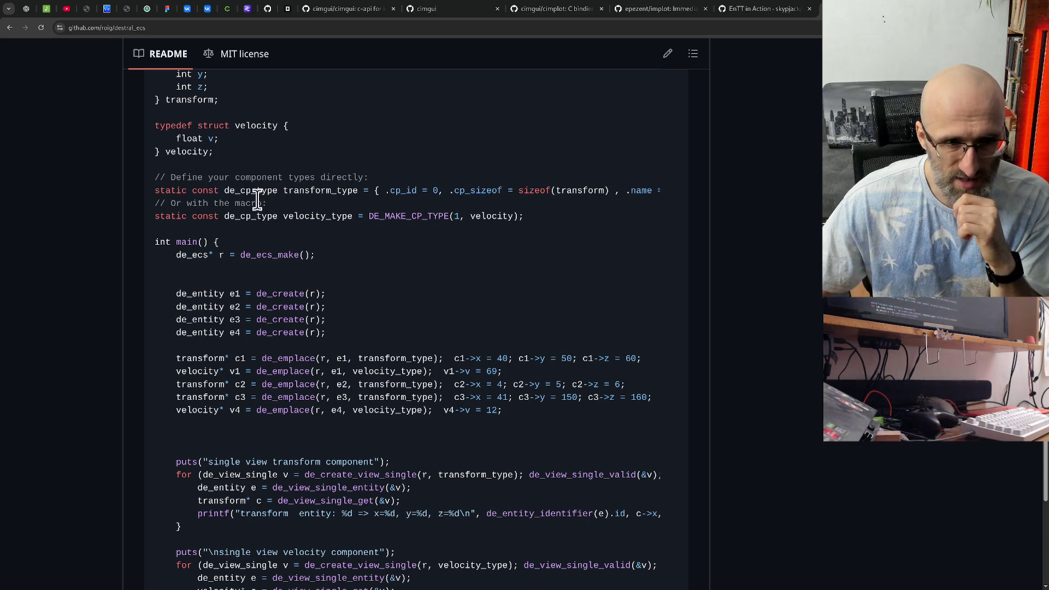
pyautogui.moveTo(262, 215); pyautogui.dragTo(487, 224)
pyautogui.click(440, 270)
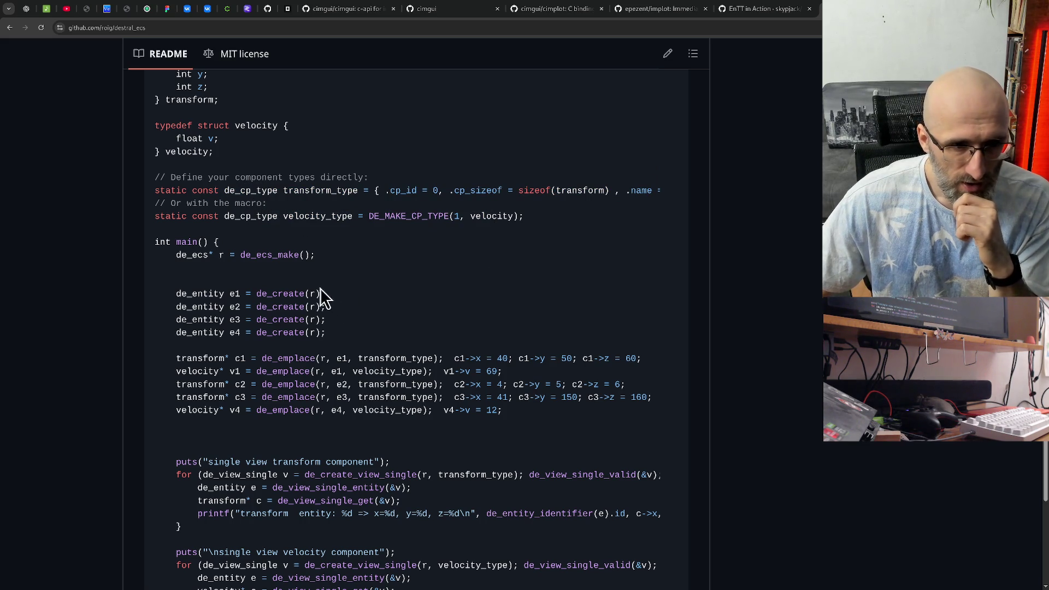
pyautogui.moveTo(173, 254); pyautogui.dragTo(319, 258)
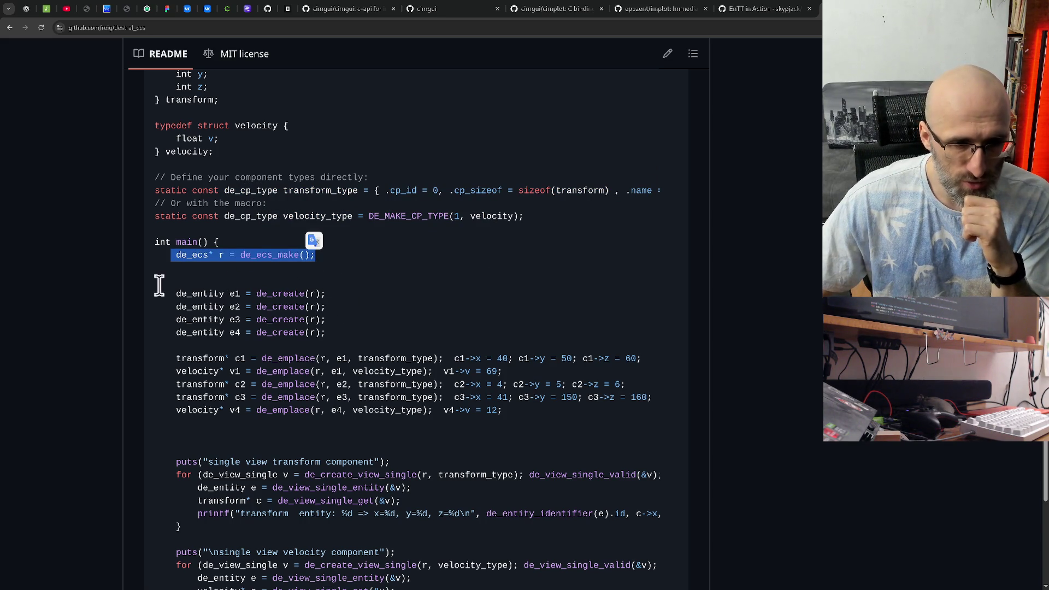
# Step: Mark the e1 and e2 de_create entity creation lines
pyautogui.scroll(-4, 159, 284)
pyautogui.moveTo(174, 549); pyautogui.dragTo(156, 538)
pyautogui.click(283, 556)
pyautogui.scroll(4, 184, 415)
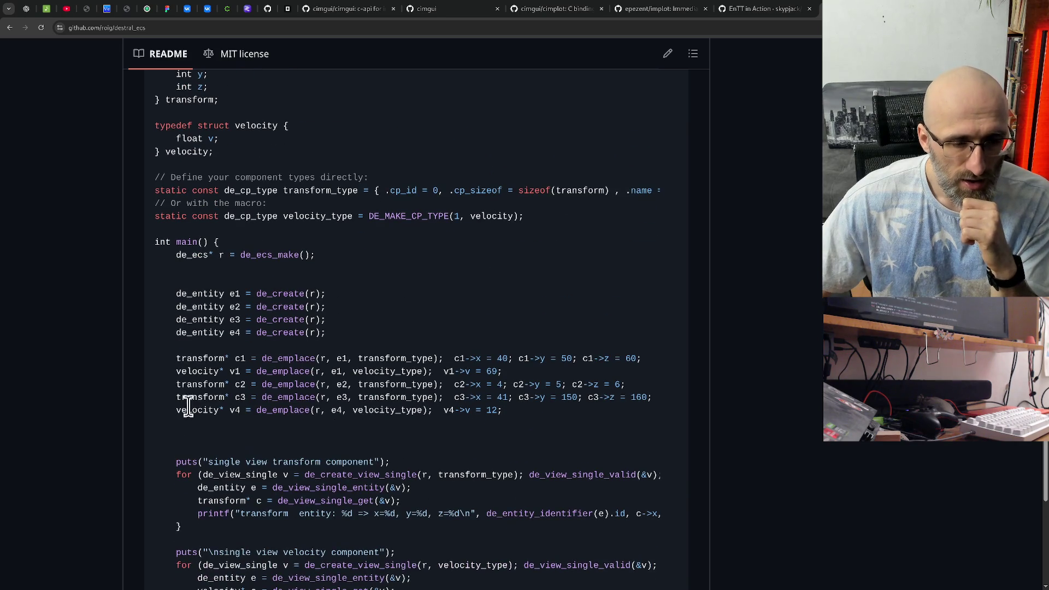
pyautogui.moveTo(182, 293); pyautogui.dragTo(261, 295)
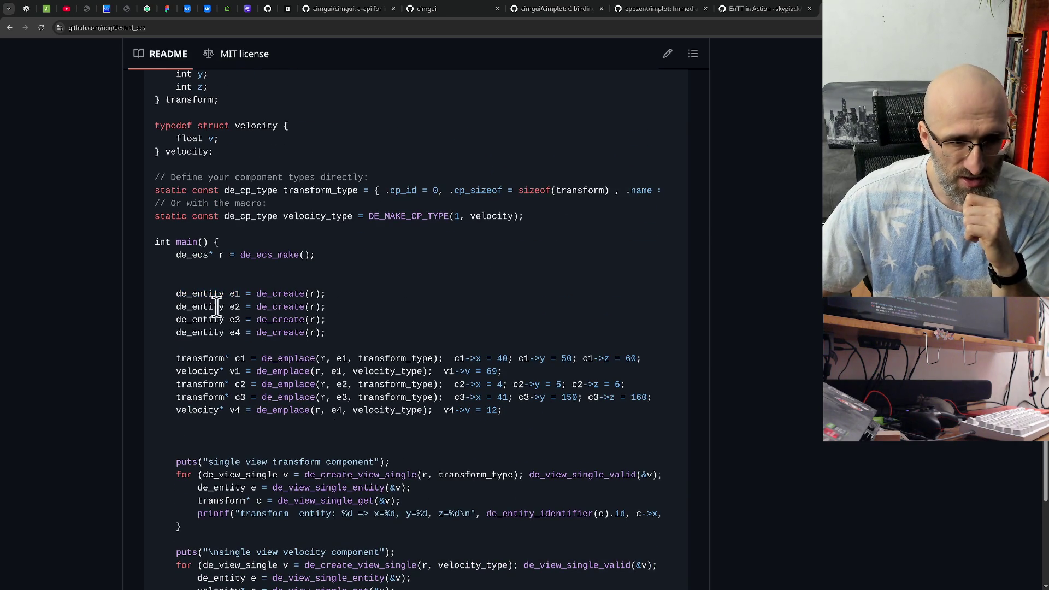
pyautogui.doubleClick(234, 293)
pyautogui.doubleClick(234, 306)
pyautogui.click(235, 315)
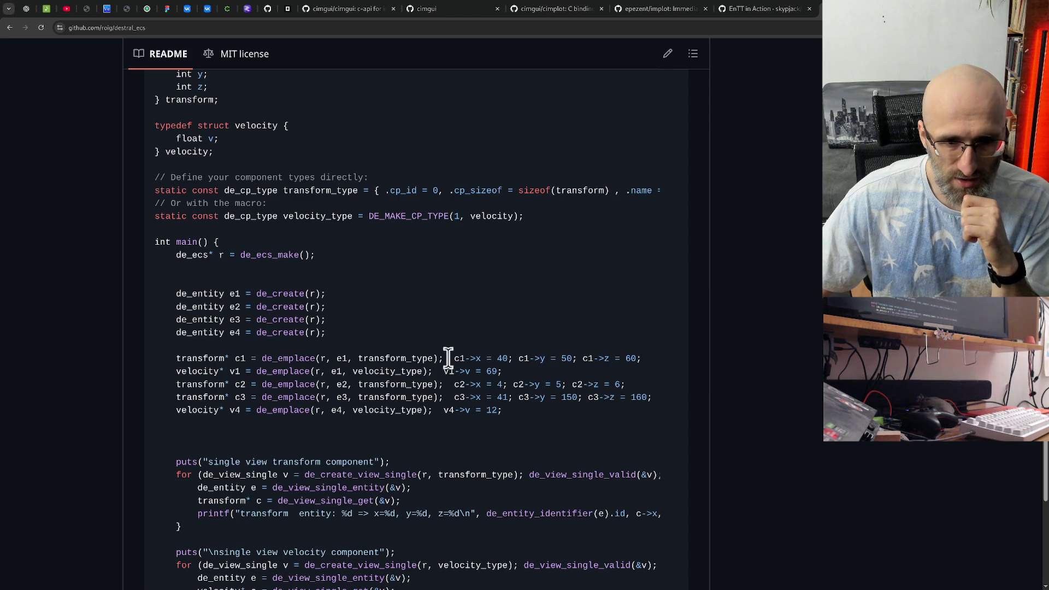
# Step: Mark the c1–c3 component emplace calls and the start of the single-view loop
pyautogui.moveTo(181, 358); pyautogui.dragTo(443, 359)
pyautogui.moveTo(186, 372)
pyautogui.mouseDown()
pyautogui.moveTo(422, 379)
pyautogui.moveTo(421, 398)
pyautogui.mouseUp()
pyautogui.moveTo(186, 397); pyautogui.dragTo(182, 398)
pyautogui.scroll(-2, 152, 388)
pyautogui.click(153, 386)
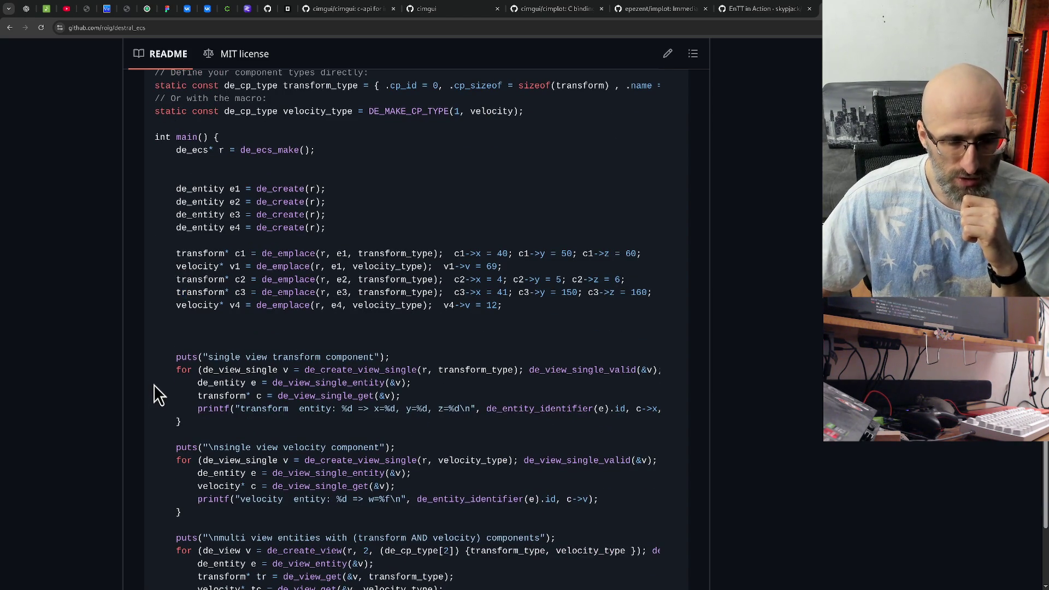
pyautogui.scroll(-1, 153, 383)
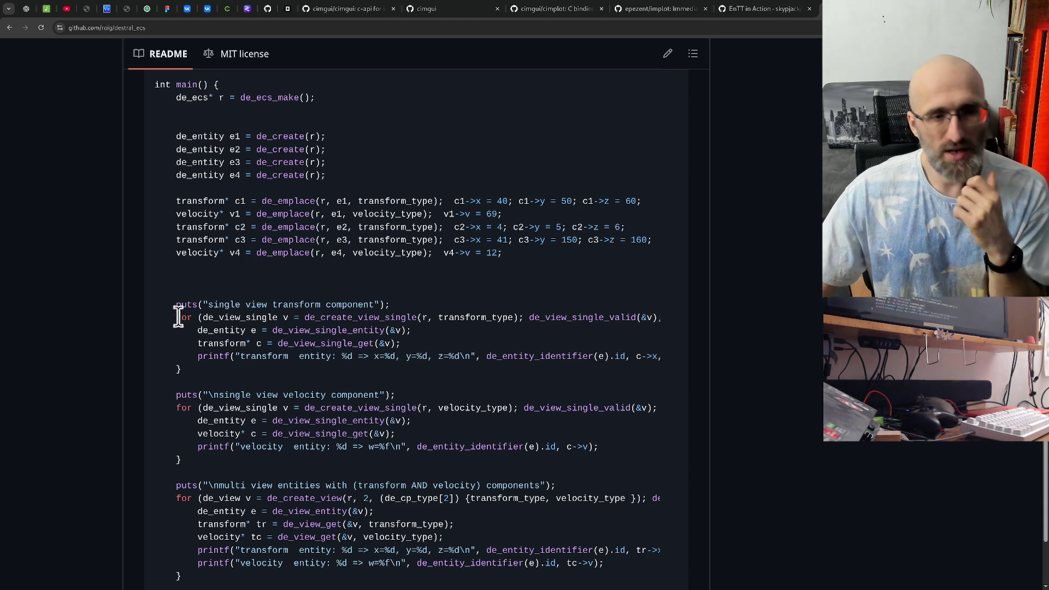
pyautogui.moveTo(171, 317)
pyautogui.mouseDown()
pyautogui.moveTo(648, 321)
pyautogui.moveTo(344, 319)
pyautogui.mouseUp()
pyautogui.click(279, 337)
# Step: Scroll back up to the repository's file list and unmaintained-project warning
pyautogui.hscroll(-2, 280, 338)
pyautogui.hscroll(-3, 279, 336)
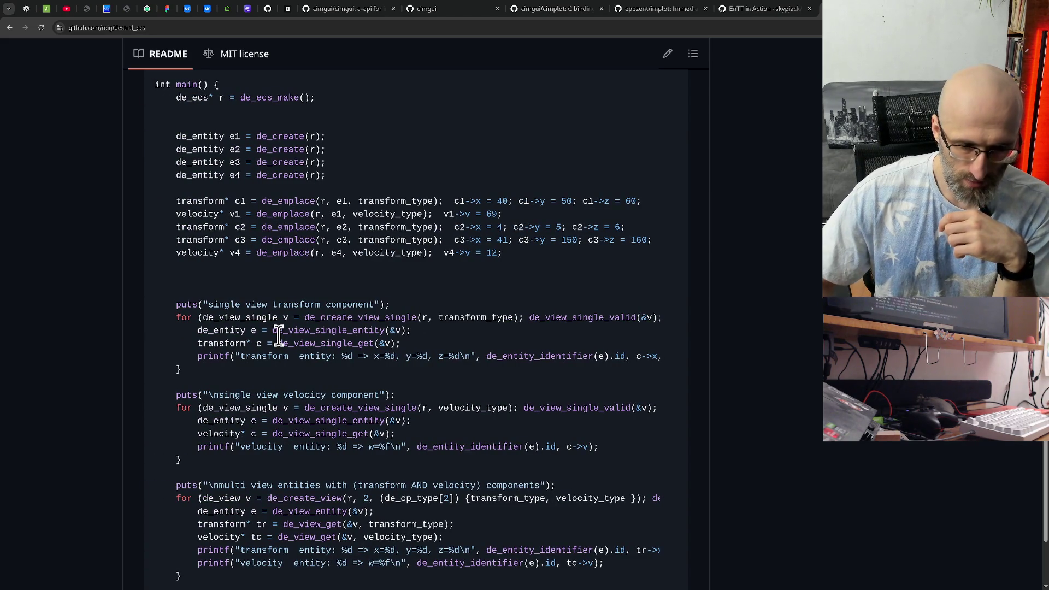
pyautogui.scroll(-1, 279, 335)
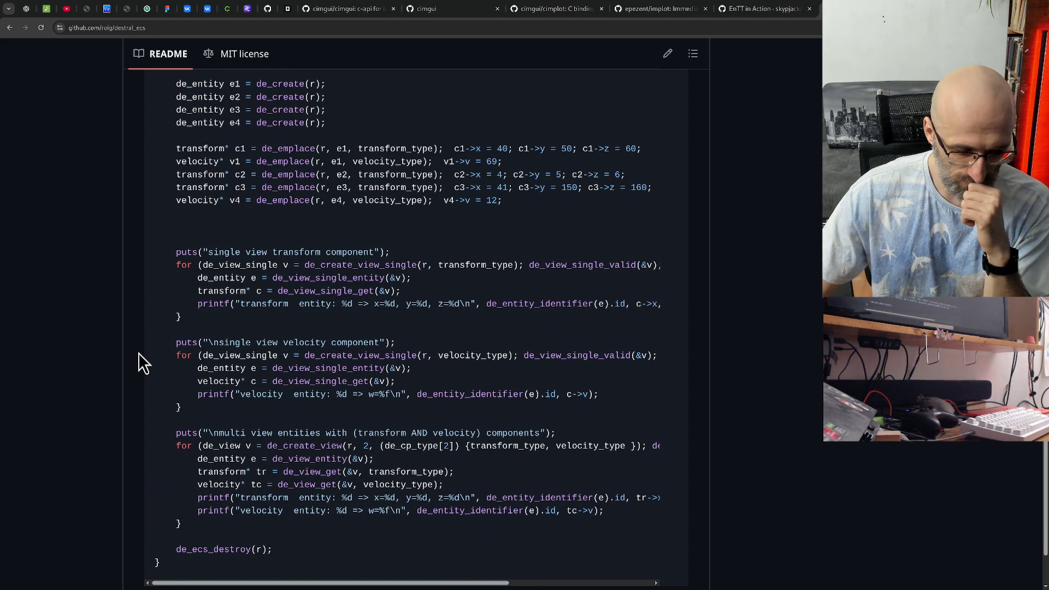
pyautogui.scroll(12, 139, 353)
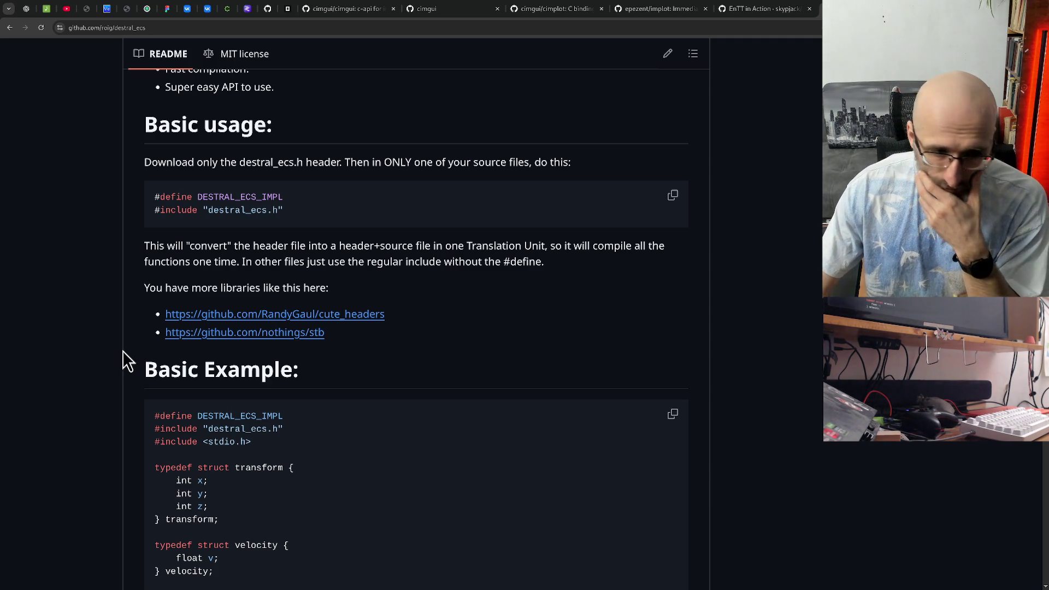
pyautogui.scroll(5, 123, 352)
pyautogui.scroll(1, 121, 345)
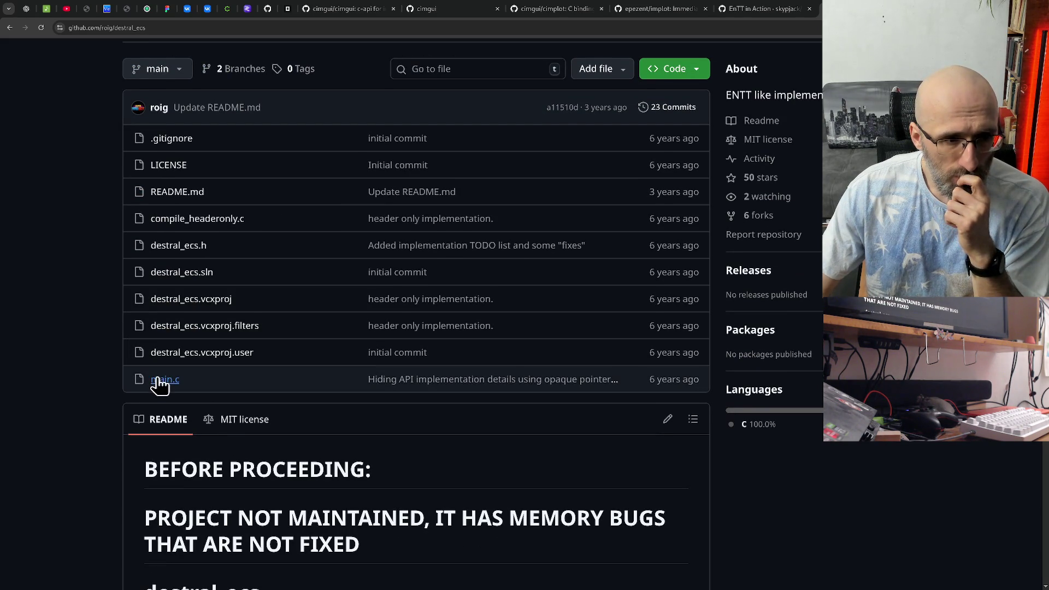
# Step: Open destral_ecs.h and scroll to the de_entity typedef around line 42
pyautogui.click(164, 245)
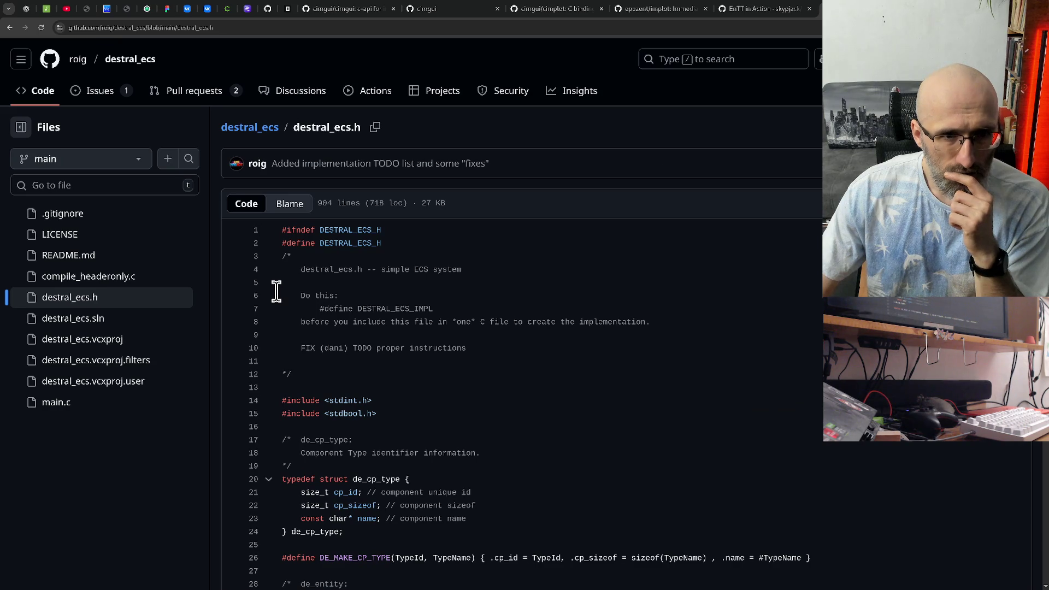
pyautogui.scroll(-5, 276, 289)
pyautogui.scroll(5, 280, 281)
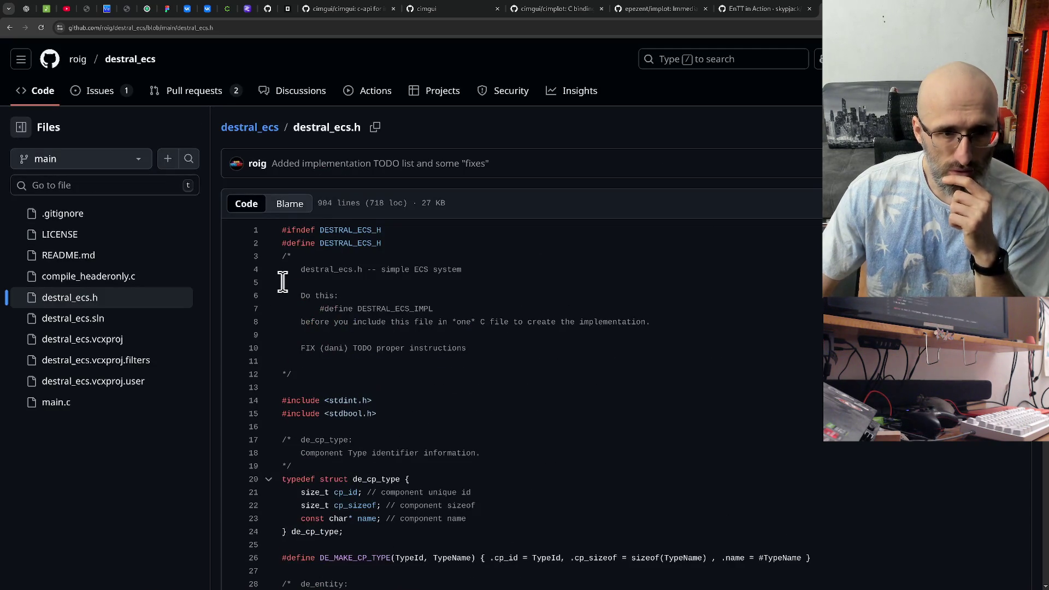
pyautogui.scroll(-4, 377, 284)
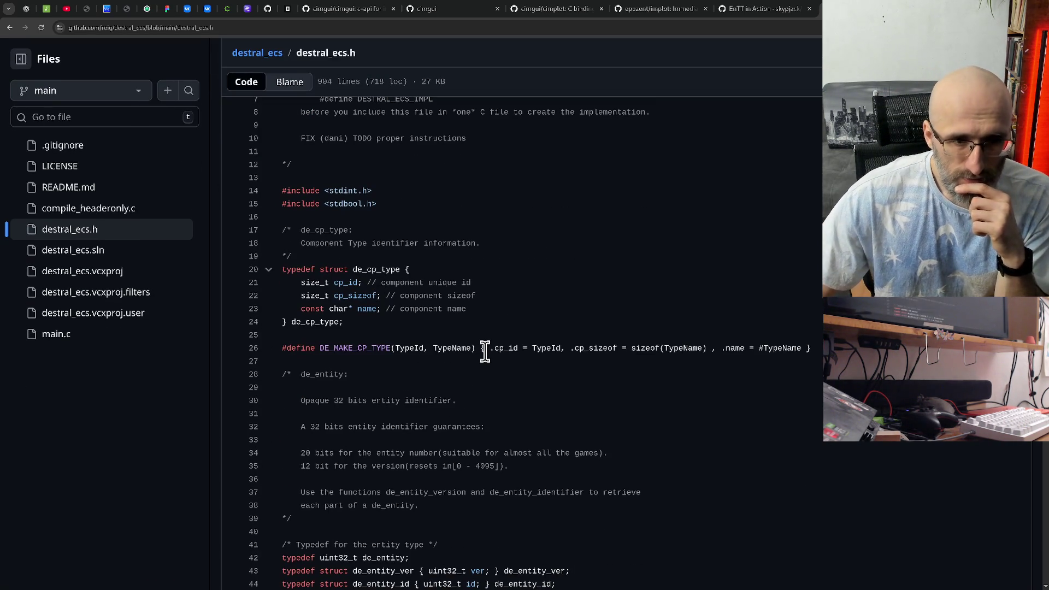
pyautogui.scroll(-7, 499, 351)
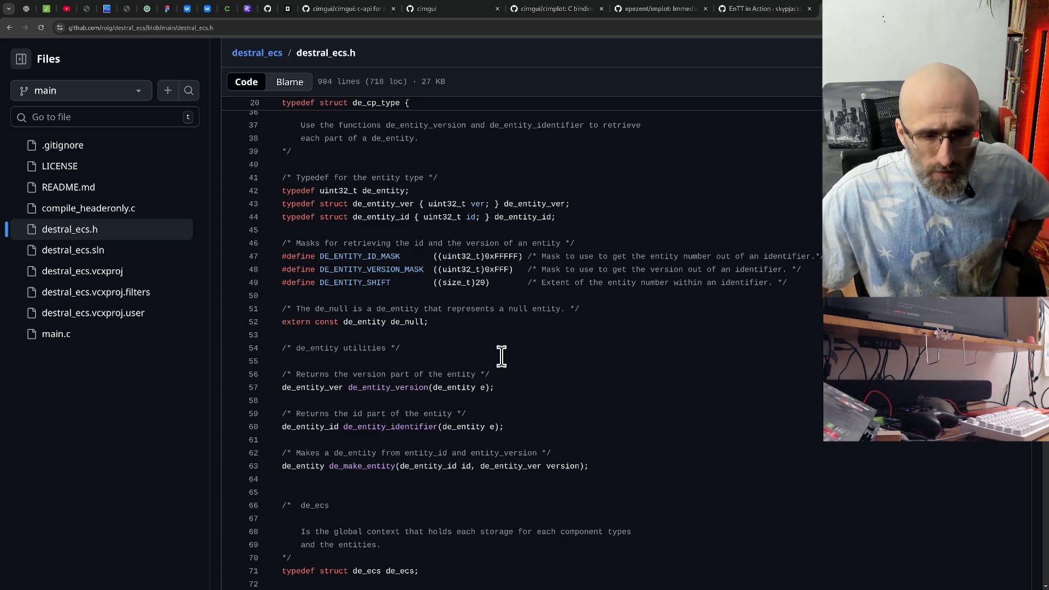
pyautogui.scroll(7, 502, 347)
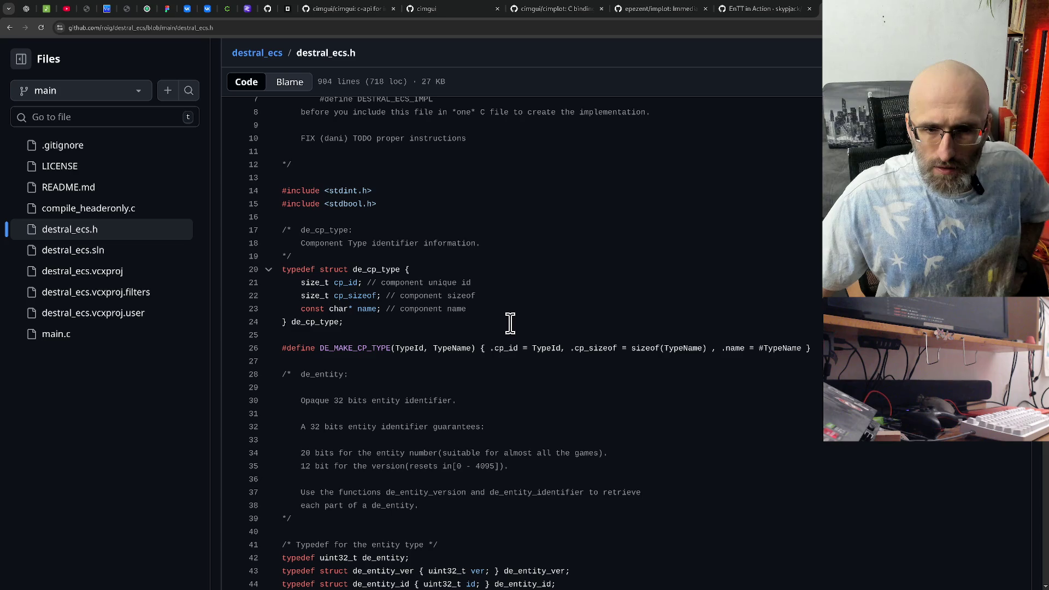
pyautogui.scroll(-4, 509, 323)
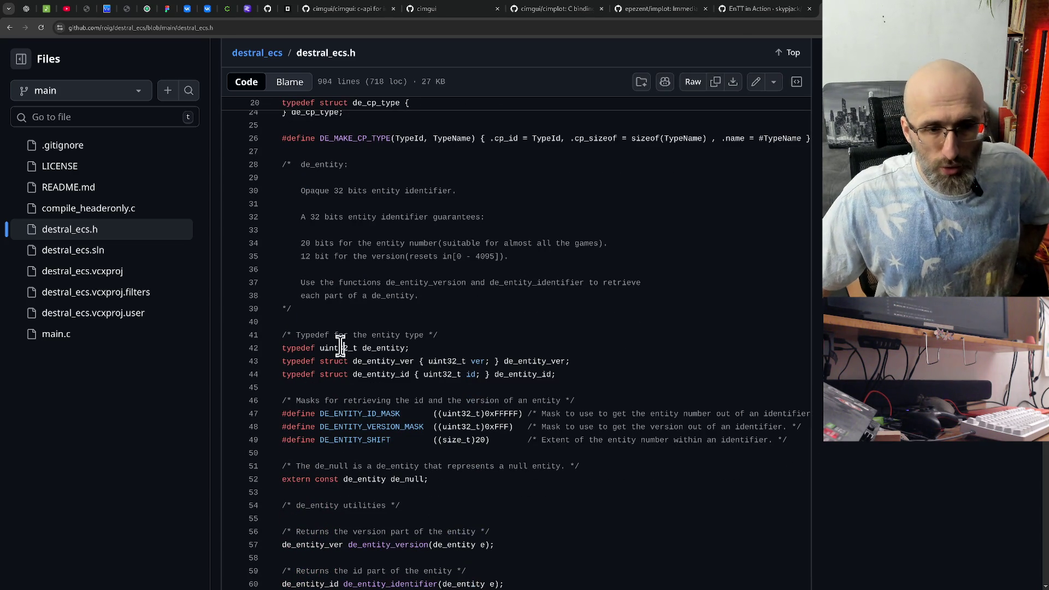
# Step: Select uint32_t in the de_entity typedef to check how the entity type is defined
pyautogui.click(342, 347)
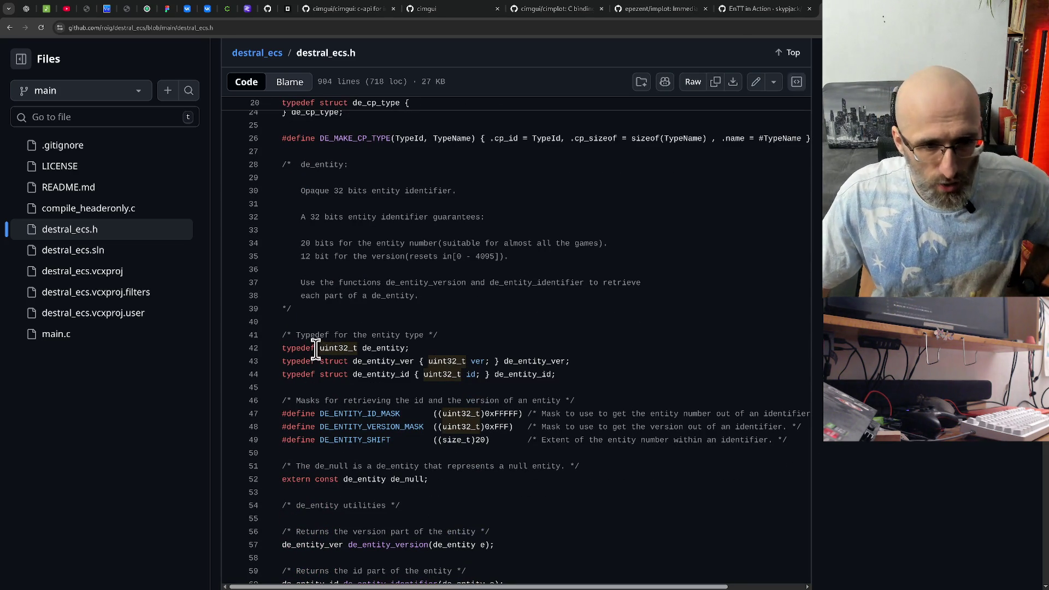
pyautogui.doubleClick(322, 347)
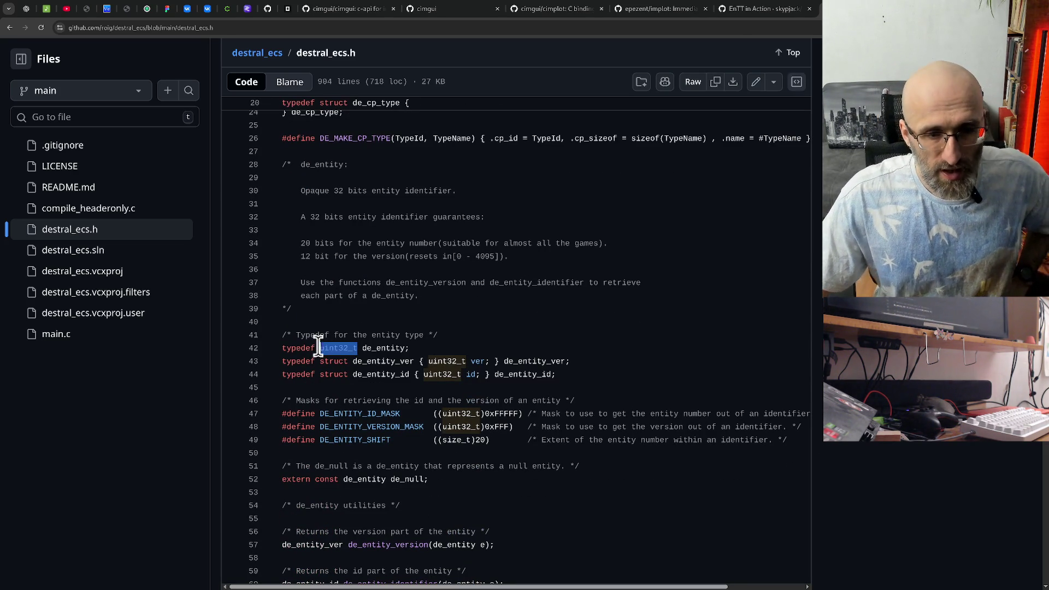
pyautogui.click(367, 345)
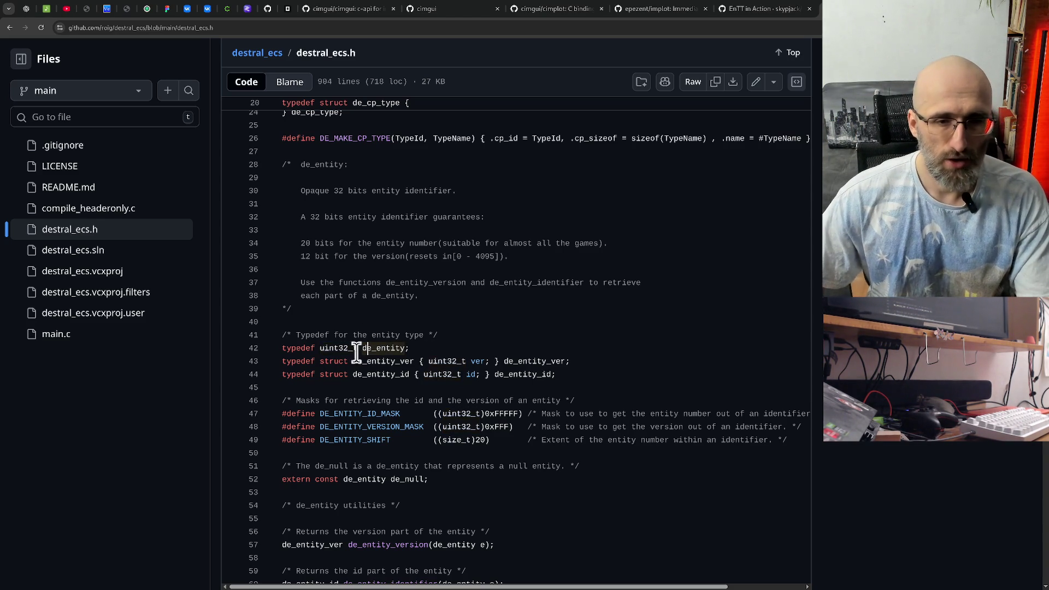
pyautogui.doubleClick(337, 347)
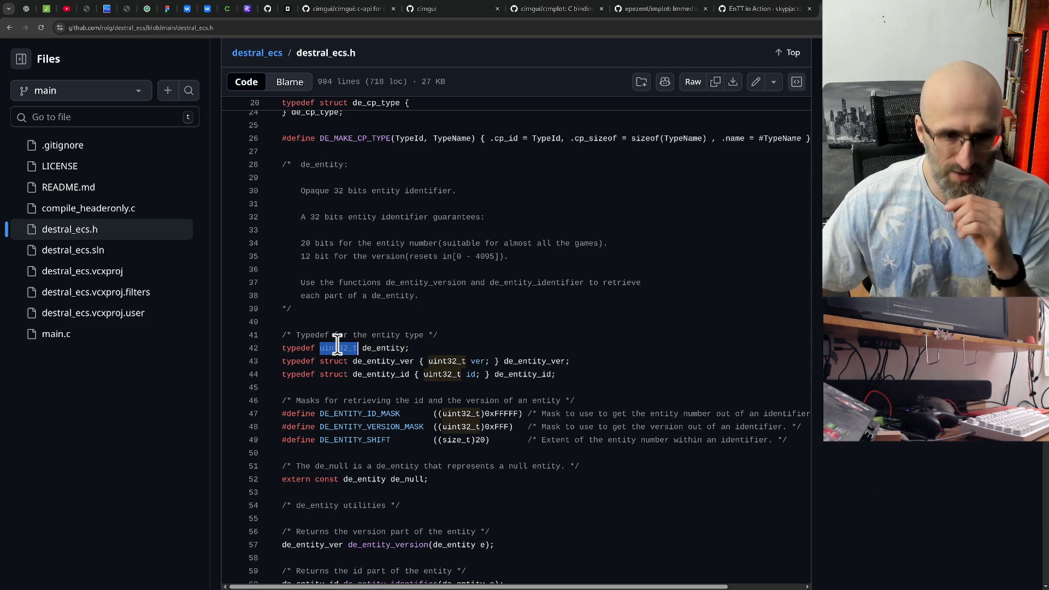
pyautogui.scroll(-3, 350, 343)
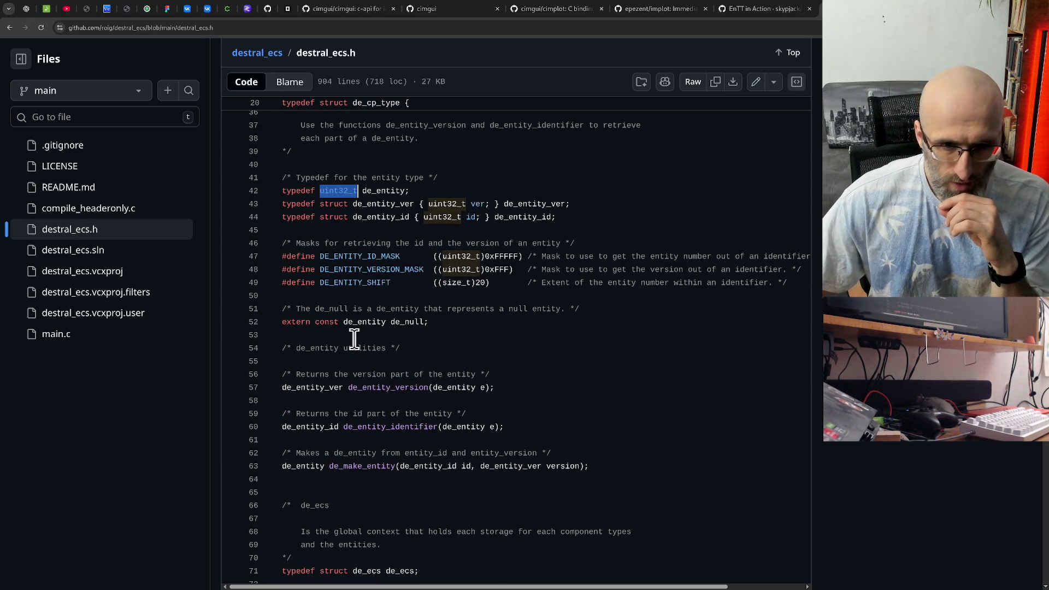
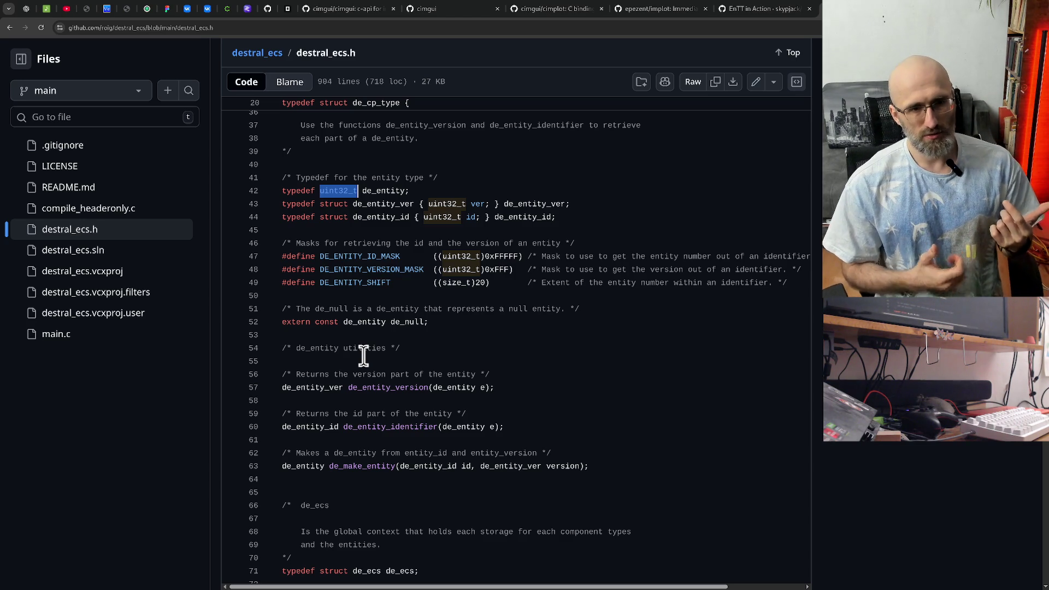
# Step: Scroll through the destral_ecs.h header on GitHub, highlighting snippets like de_valid
pyautogui.scroll(-9, 366, 349)
pyautogui.scroll(-6, 373, 327)
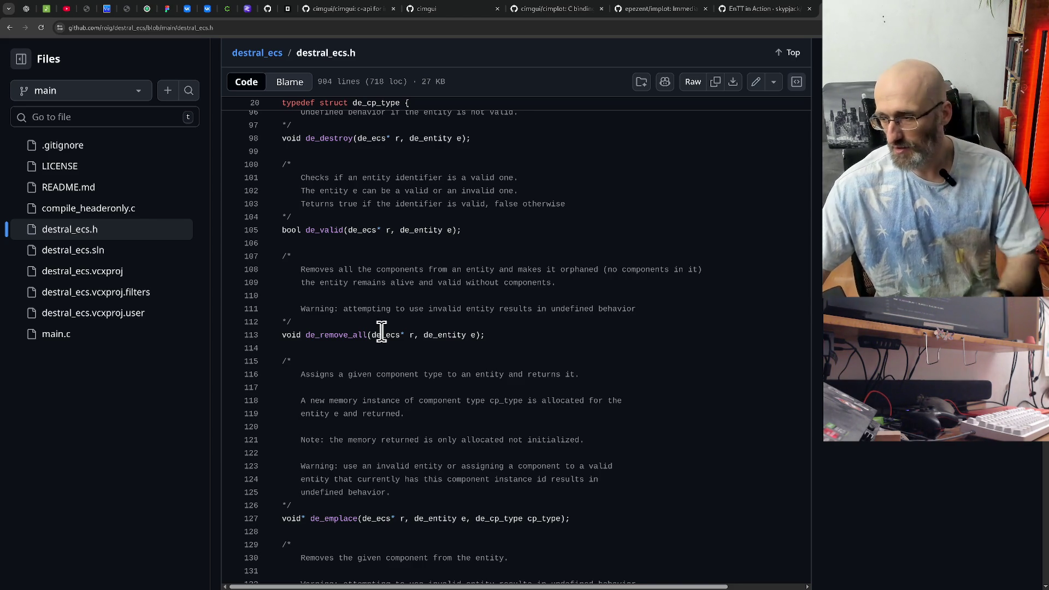
pyautogui.scroll(2, 381, 335)
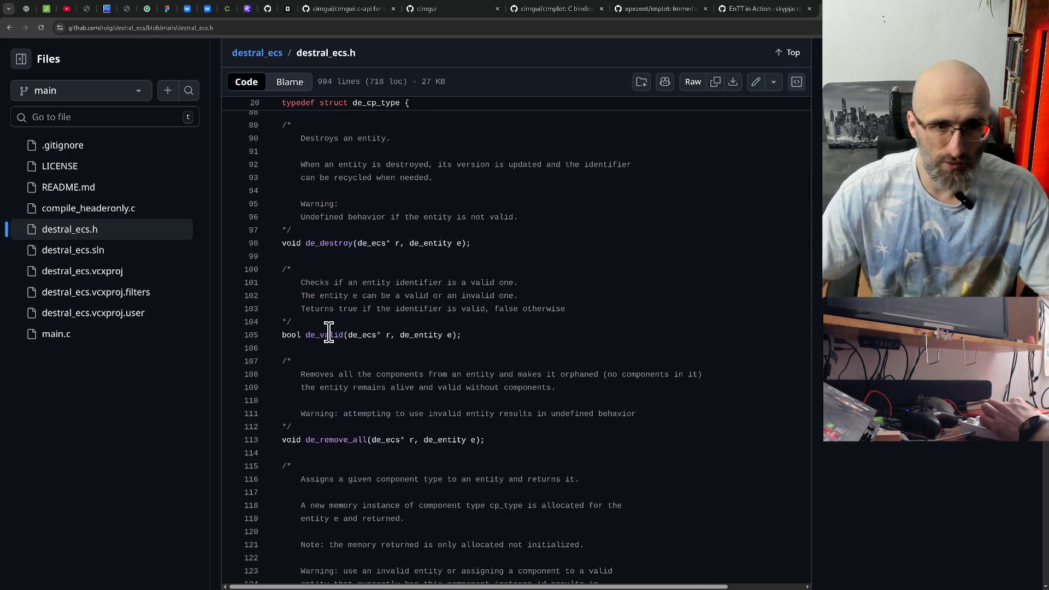
pyautogui.moveTo(306, 335); pyautogui.dragTo(340, 335)
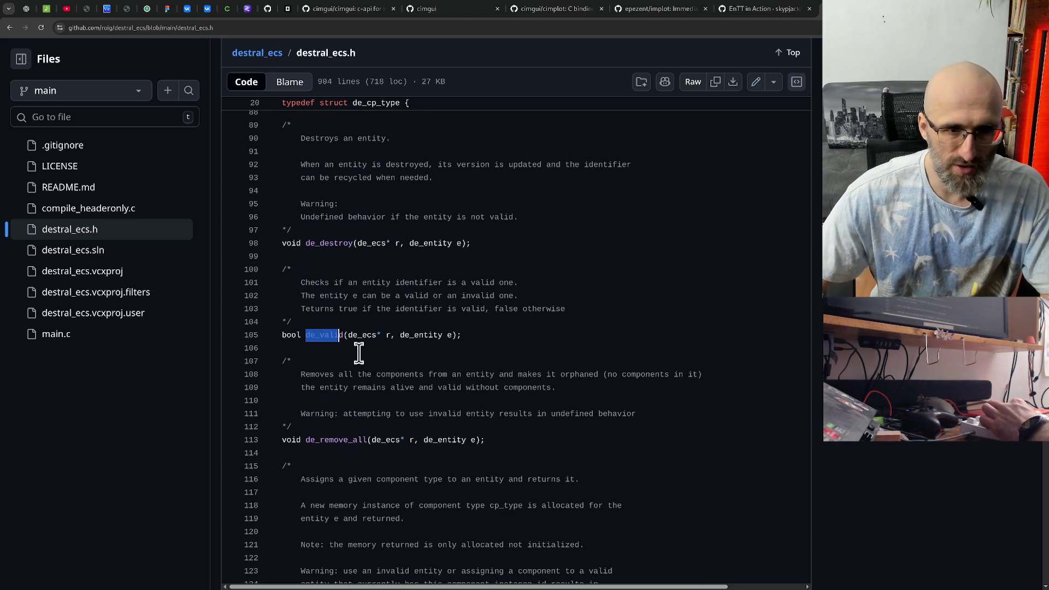
pyautogui.scroll(4, 365, 360)
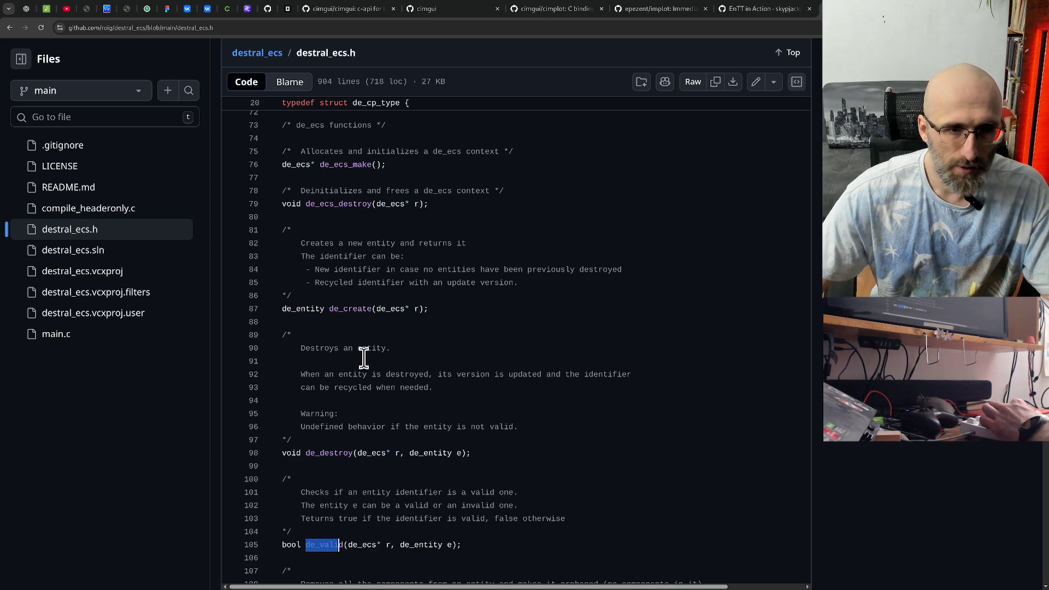
pyautogui.scroll(-7, 363, 358)
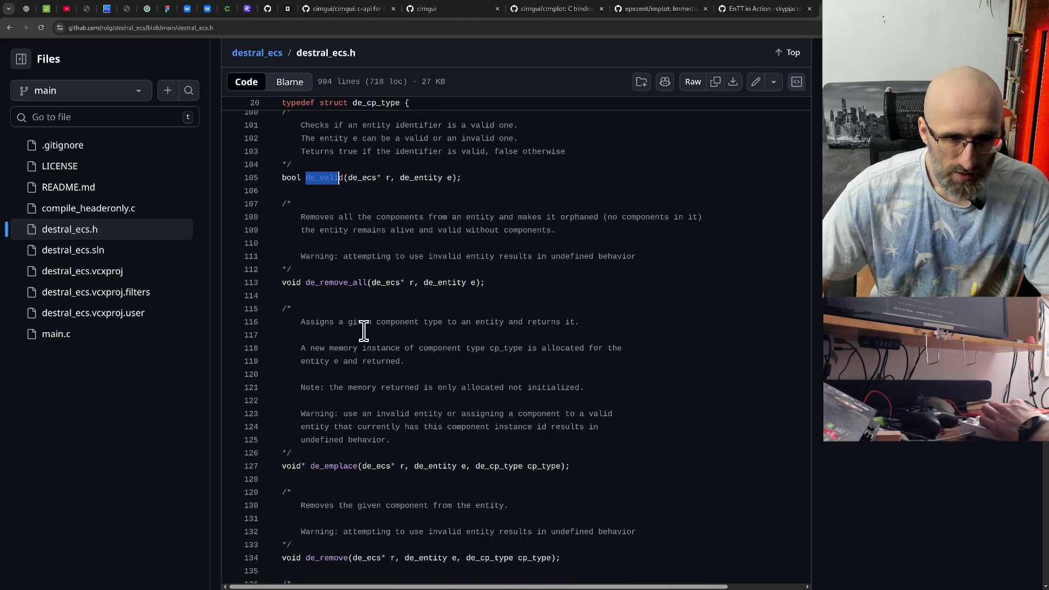
pyautogui.moveTo(299, 282); pyautogui.dragTo(363, 282)
pyautogui.click(364, 358)
pyautogui.scroll(-2, 363, 358)
pyautogui.moveTo(310, 360); pyautogui.dragTo(338, 360)
pyautogui.scroll(-2, 350, 360)
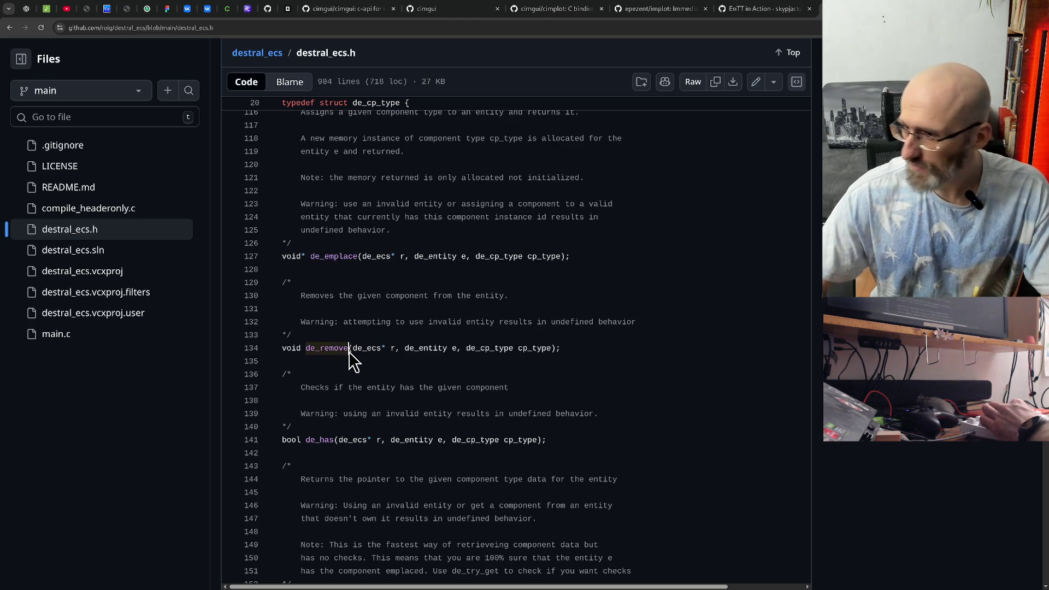
pyautogui.scroll(20, 349, 350)
pyautogui.scroll(6, 403, 331)
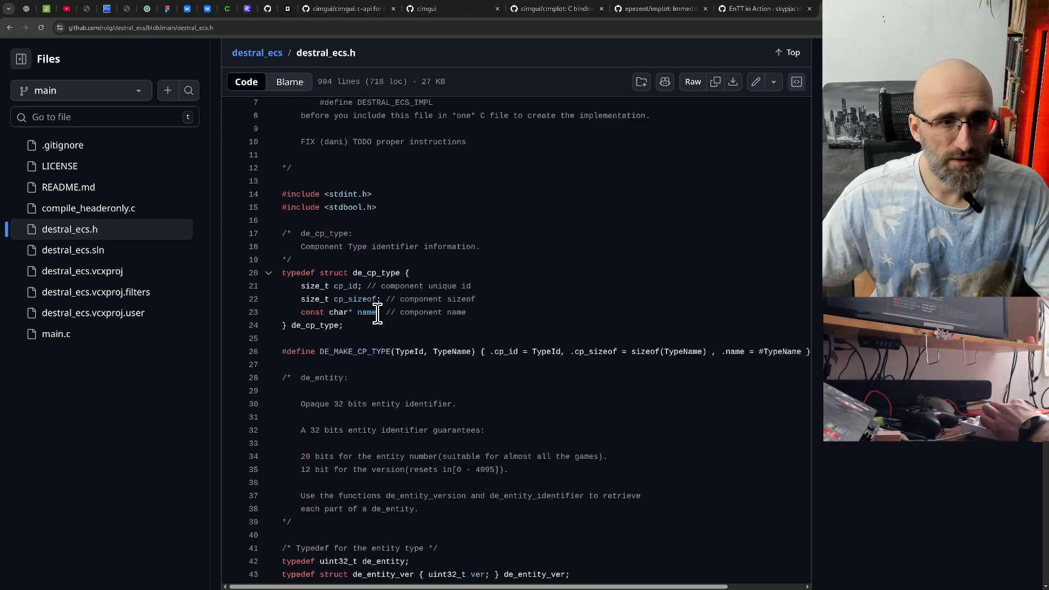
# Step: Open the raw destral_ecs.h file and select its entire source
pyautogui.moveTo(282, 230); pyautogui.dragTo(291, 230)
pyautogui.moveTo(424, 271); pyautogui.dragTo(508, 287)
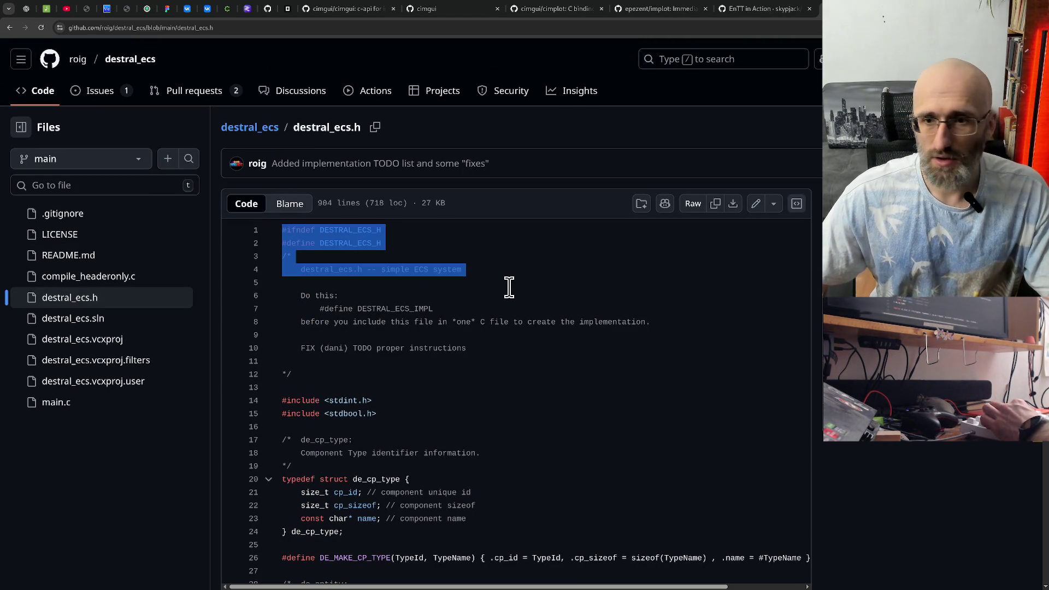
pyautogui.click(690, 211)
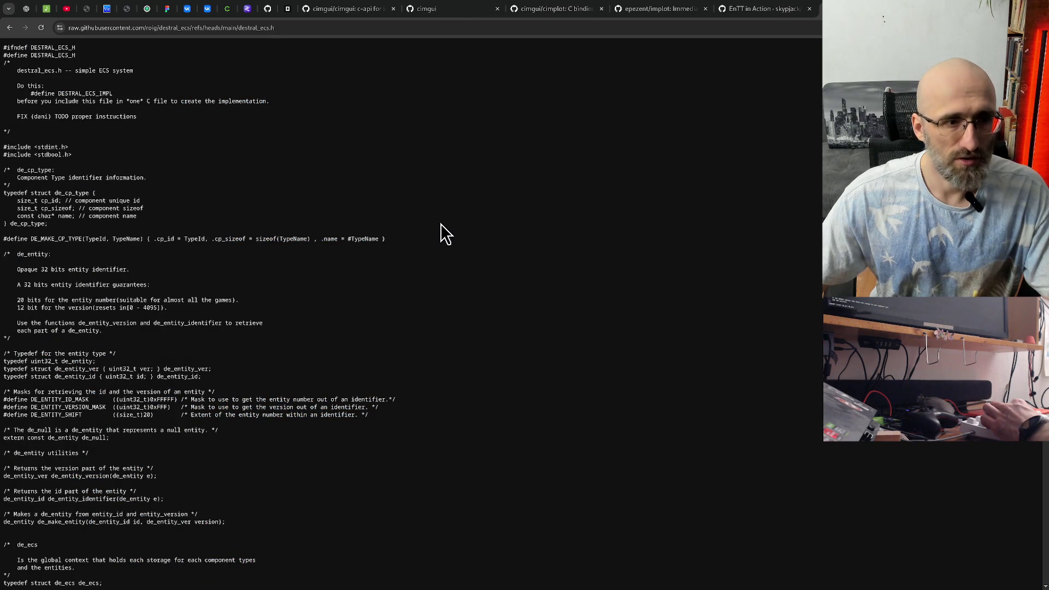
pyautogui.hotkey('ctrl', 'a')
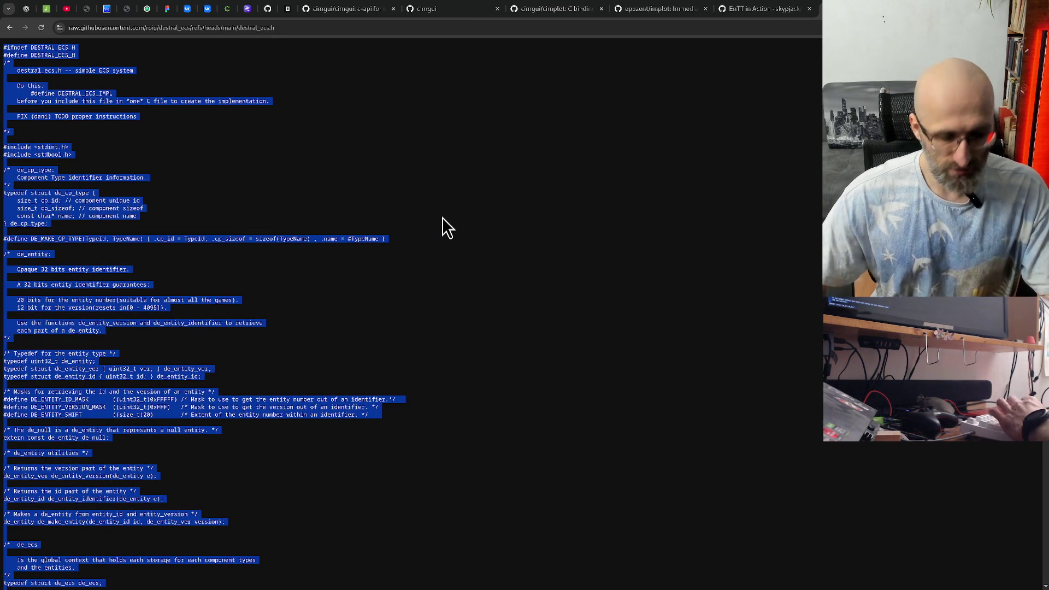
# Step: In a new tab, search Google for deepseek and start a new chat on deepseek.com
pyautogui.hotkey('ctrl', 't')
pyautogui.write('dee')
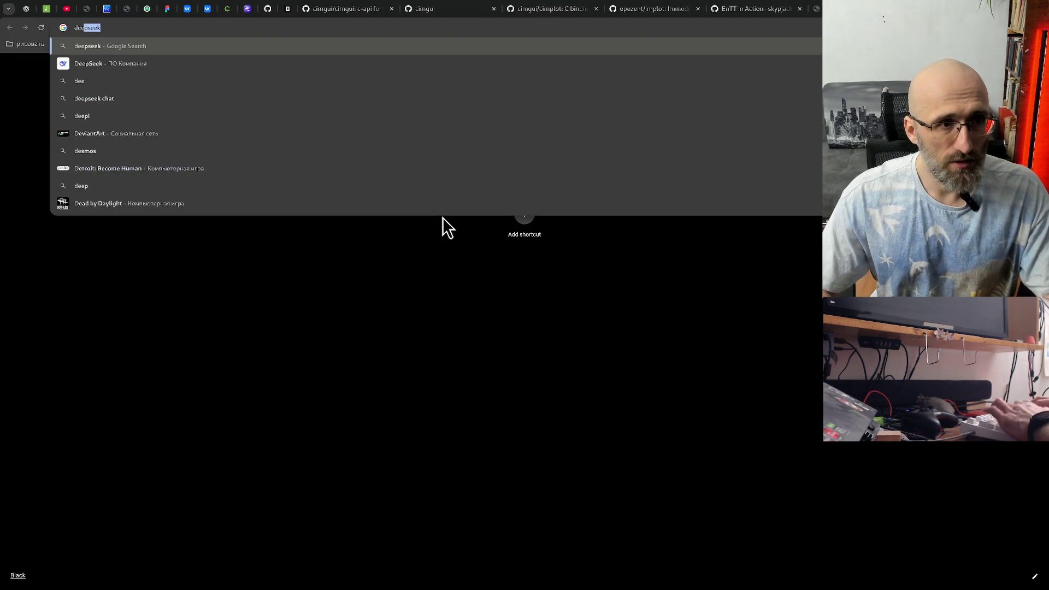
pyautogui.write('p')
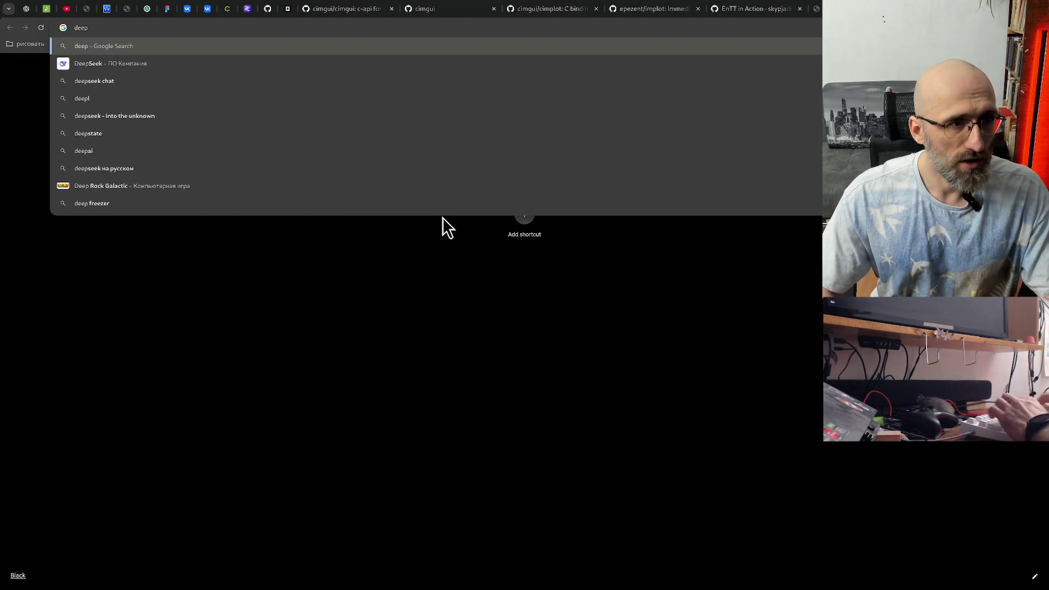
pyautogui.press('Down')
pyautogui.press('Return')
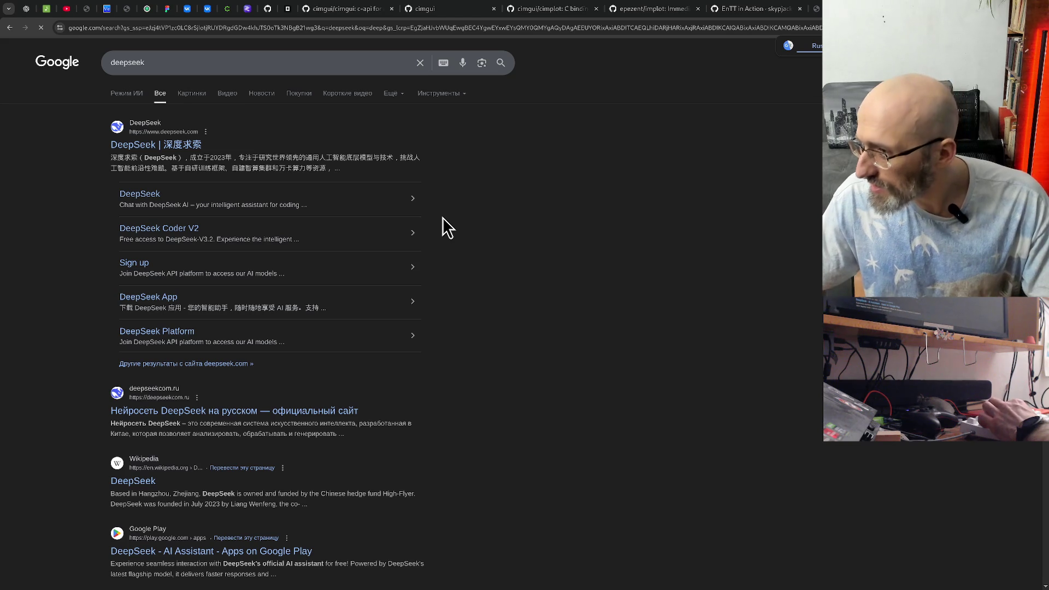
pyautogui.click(153, 145)
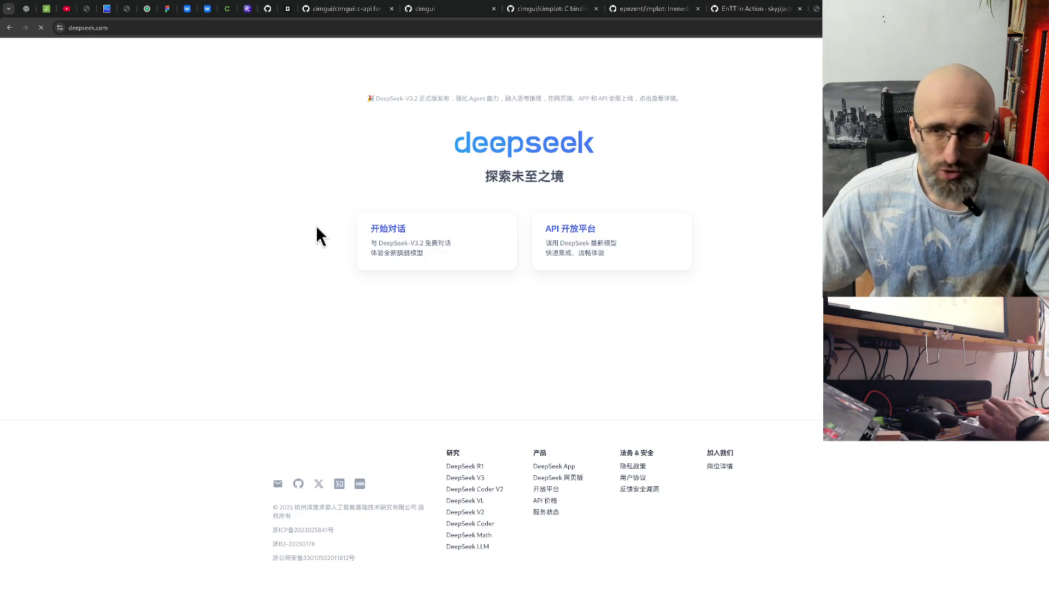
pyautogui.click(375, 233)
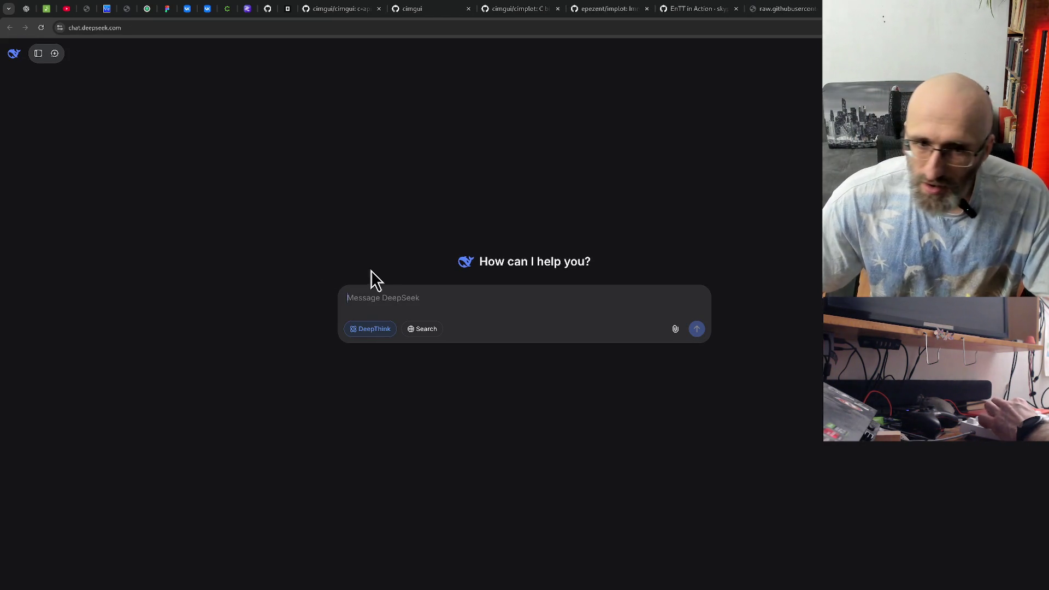
# Step: Paste the destral_ecs.h source, add the question 'делэта чего?' below it, and send
pyautogui.hotkey('ctrl', 'v')
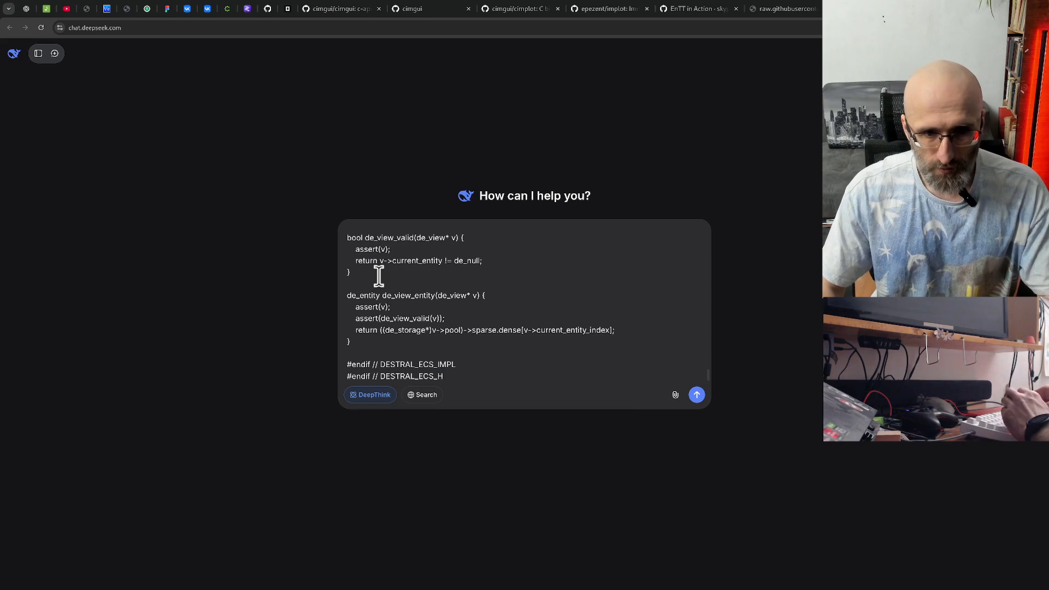
pyautogui.hotkey('shift', 'Return')
pyautogui.hotkey('shift', 'Return')
pyautogui.write('расскажи что')
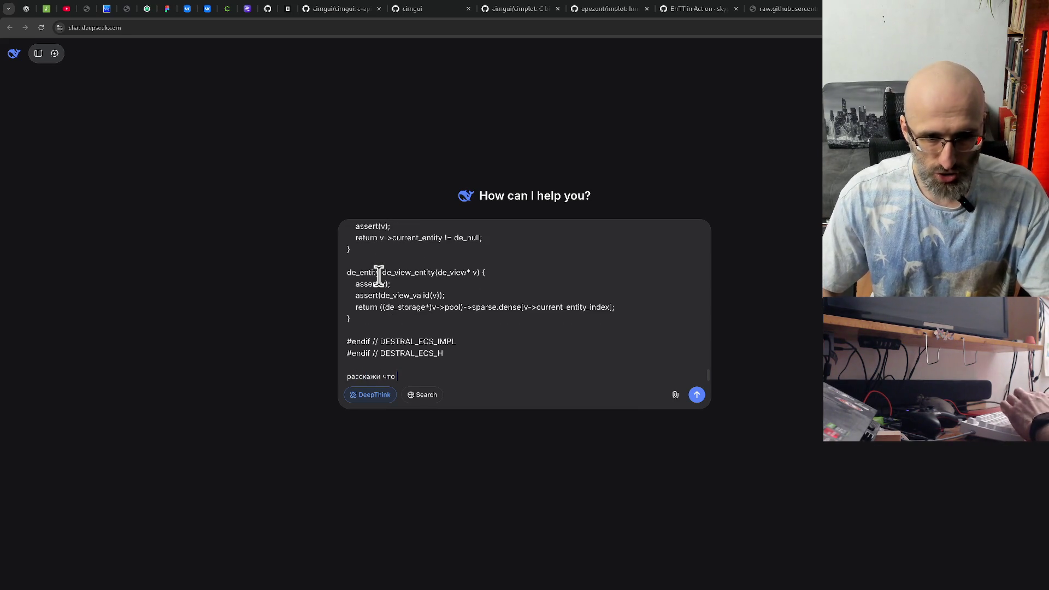
pyautogui.write('дел')
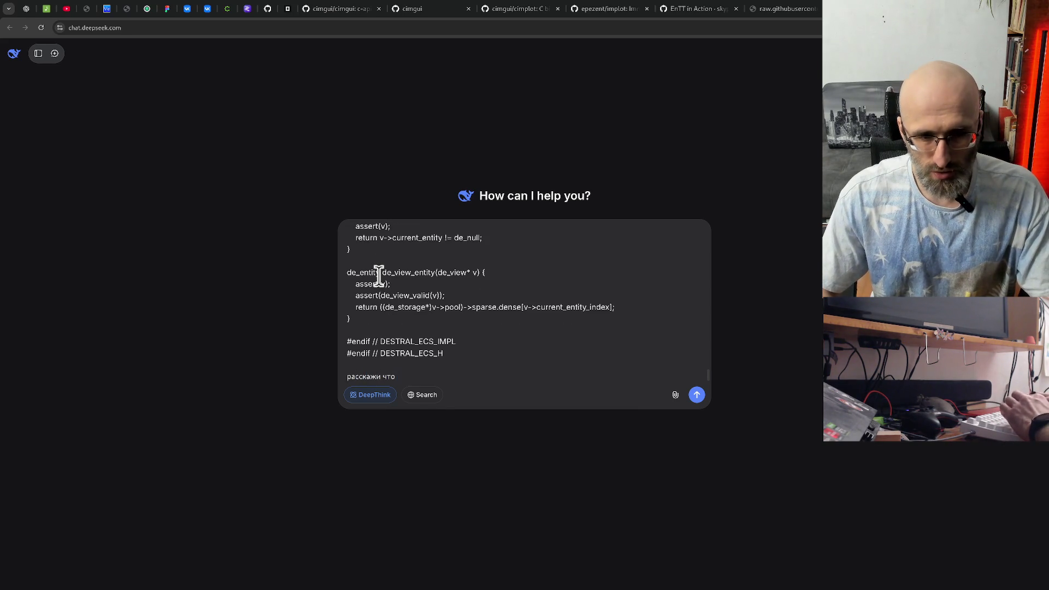
pyautogui.write('эта ')
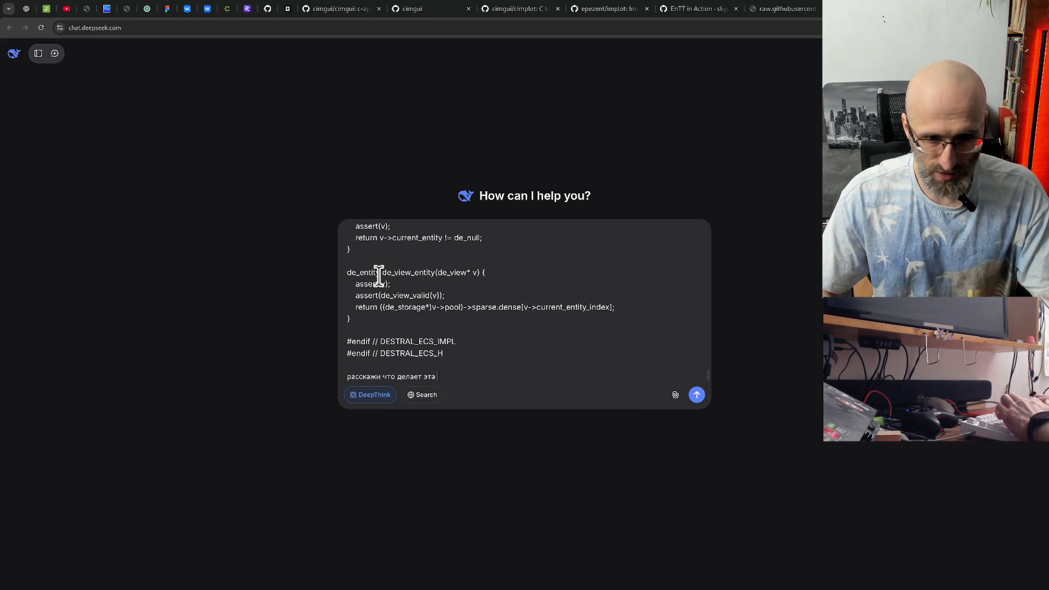
pyautogui.write('чего?')
pyautogui.press('Return')
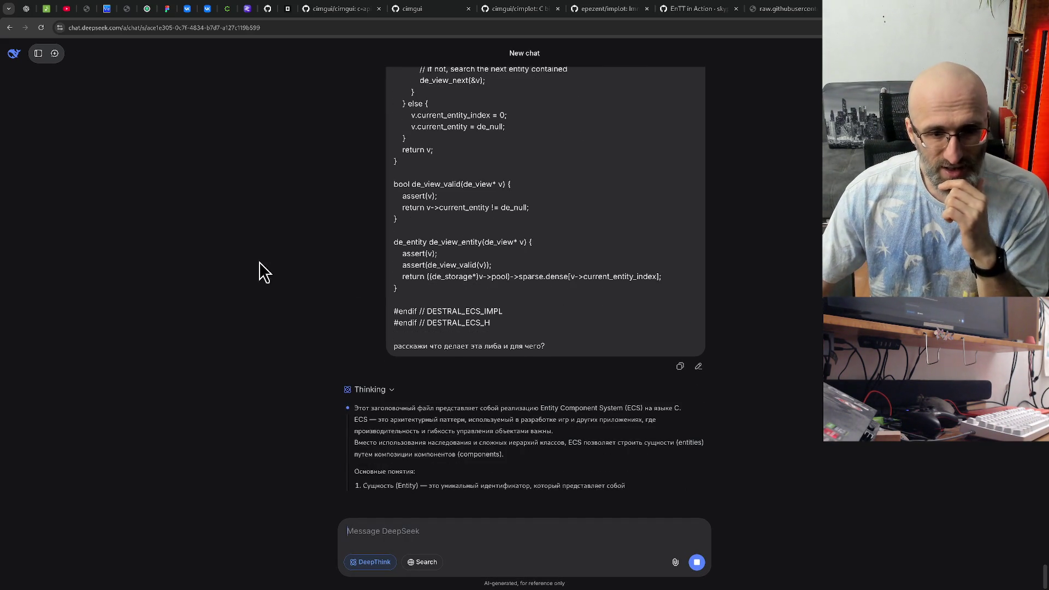
pyautogui.scroll(5, 252, 262)
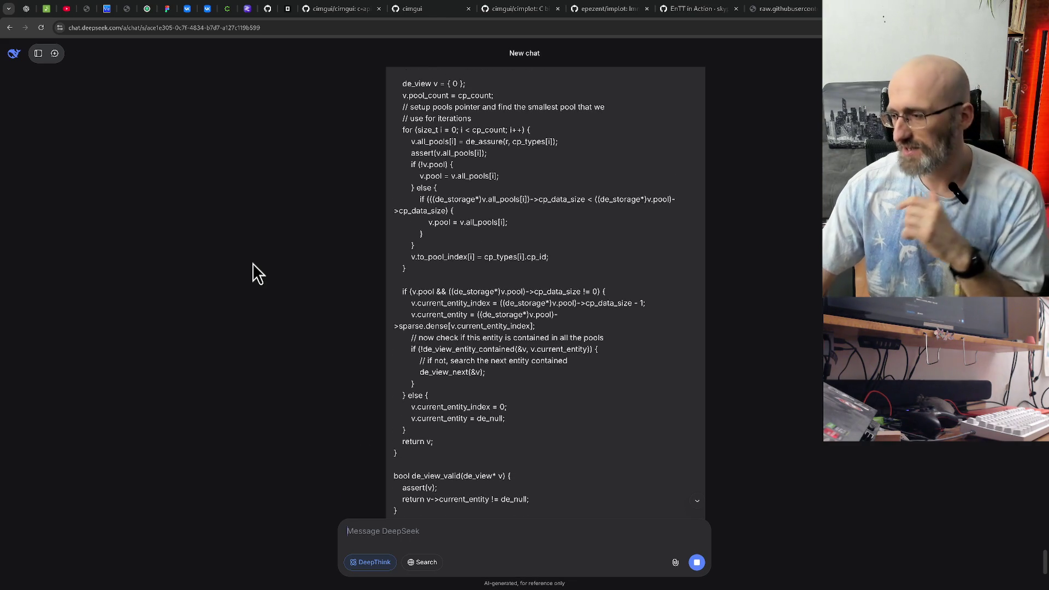
pyautogui.scroll(1, 313, 226)
pyautogui.hotkey('alt', 'Tab')
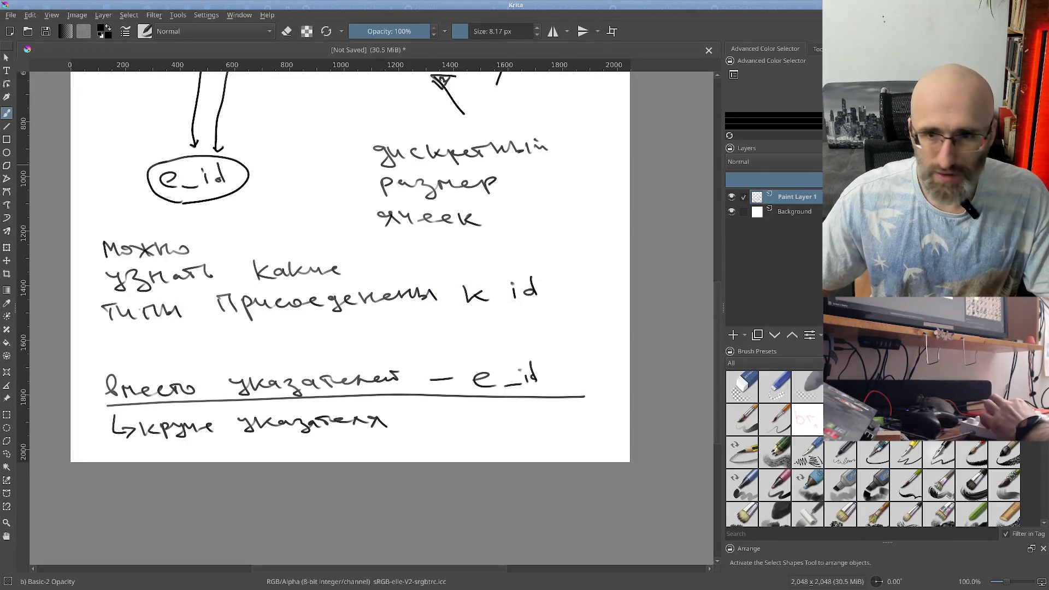
pyautogui.hotkey('ctrl', 'w')
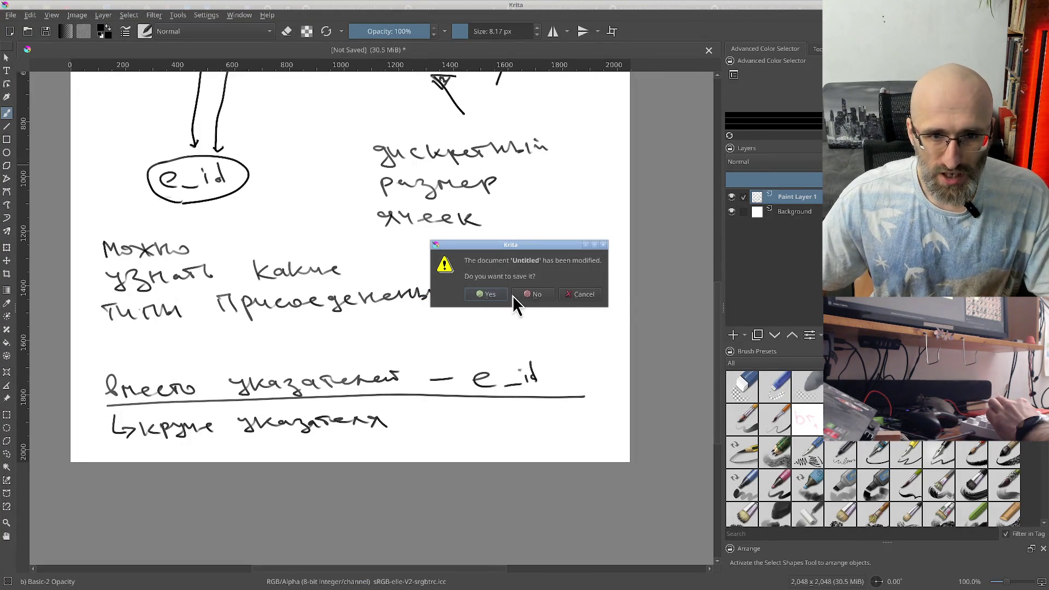
pyautogui.hotkey('alt', 'Tab')
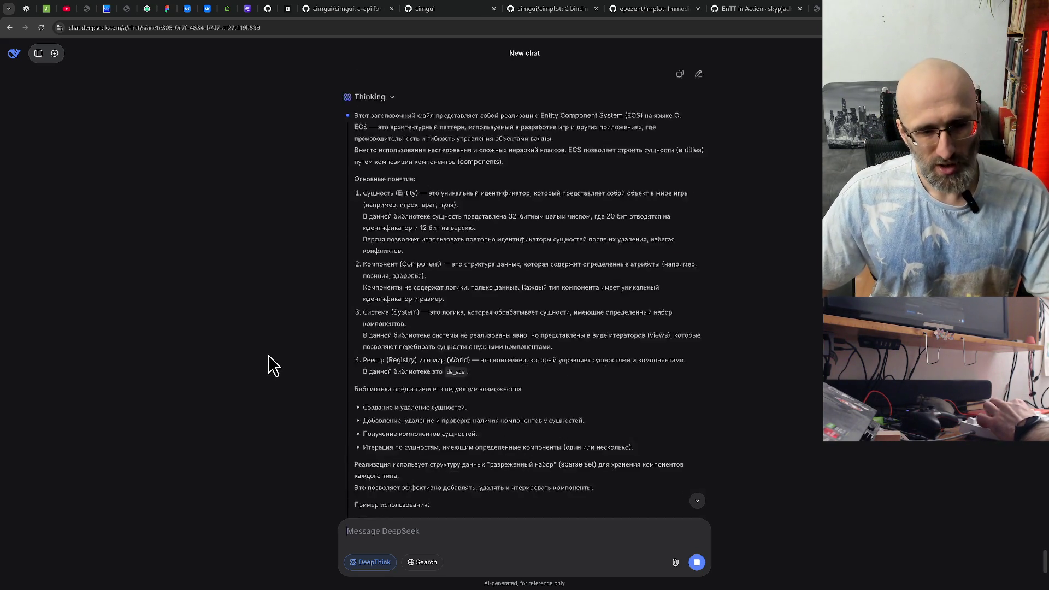
# Step: Go back from the raw source to the destral_ecs.h repository page
pyautogui.scroll(8, 274, 357)
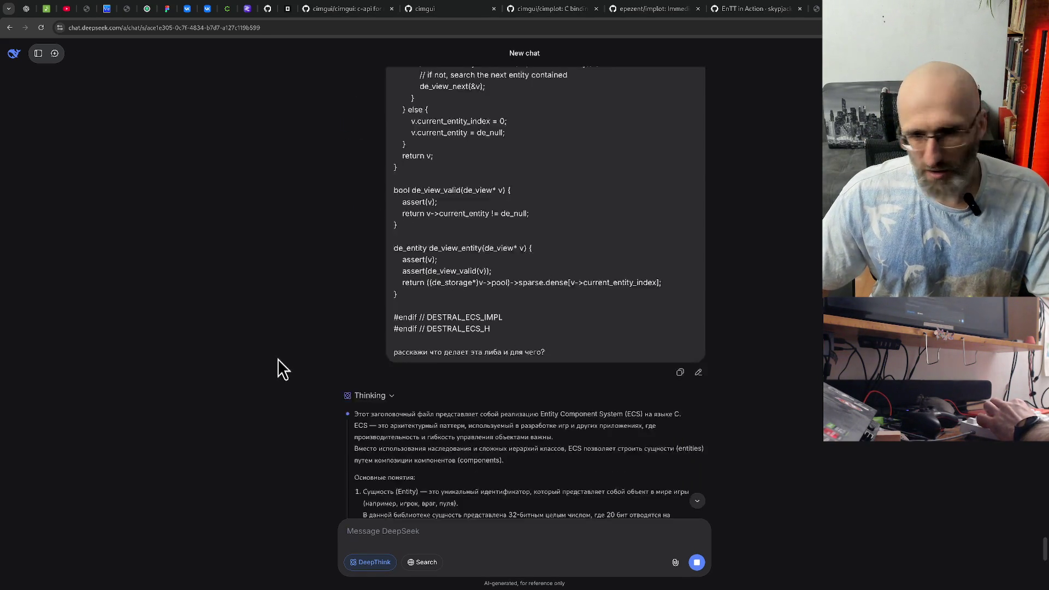
pyautogui.scroll(5, 273, 366)
pyautogui.scroll(-8, 272, 370)
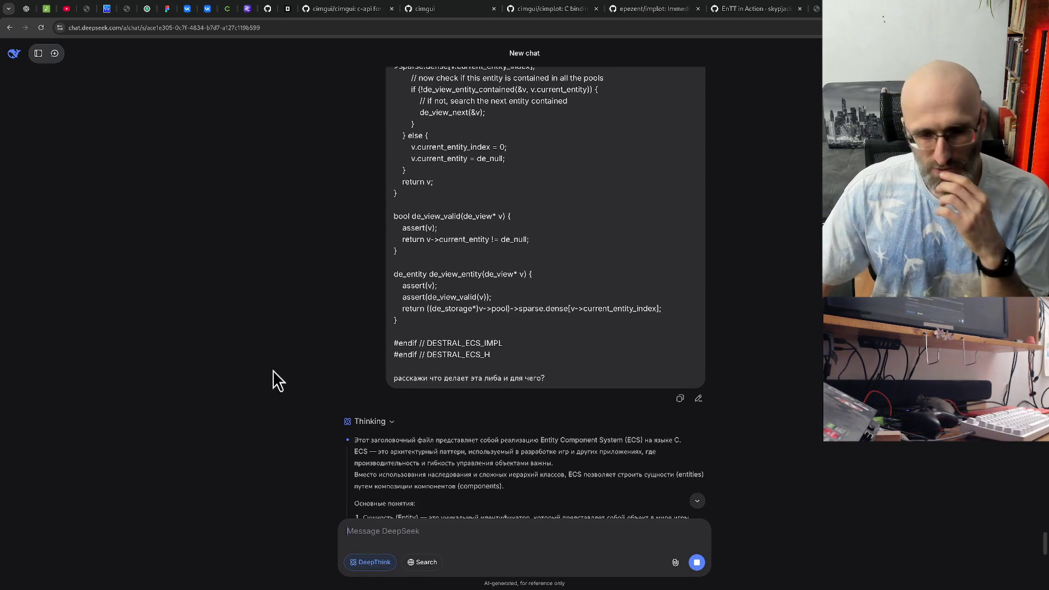
pyautogui.scroll(-10, 273, 370)
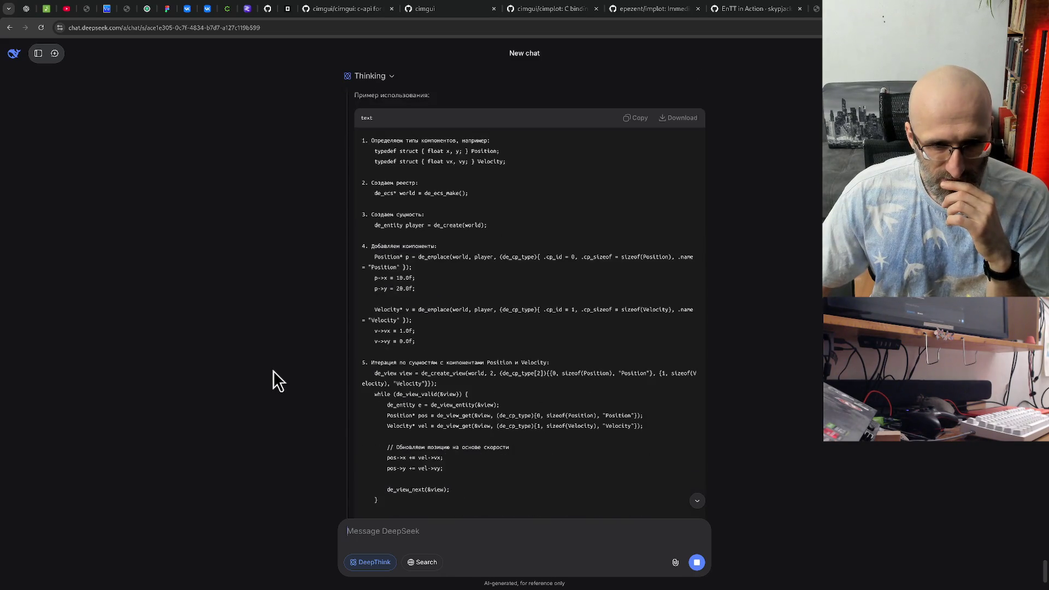
pyautogui.scroll(10, 288, 323)
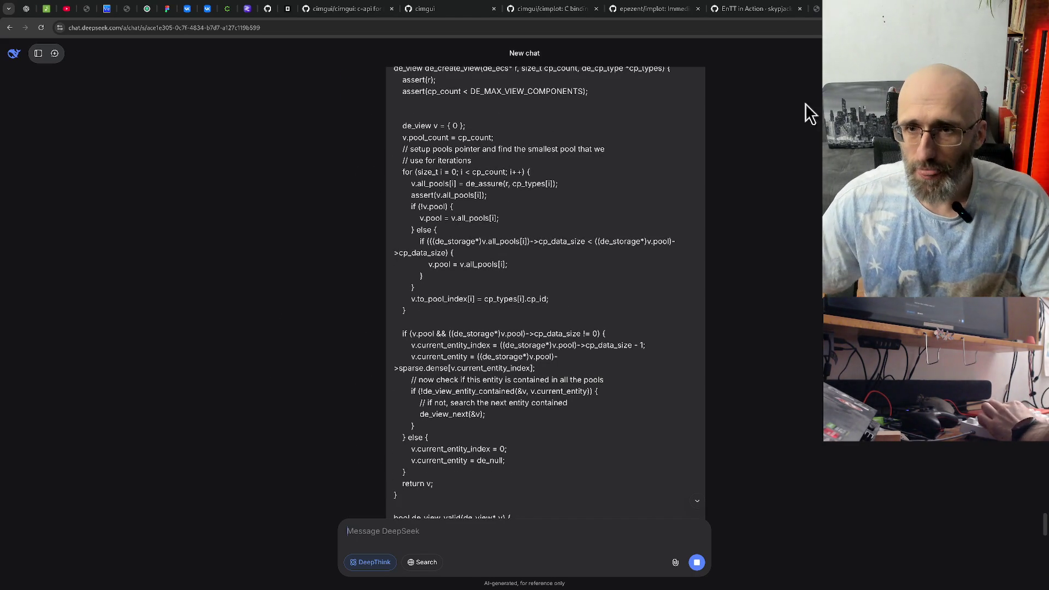
pyautogui.hotkey('alt', 'Left')
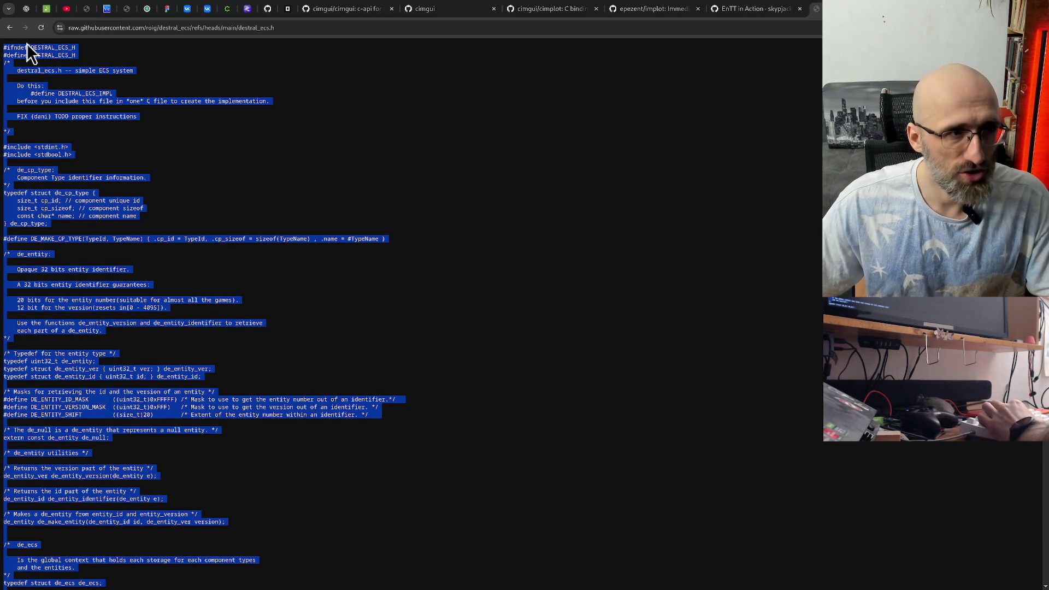
pyautogui.hotkey('alt', 'Left')
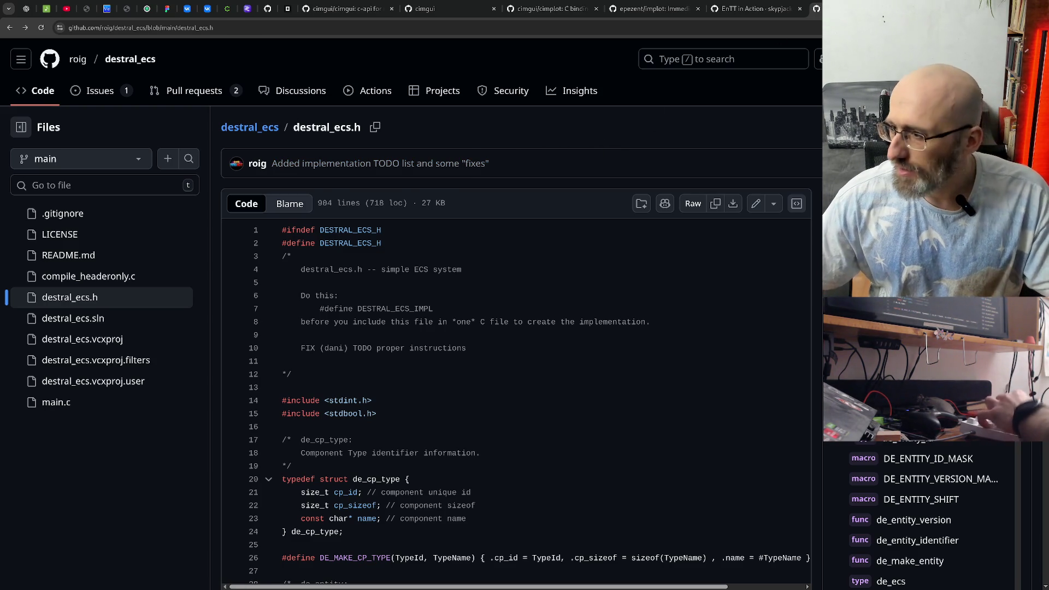
# Step: Return to the DeepSeek conversation and check the generated explanation
pyautogui.hotkey('ctrl', 'Tab')
pyautogui.scroll(10, 354, 300)
pyautogui.scroll(-15, 354, 300)
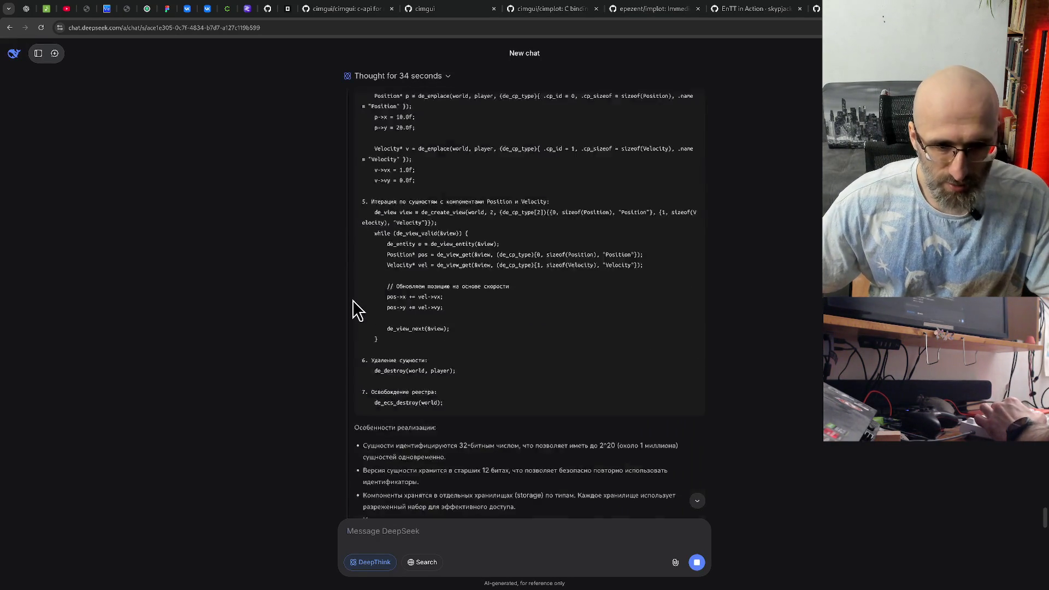
pyautogui.scroll(5, 352, 296)
pyautogui.scroll(2, 284, 278)
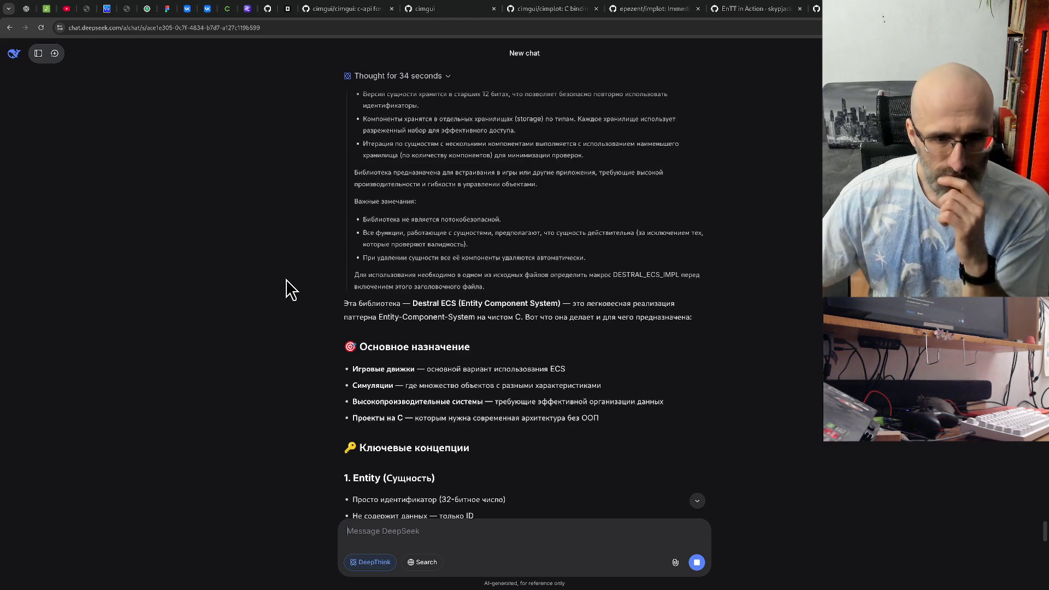
pyautogui.scroll(-3, 289, 281)
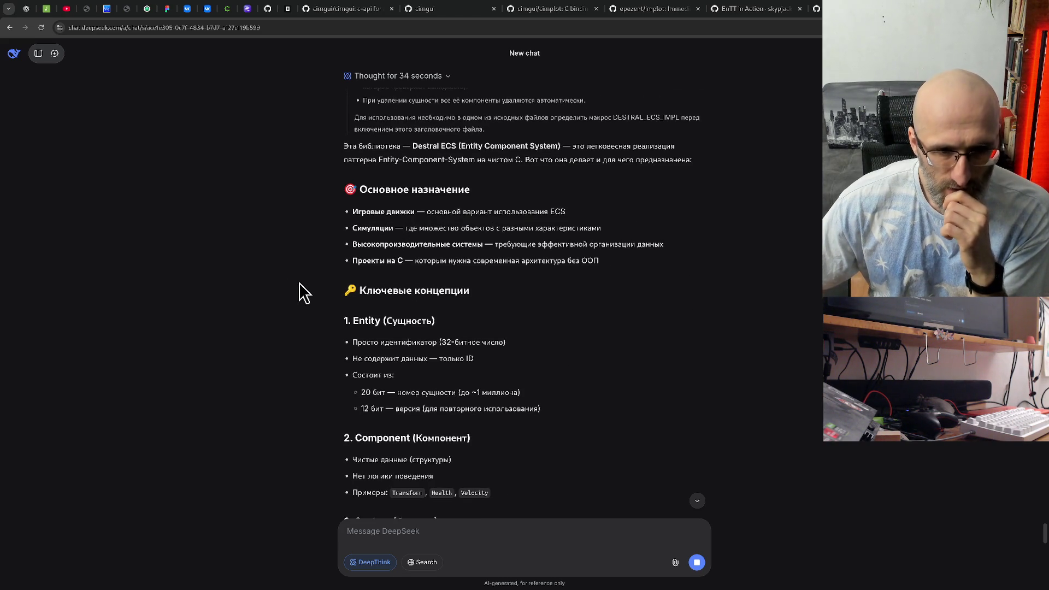
pyautogui.scroll(-1, 304, 295)
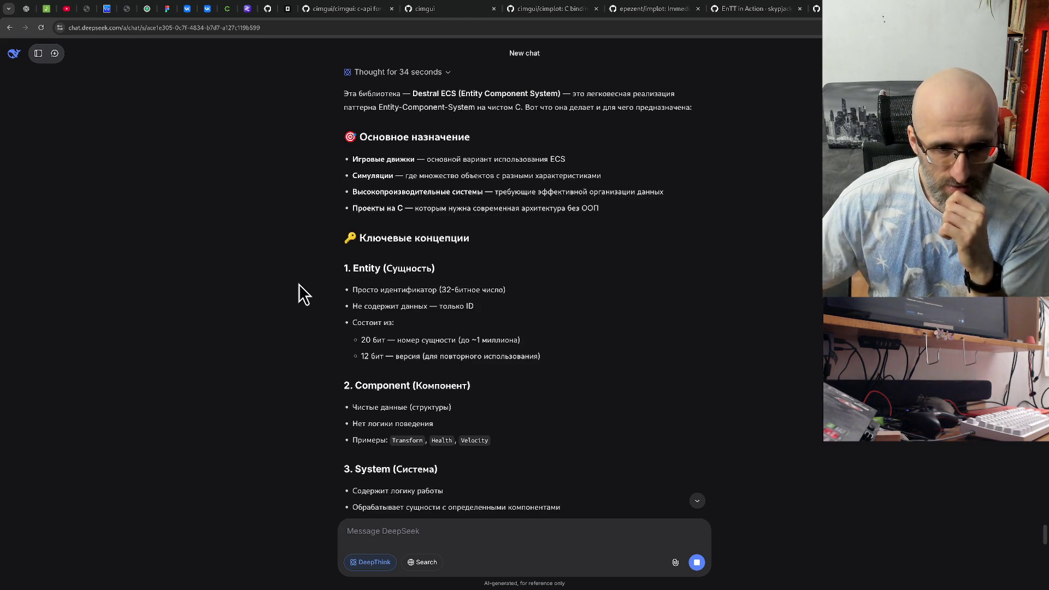
pyautogui.scroll(-1, 296, 283)
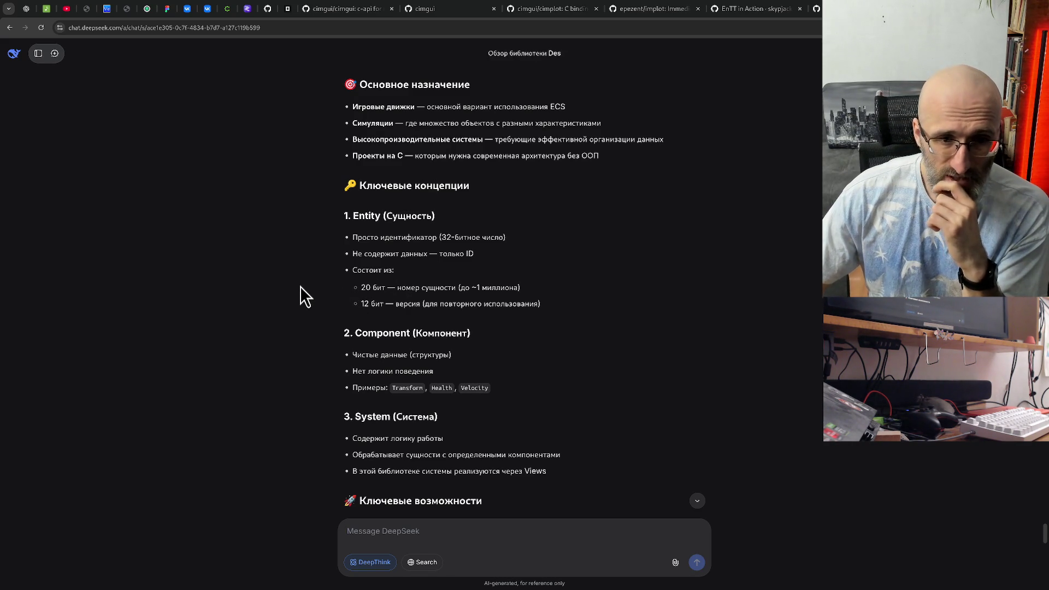
pyautogui.scroll(-1, 300, 286)
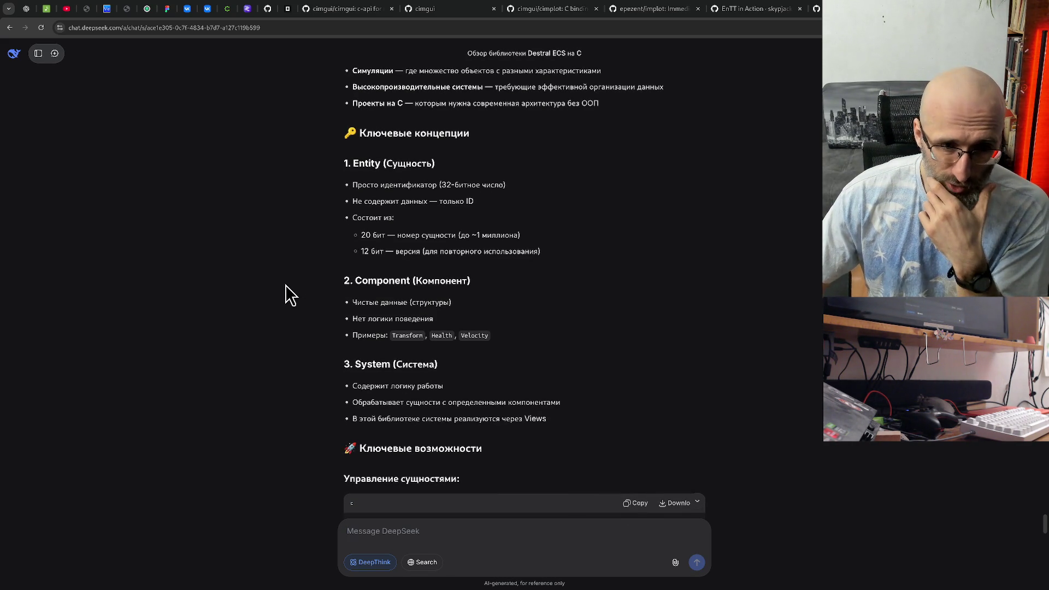
pyautogui.scroll(-5, 284, 286)
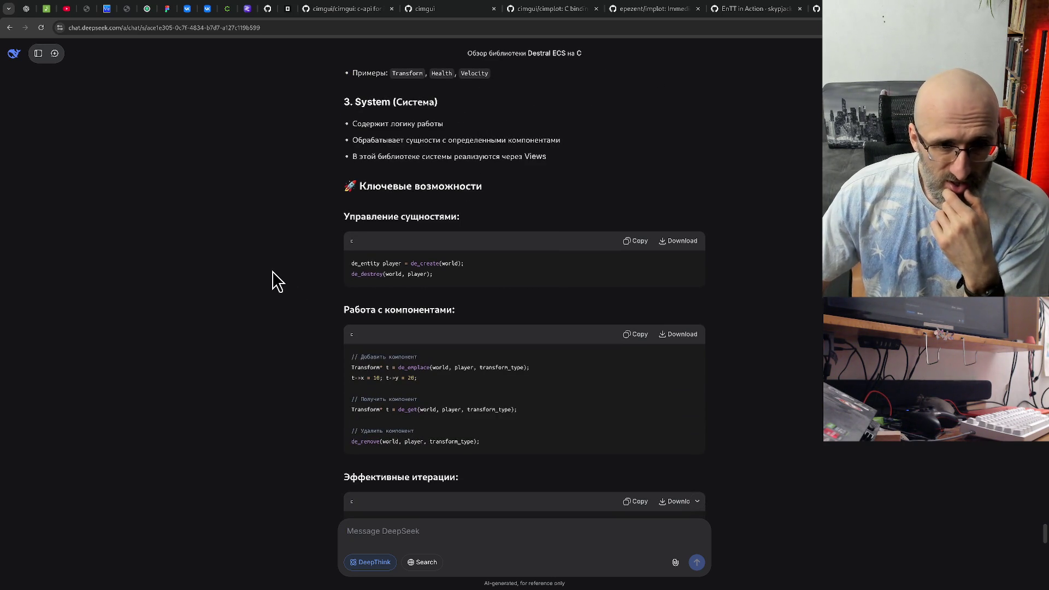
pyautogui.scroll(-8, 271, 270)
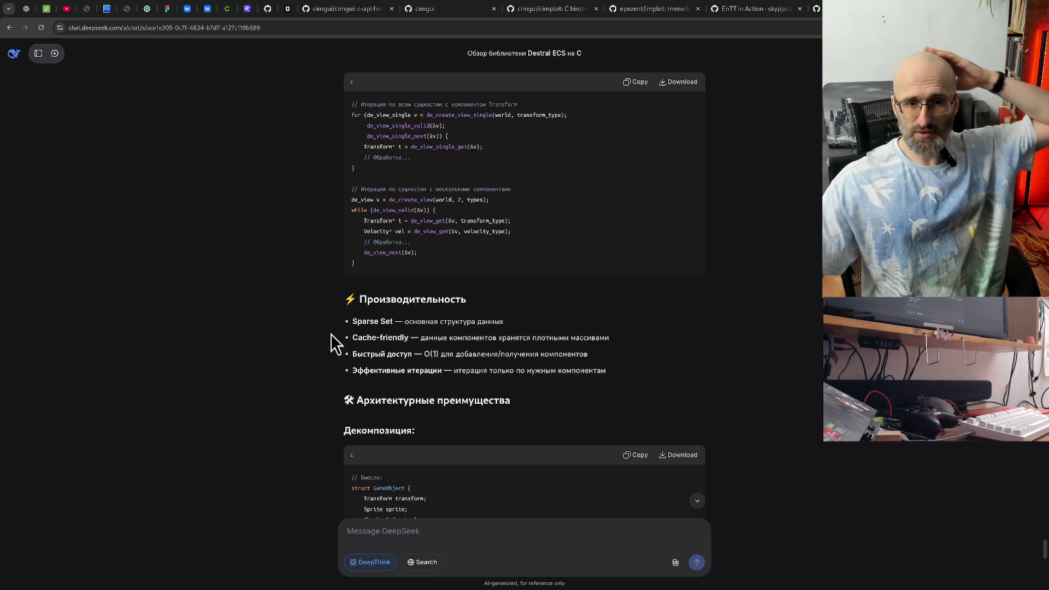
pyautogui.moveTo(419, 337); pyautogui.dragTo(591, 339)
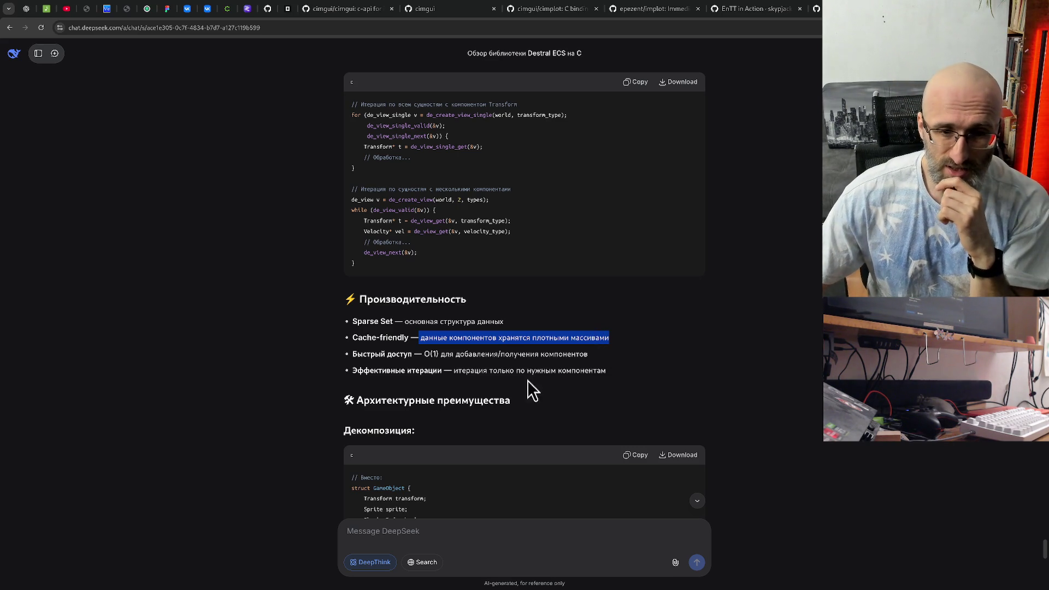
pyautogui.click(447, 350)
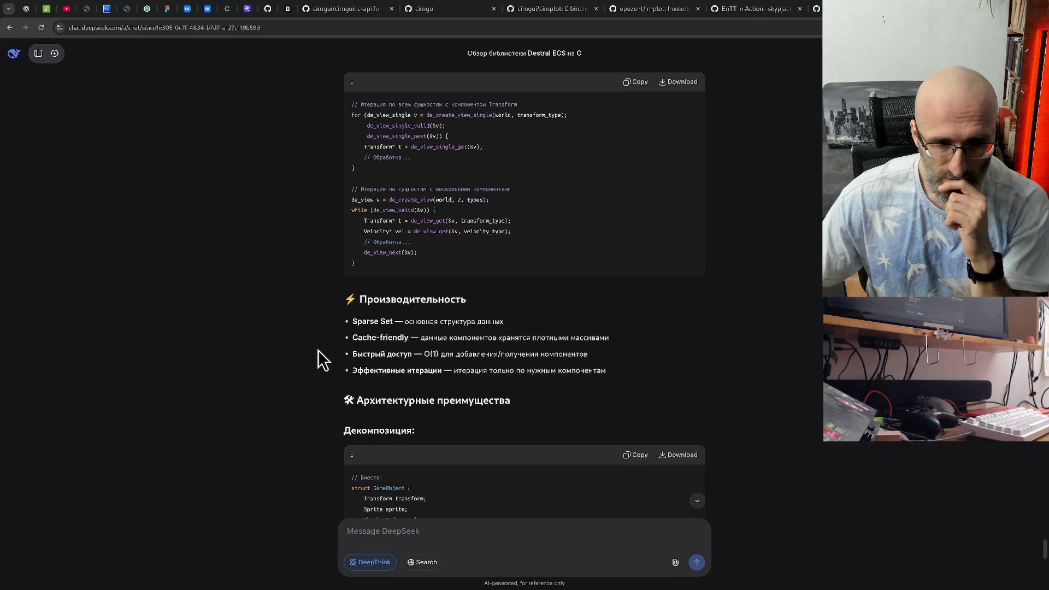
pyautogui.scroll(-3, 317, 349)
pyautogui.scroll(-4, 313, 352)
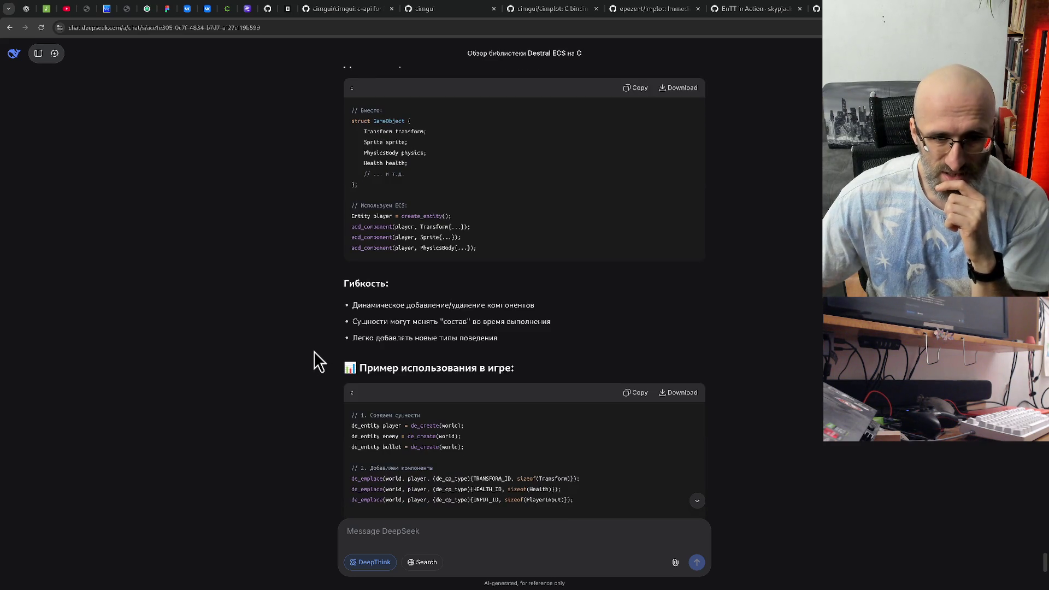
pyautogui.scroll(-3, 314, 352)
pyautogui.scroll(-3, 313, 352)
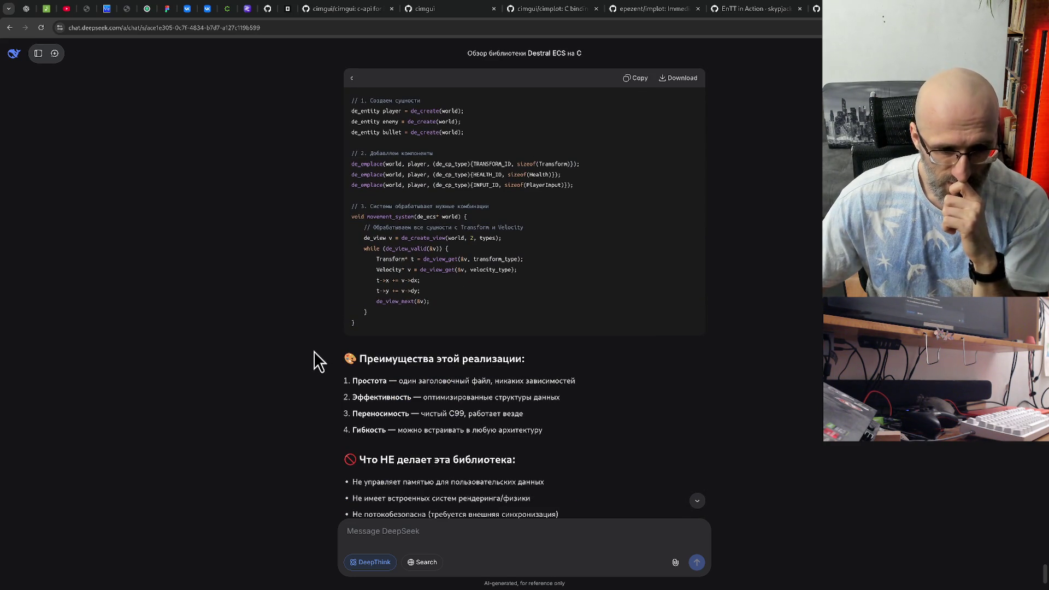
pyautogui.scroll(-2, 313, 351)
pyautogui.scroll(-1, 315, 351)
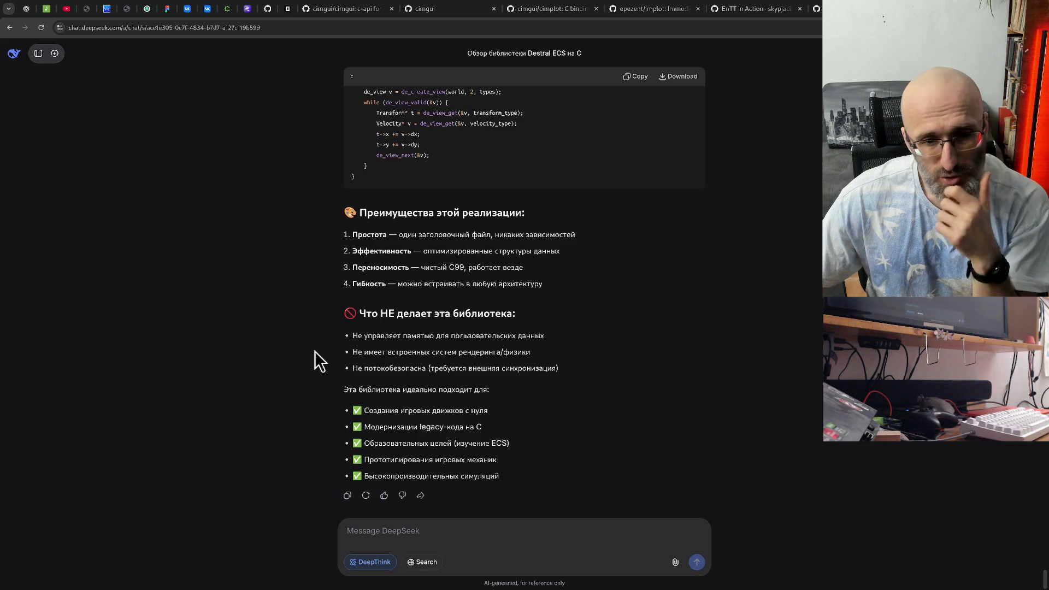
pyautogui.moveTo(353, 335); pyautogui.dragTo(537, 335)
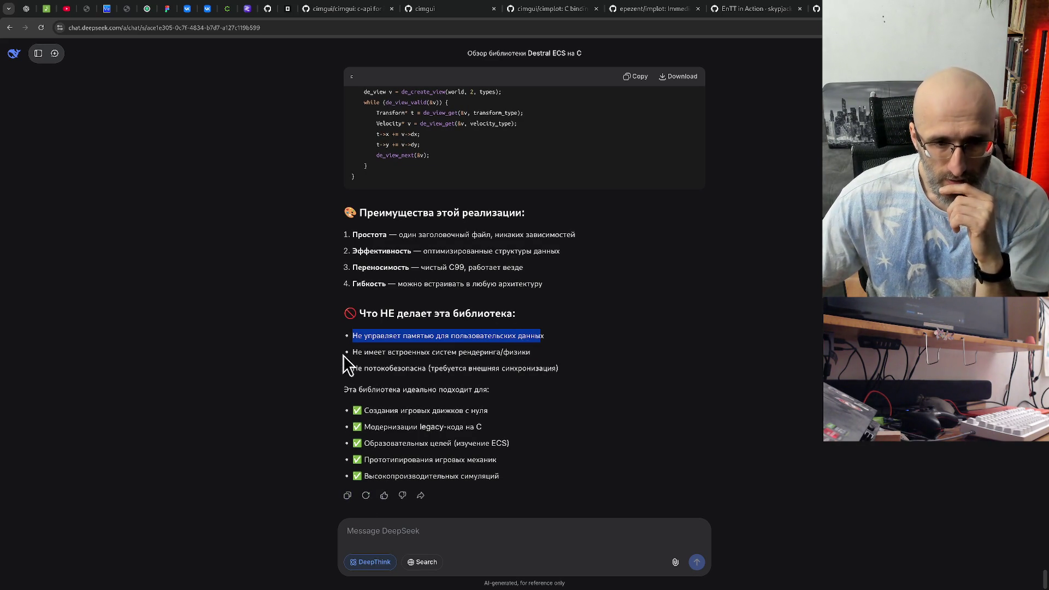
pyautogui.click(320, 343)
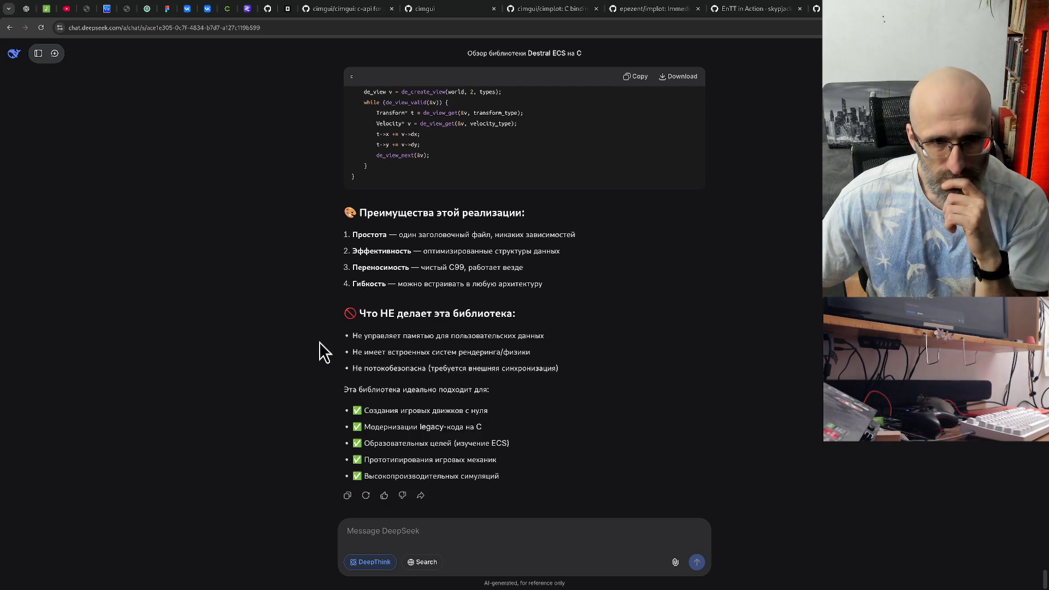
pyautogui.scroll(7, 322, 341)
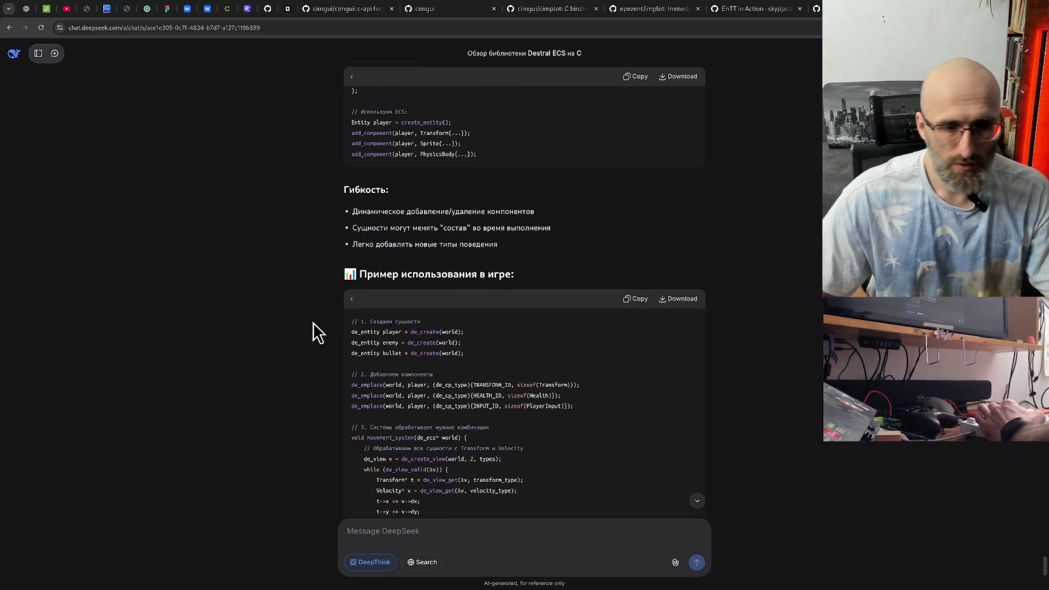
pyautogui.scroll(-2, 365, 373)
pyautogui.scroll(4, 363, 373)
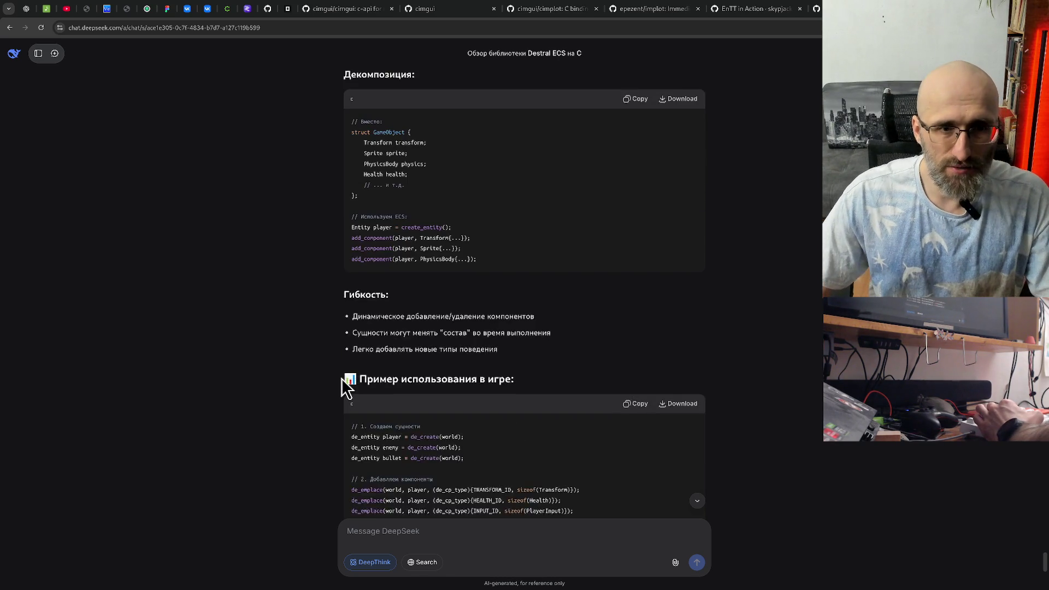
pyautogui.scroll(-5, 344, 382)
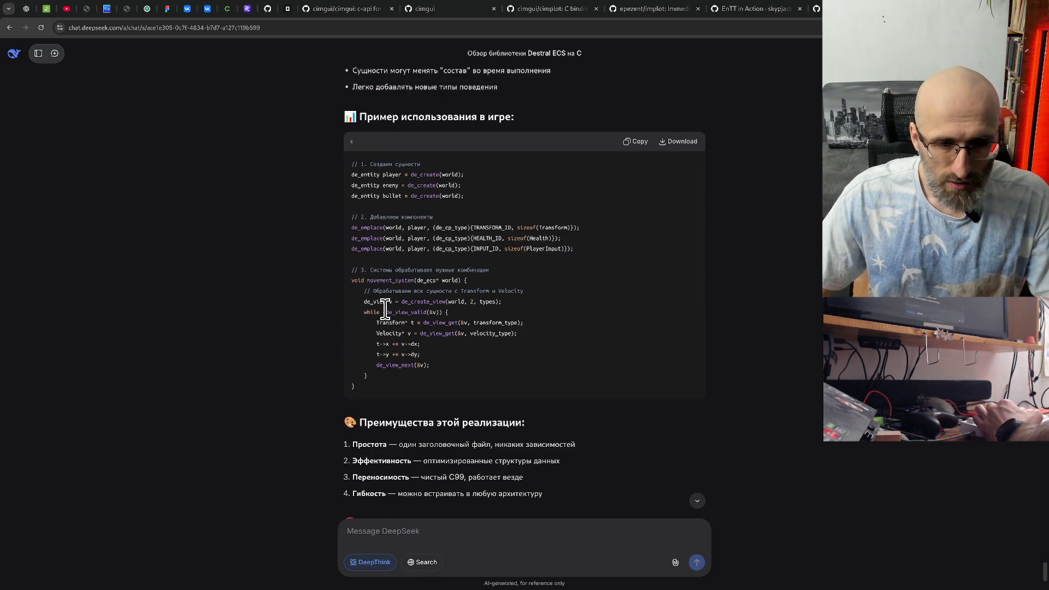
pyautogui.moveTo(401, 301); pyautogui.dragTo(444, 302)
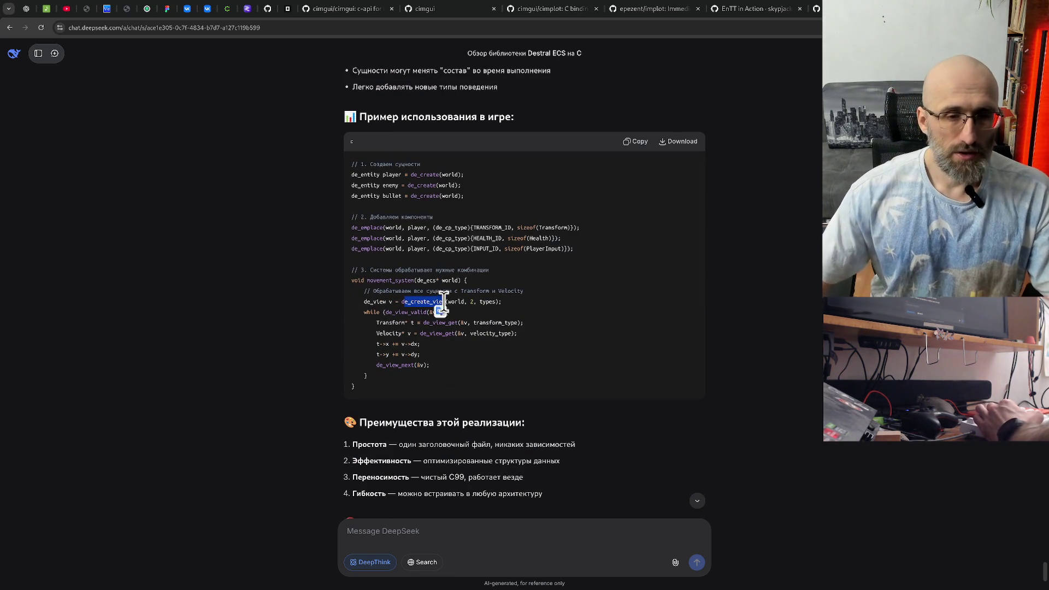
pyautogui.click(741, 332)
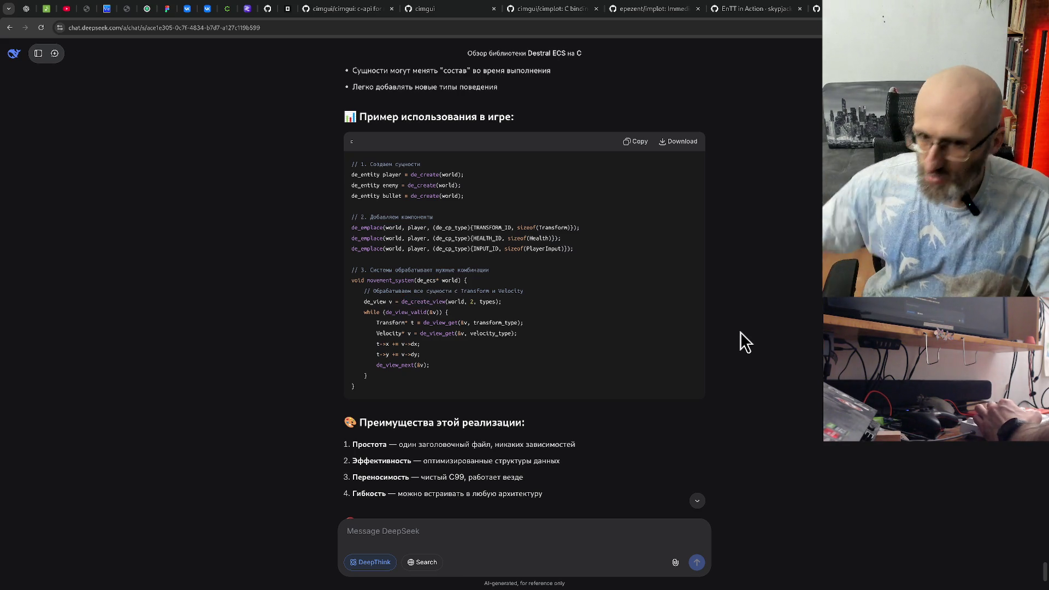
pyautogui.scroll(3, 742, 341)
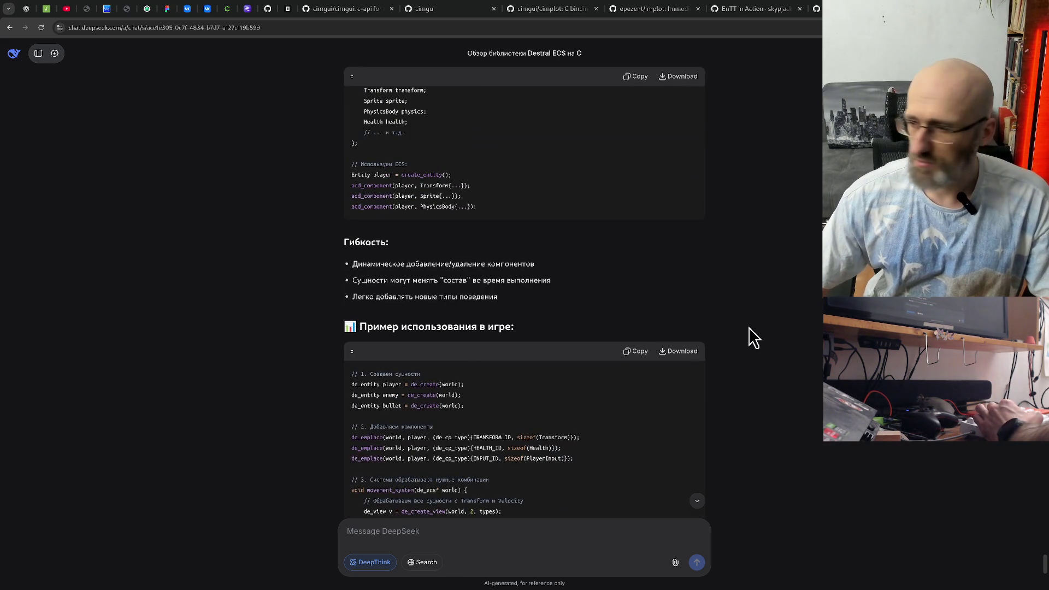
pyautogui.scroll(3, 749, 330)
pyautogui.scroll(2, 760, 330)
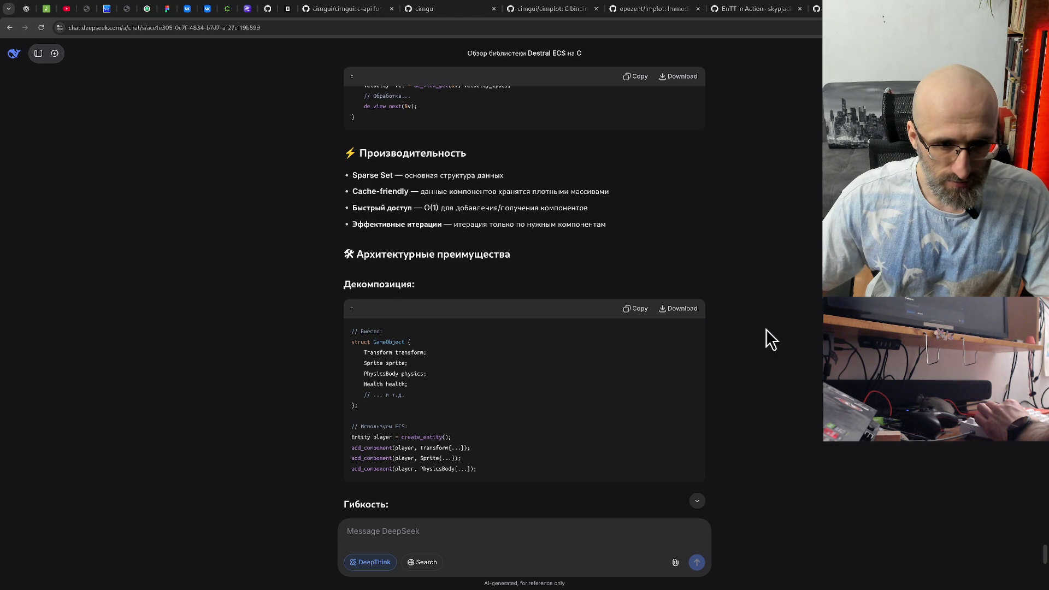
pyautogui.scroll(-2, 766, 329)
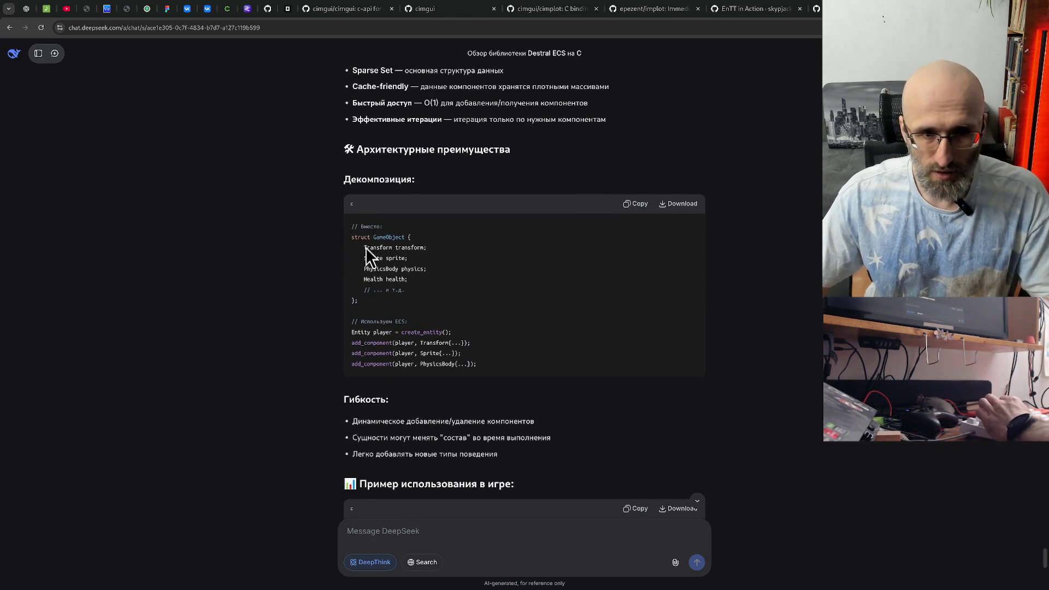
pyautogui.hotkey('ctrl', '+')
pyautogui.hotkey('ctrl', '+')
pyautogui.hotkey('ctrl', '+')
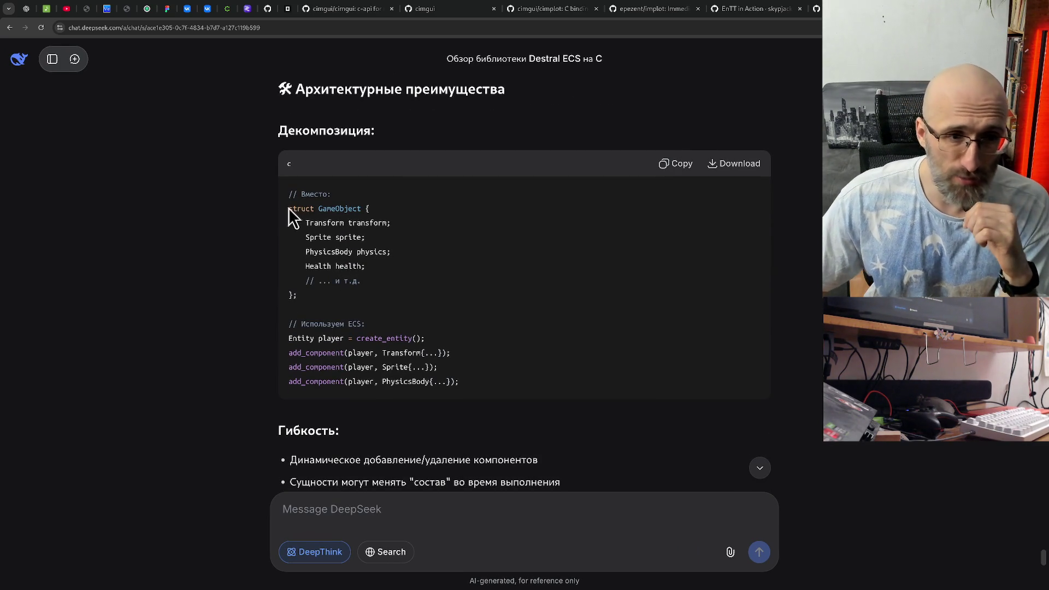
pyautogui.moveTo(304, 222); pyautogui.dragTo(385, 225)
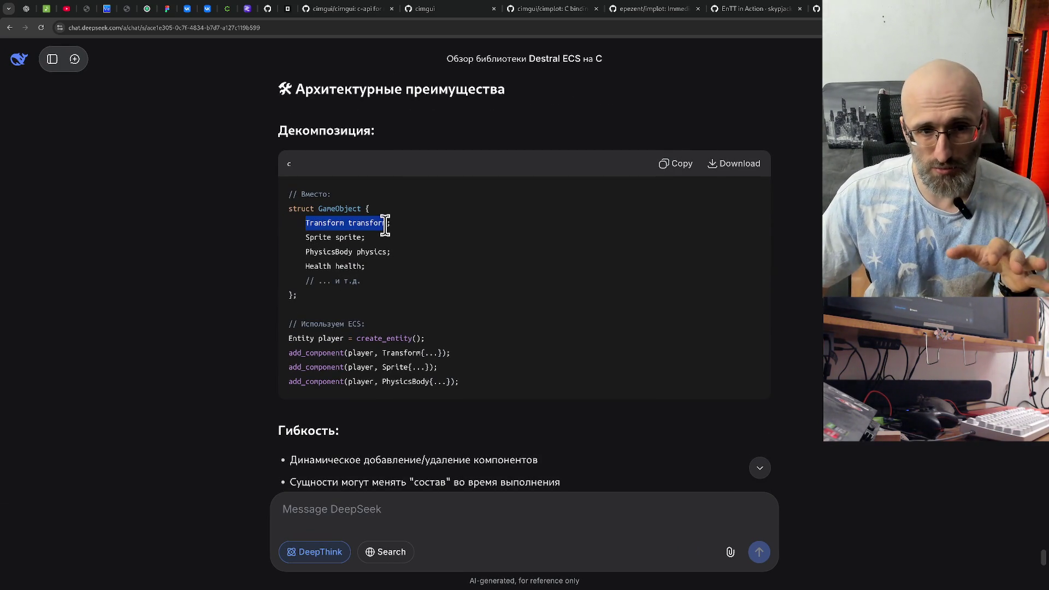
pyautogui.moveTo(304, 237); pyautogui.dragTo(364, 240)
pyautogui.click(299, 251)
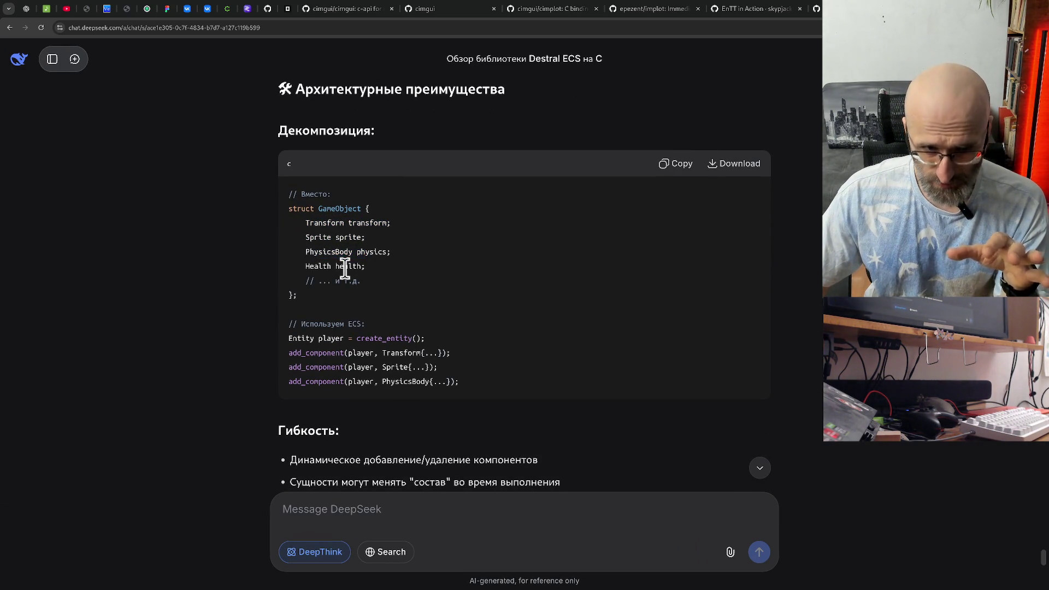
pyautogui.moveTo(306, 266); pyautogui.dragTo(365, 268)
pyautogui.click(368, 304)
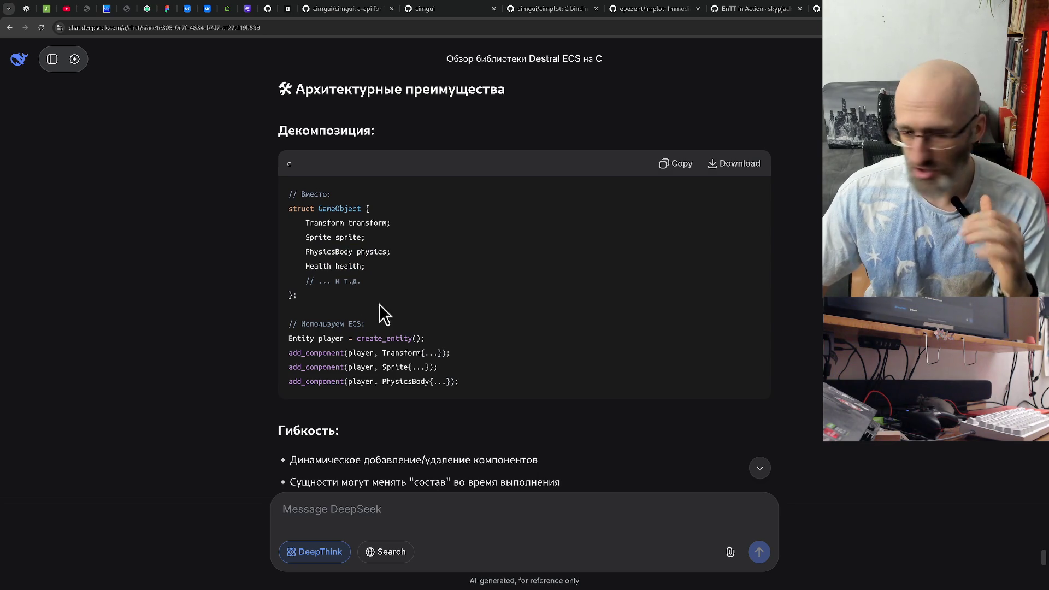
pyautogui.moveTo(293, 208); pyautogui.dragTo(405, 317)
pyautogui.click(405, 317)
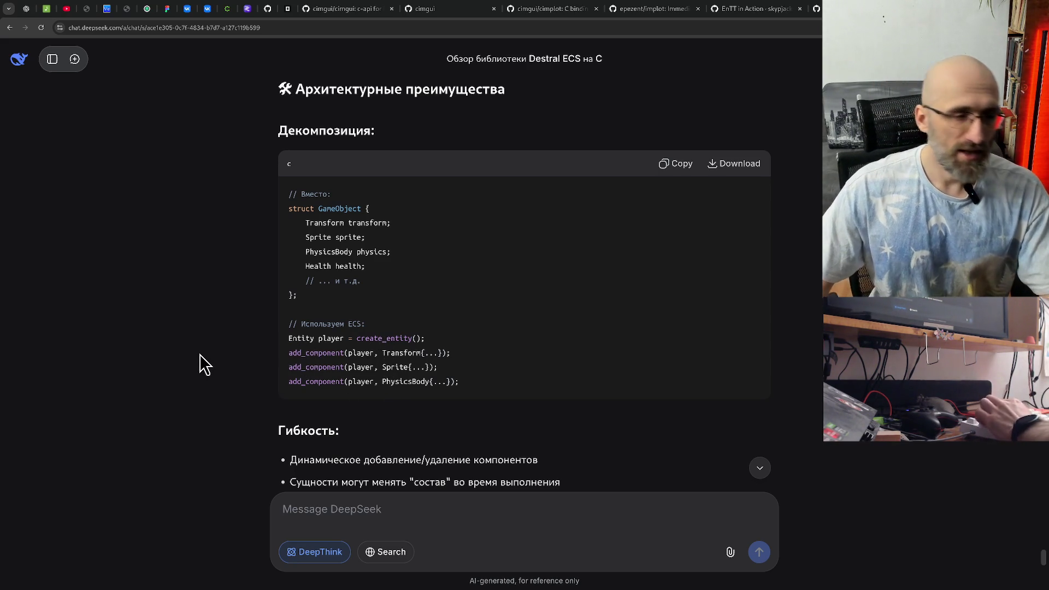
pyautogui.scroll(15, 225, 350)
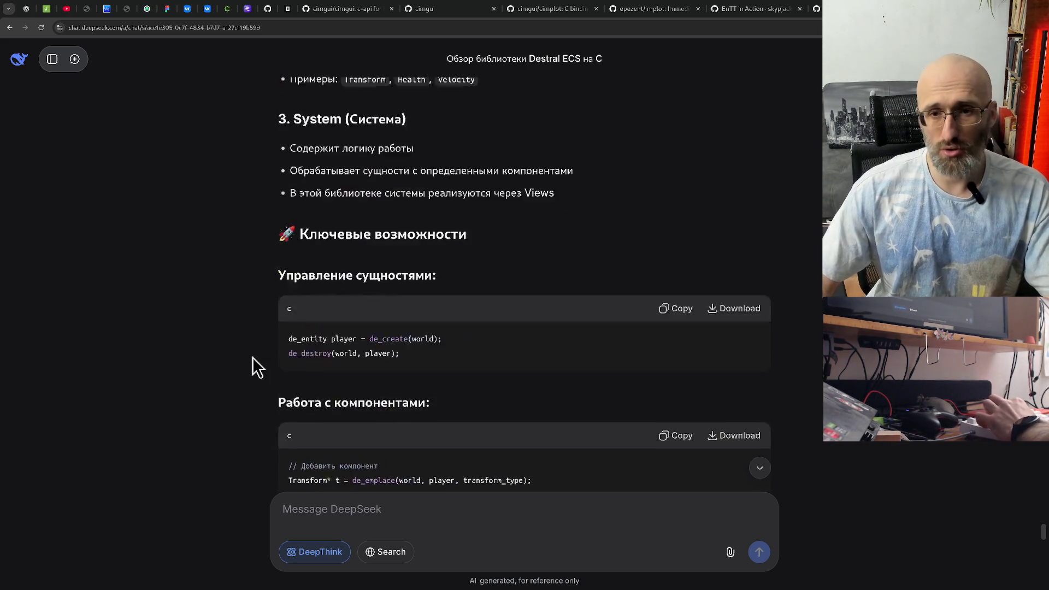
# Step: Zoom the DeepSeek page out and scroll through the Russian reply
pyautogui.scroll(10, 253, 356)
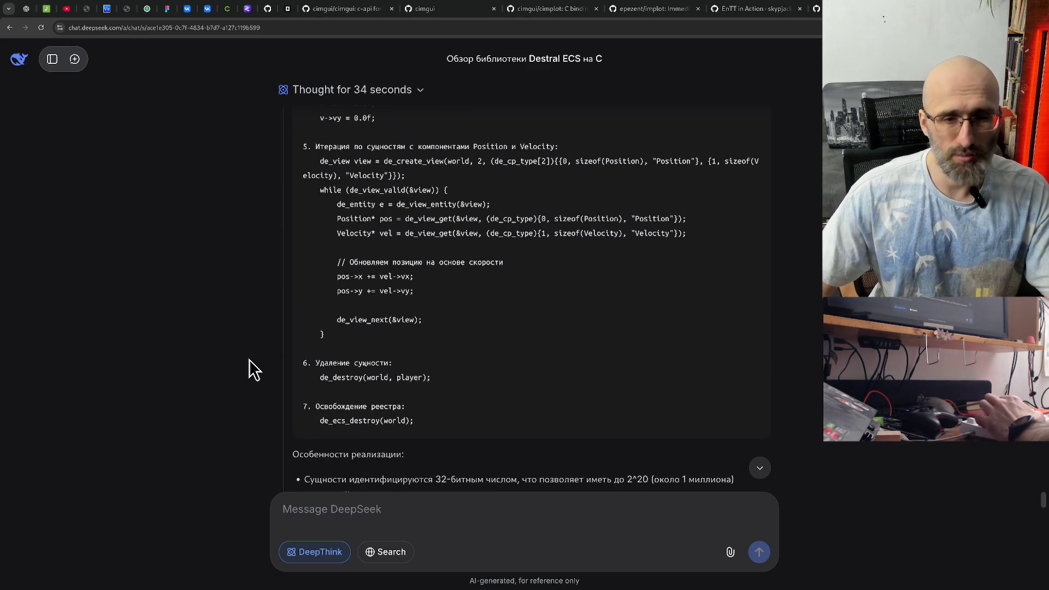
pyautogui.hotkey('ctrl', '-')
pyautogui.scroll(-10, 262, 349)
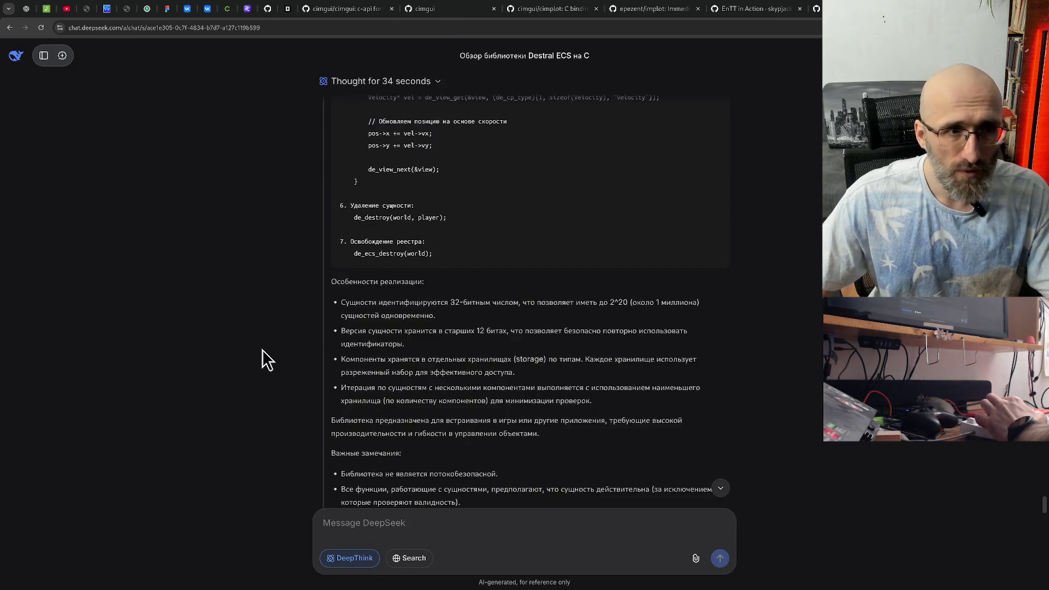
pyautogui.scroll(5, 262, 347)
pyautogui.scroll(5, 293, 346)
pyautogui.scroll(-10, 292, 339)
pyautogui.scroll(1, 305, 308)
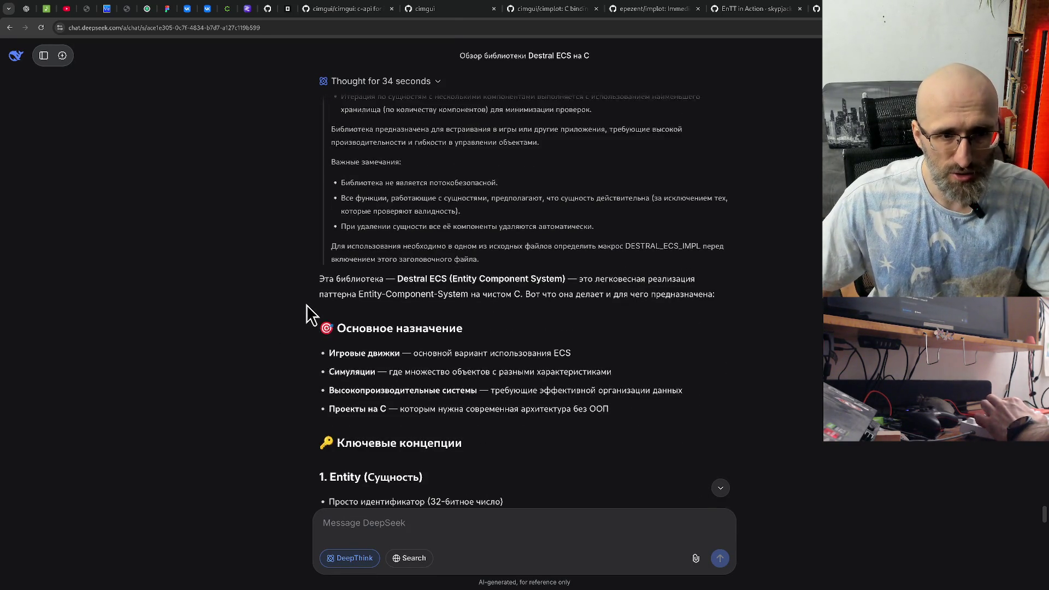
# Step: Copy the complete answer with its Copy icon, then start an 'E' app from the run prompt
pyautogui.moveTo(333, 309)
pyautogui.mouseDown()
pyautogui.moveTo(563, 308)
pyautogui.moveTo(537, 312)
pyautogui.mouseUp()
pyautogui.scroll(-10, 538, 305)
pyautogui.scroll(-15, 536, 312)
pyautogui.scroll(-6, 534, 316)
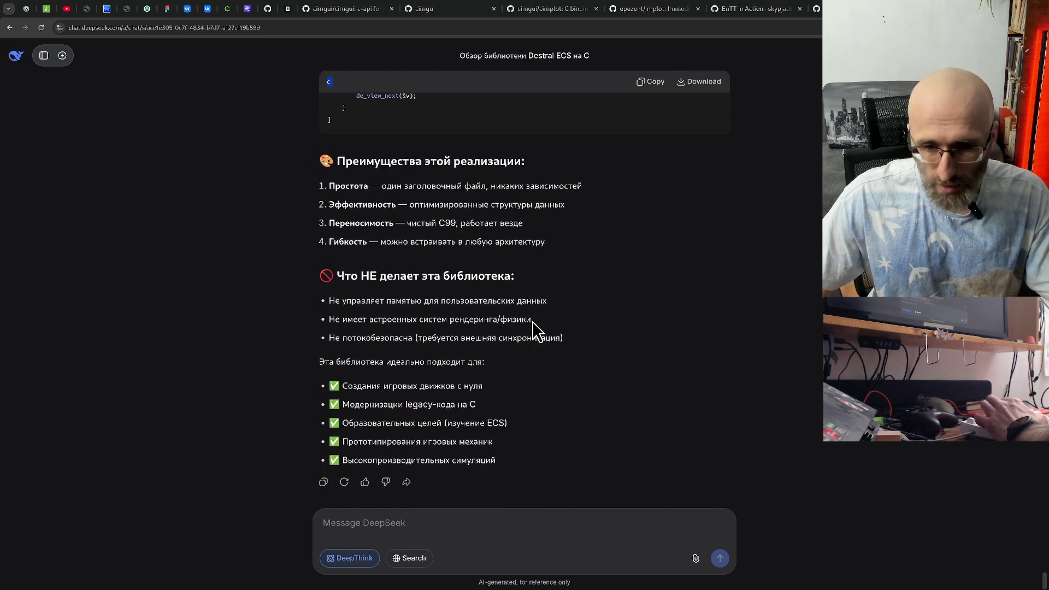
pyautogui.click(323, 483)
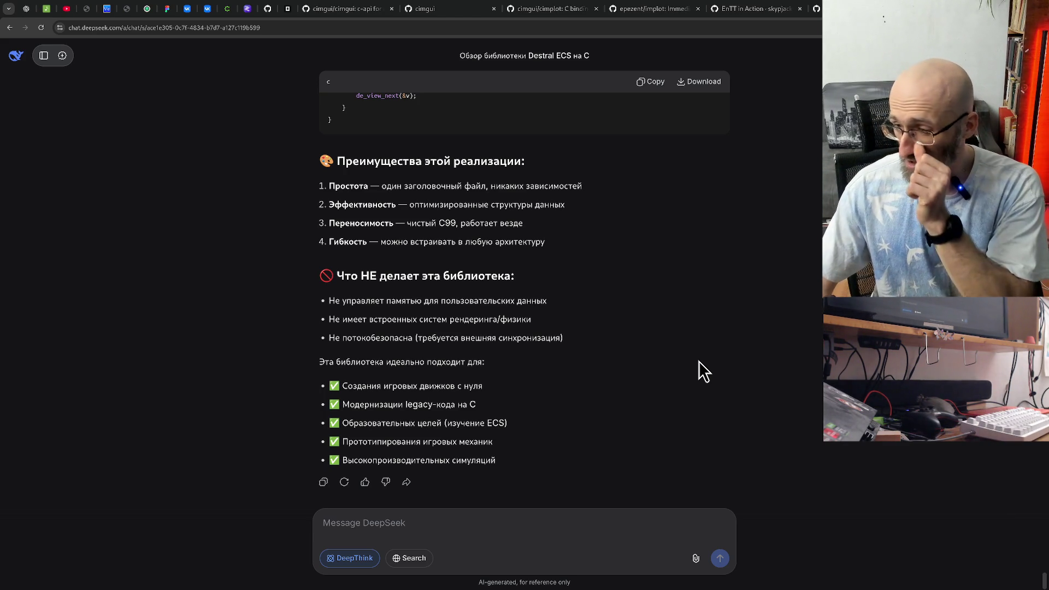
pyautogui.press('super+r')
pyautogui.write('E')
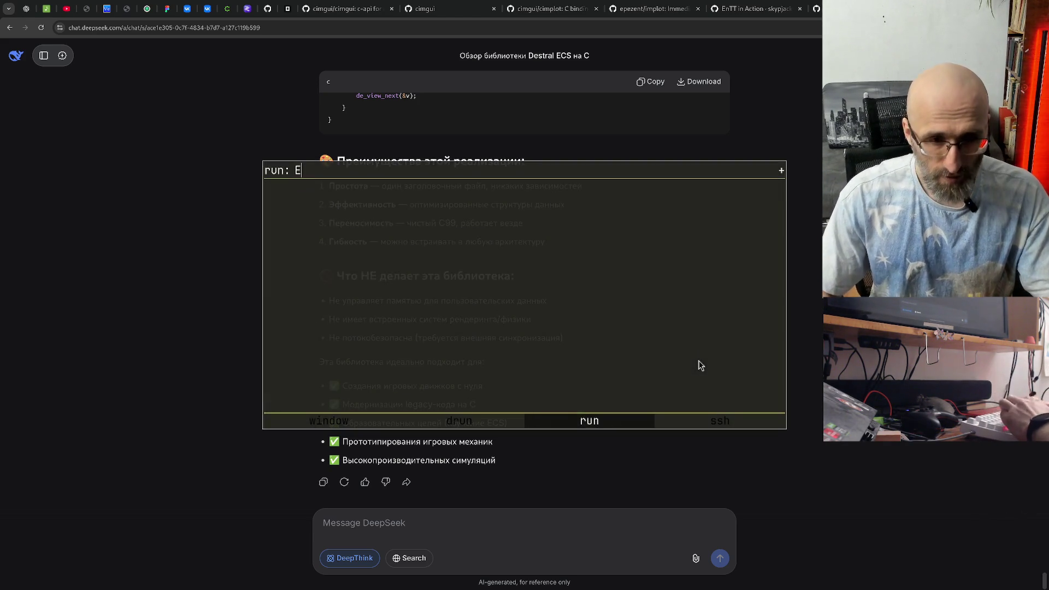
pyautogui.press('BackSpace')
pyautogui.press('BackSpace')
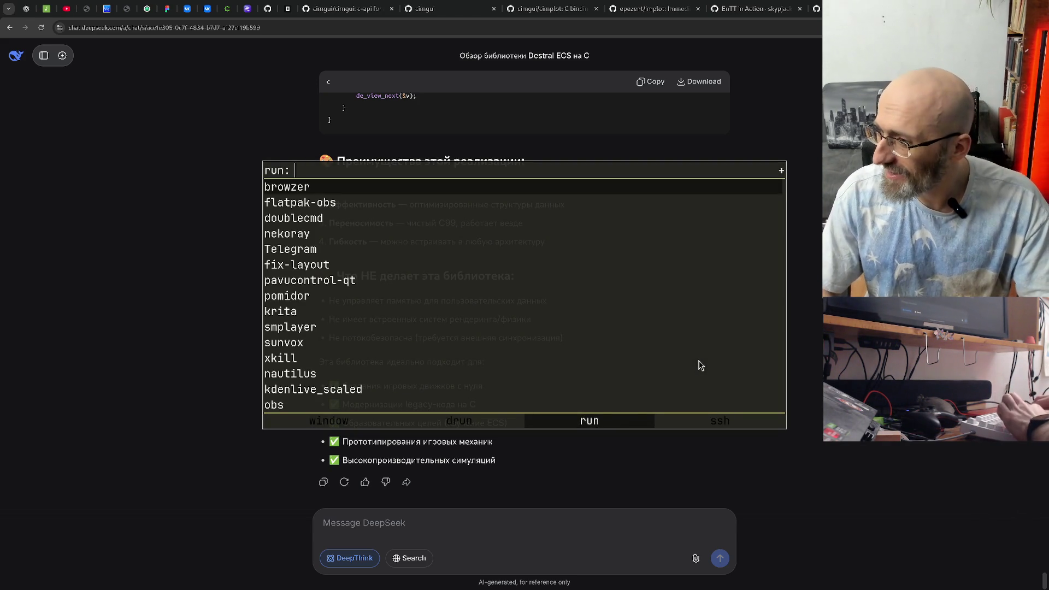
pyautogui.write('Tele')
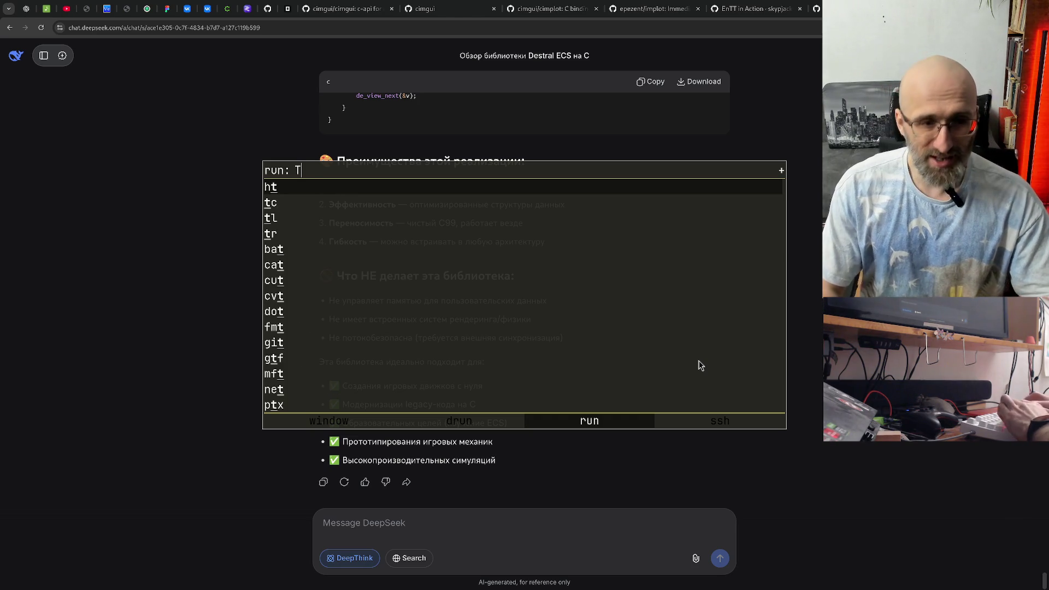
pyautogui.press('Return')
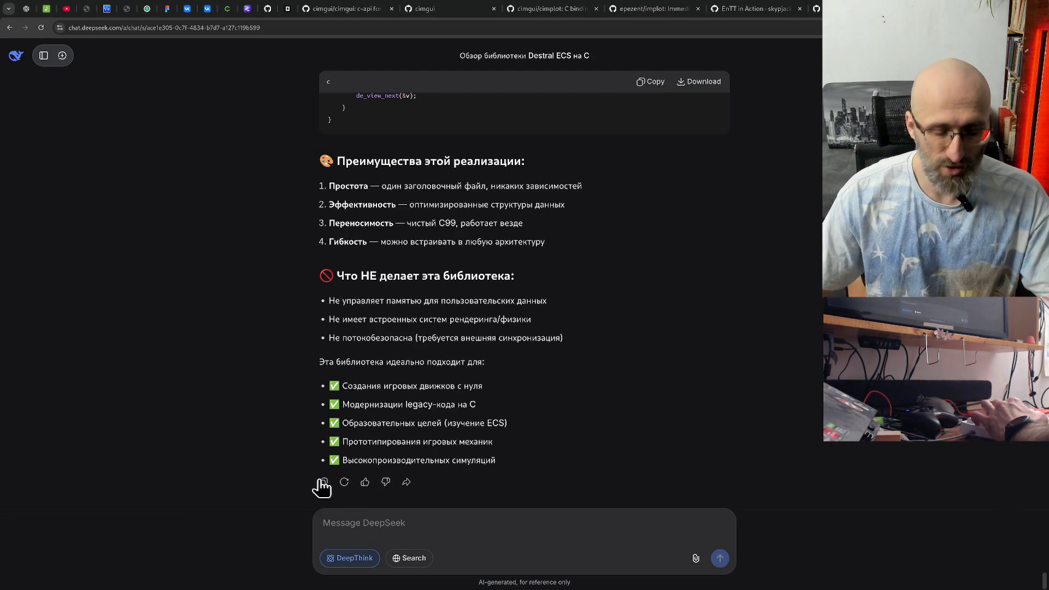
pyautogui.click(25, 8)
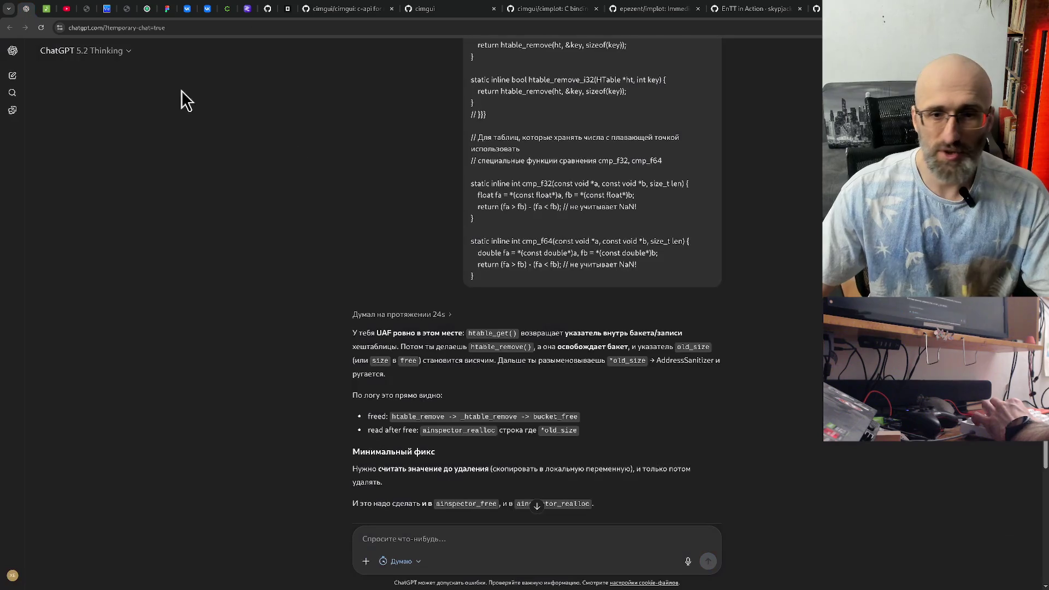
pyautogui.scroll(6, 389, 280)
pyautogui.scroll(10, 388, 279)
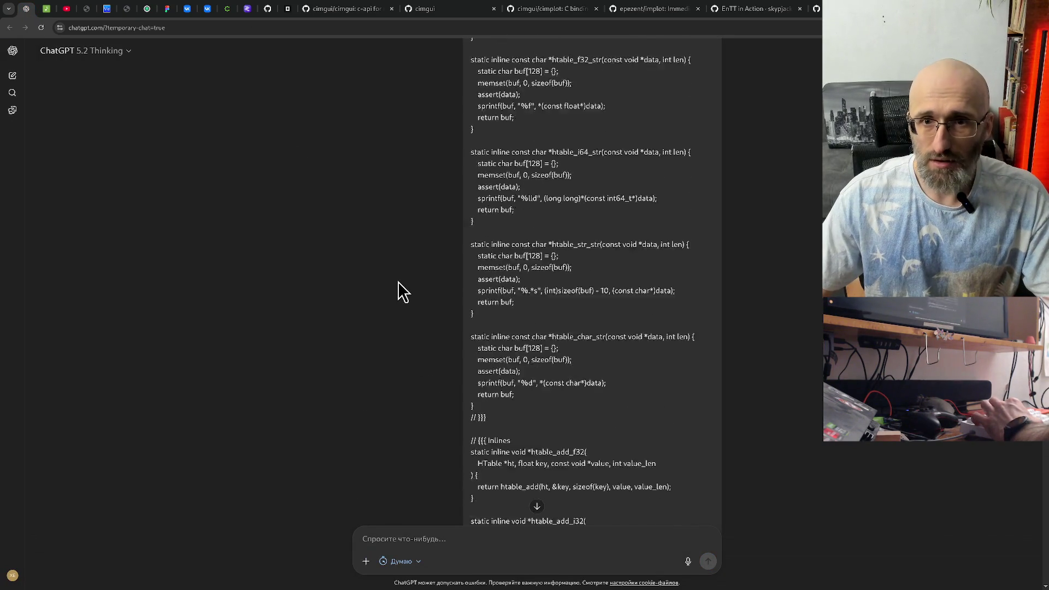
pyautogui.scroll(-10, 403, 313)
pyautogui.scroll(-12, 403, 314)
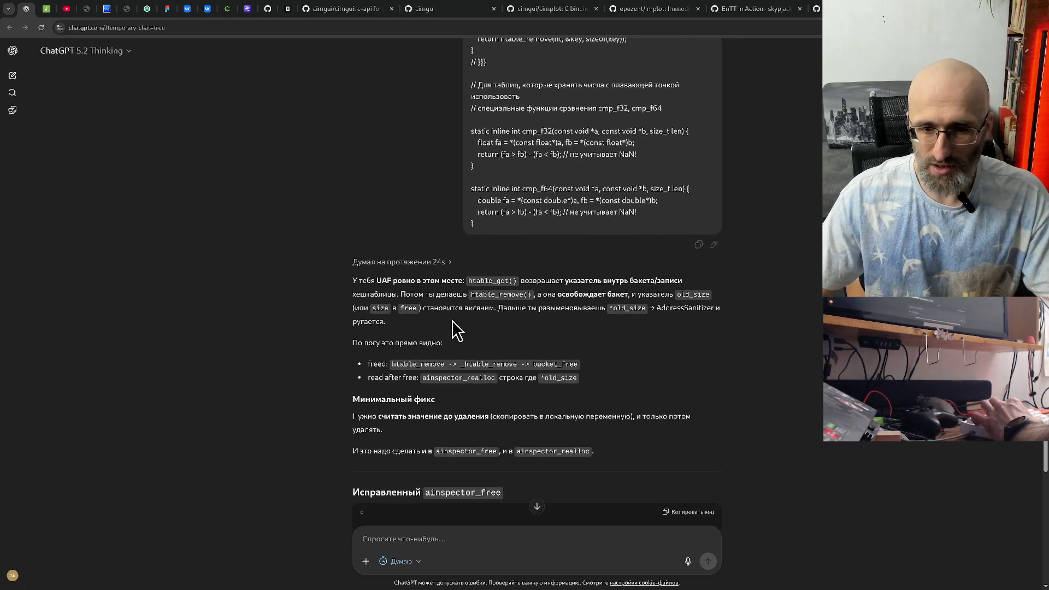
pyautogui.scroll(-3, 627, 328)
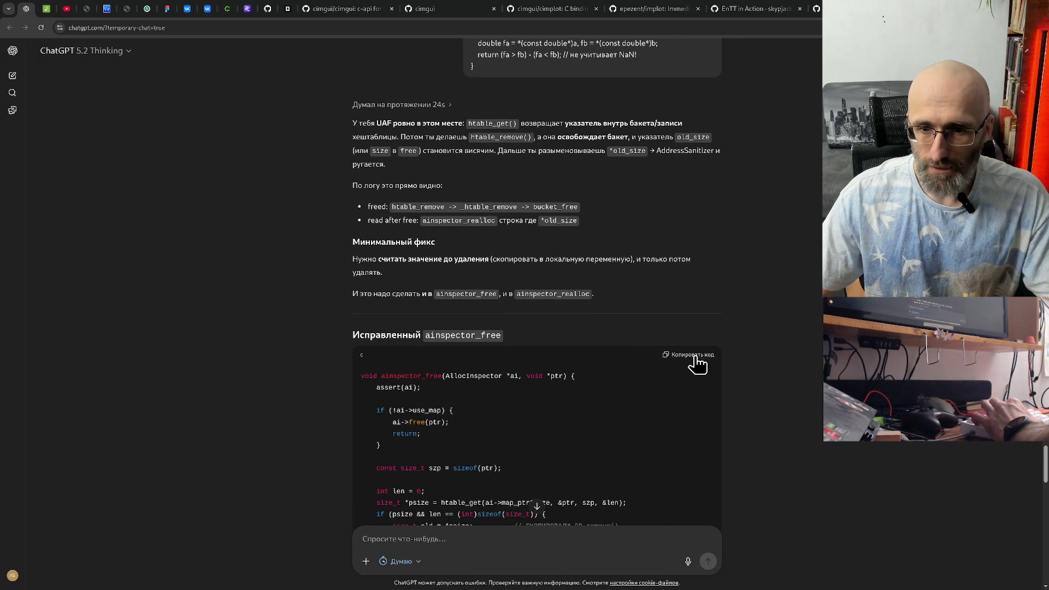
pyautogui.scroll(-15, 501, 295)
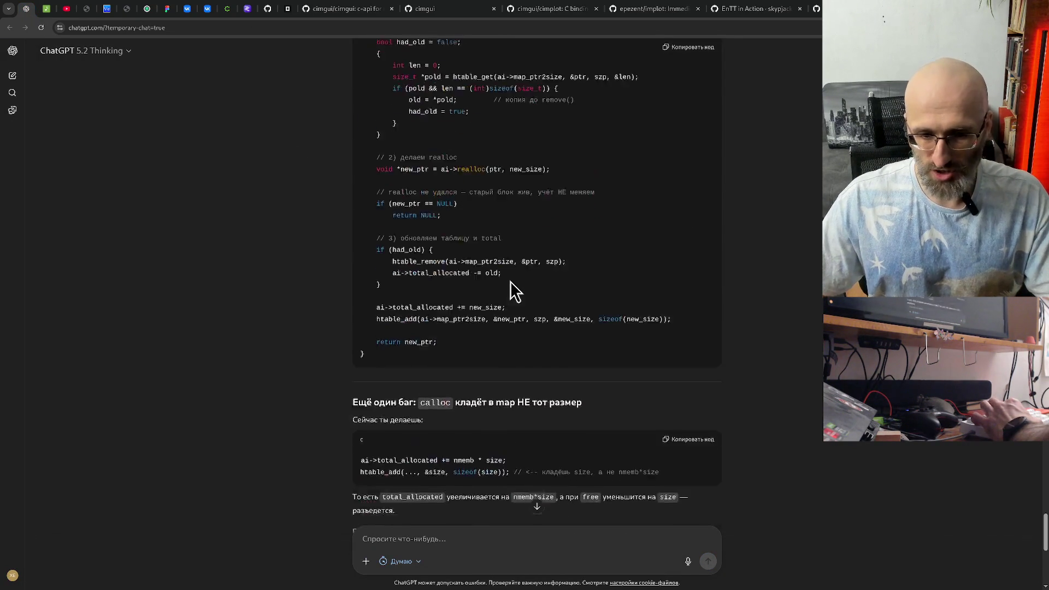
pyautogui.scroll(10, 669, 239)
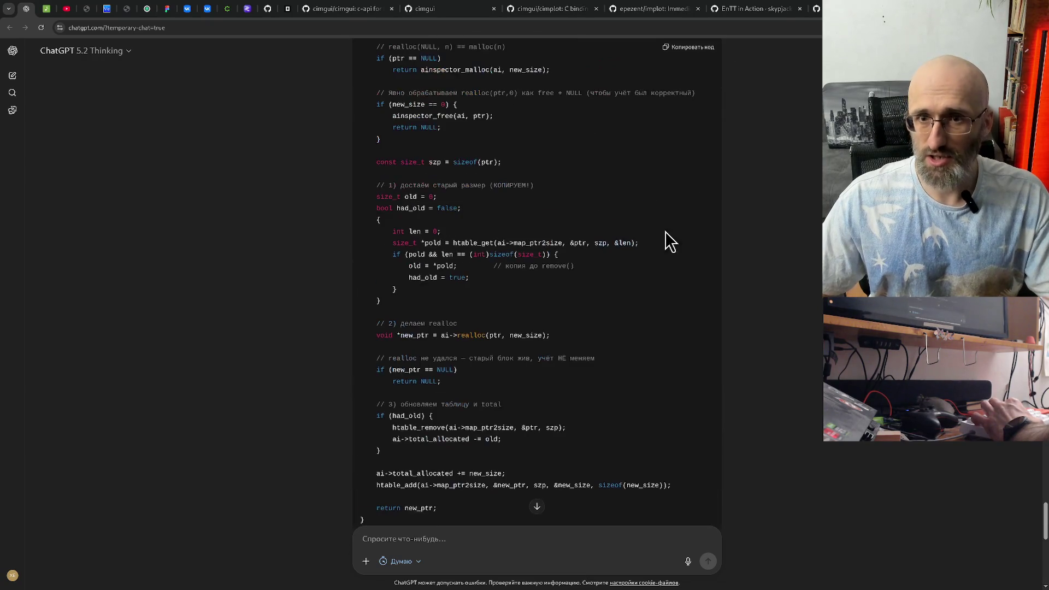
pyautogui.hotkey('ctrl', 'Tab')
pyautogui.scroll(10, 631, 238)
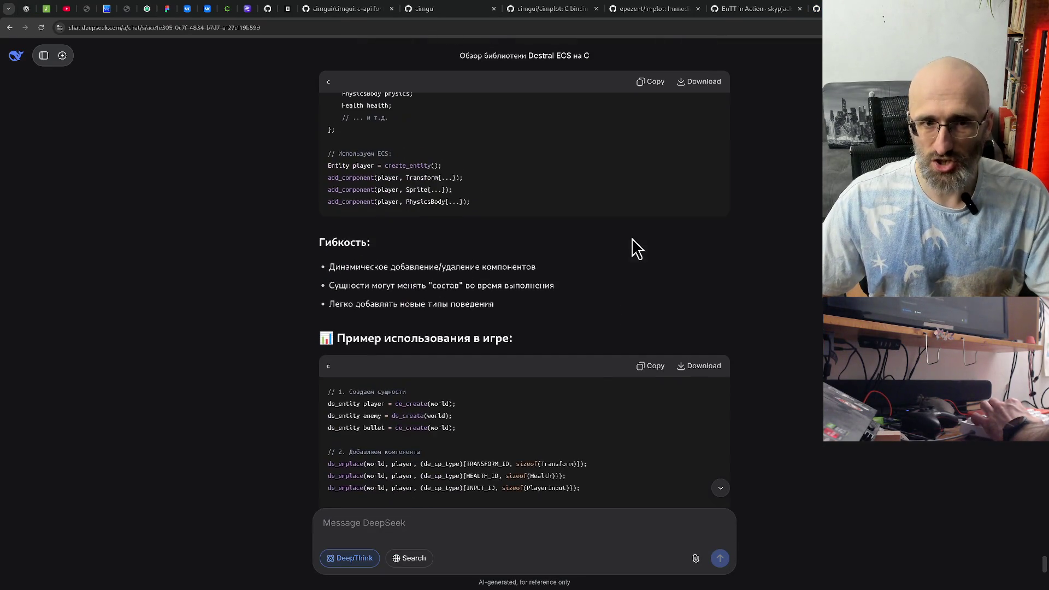
# Step: Review the Эффективные итерации and Производительность sections, then switch to the GitHub destral_ecs.h tab
pyautogui.scroll(-5, 634, 375)
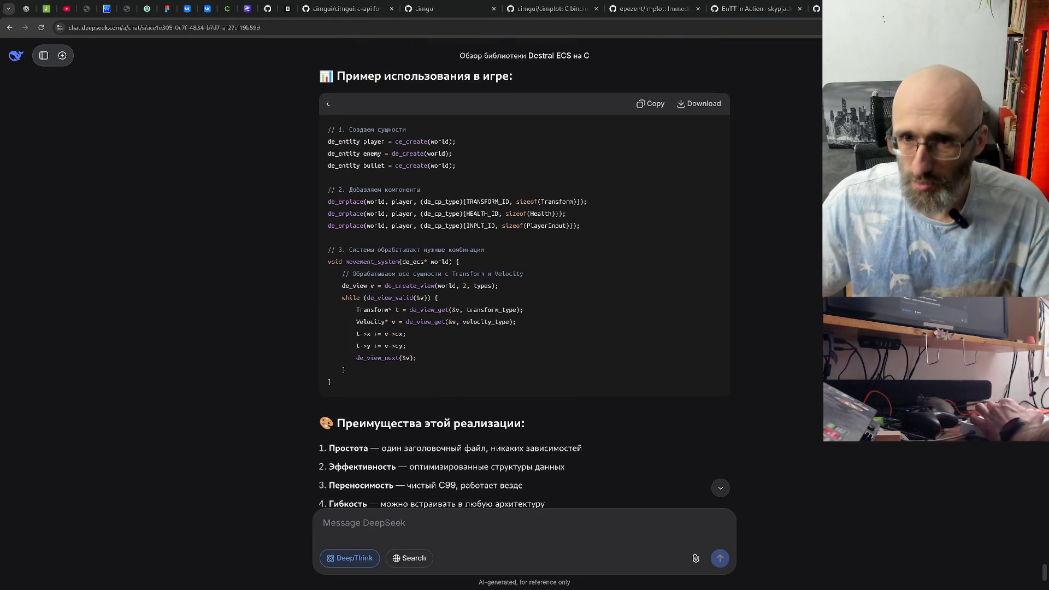
pyautogui.scroll(10, 755, 259)
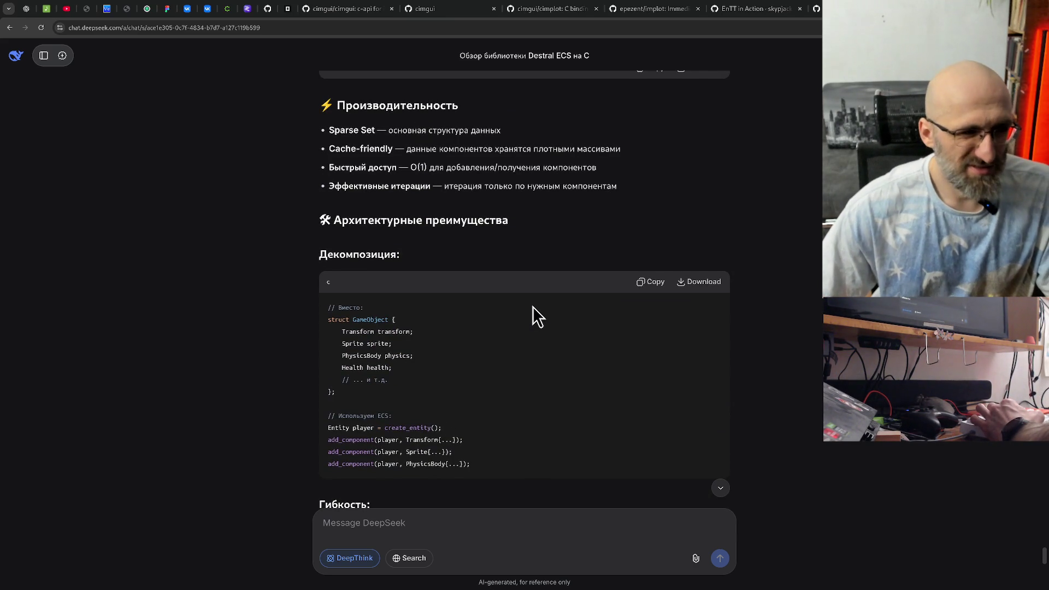
pyautogui.scroll(1, 533, 307)
pyautogui.scroll(6, 532, 306)
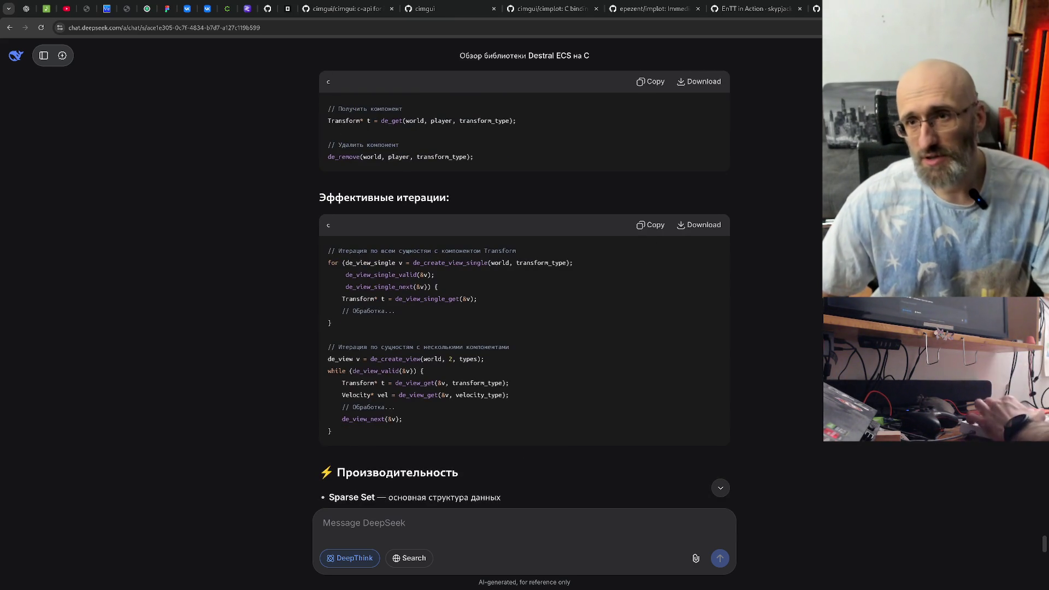
pyautogui.click(816, 8)
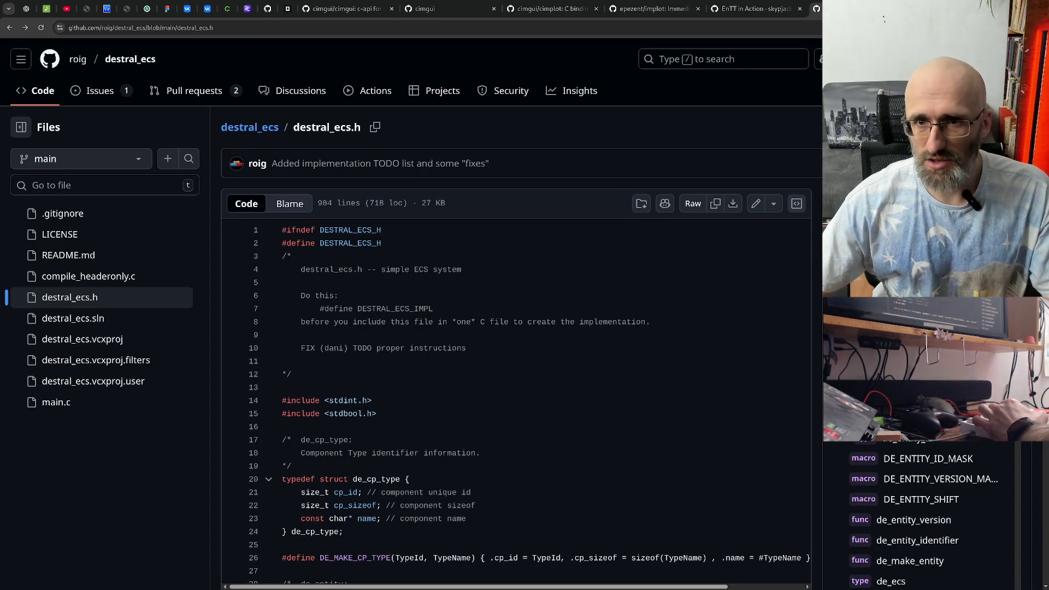
# Step: Close the destral_ecs.h, DeepSeek chat and EnTT wiki tabs
pyautogui.click(806, 10)
pyautogui.click(806, 10)
pyautogui.click(806, 10)
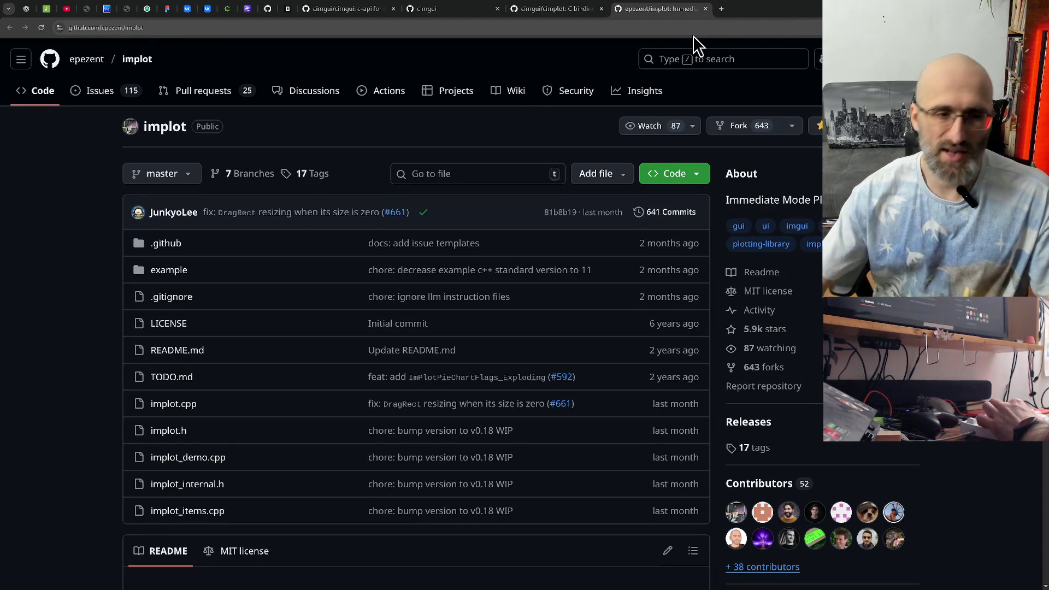
# Step: Pin the implot repository tab and bring the cimgui repository into view
pyautogui.rightClick(641, 9)
pyautogui.click(653, 103)
pyautogui.click(401, 9)
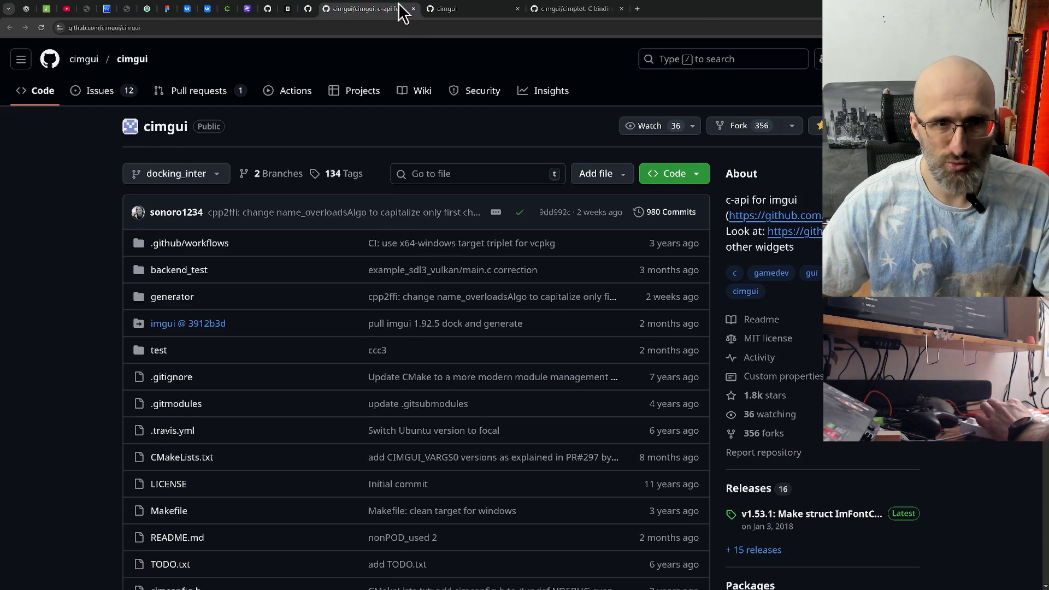